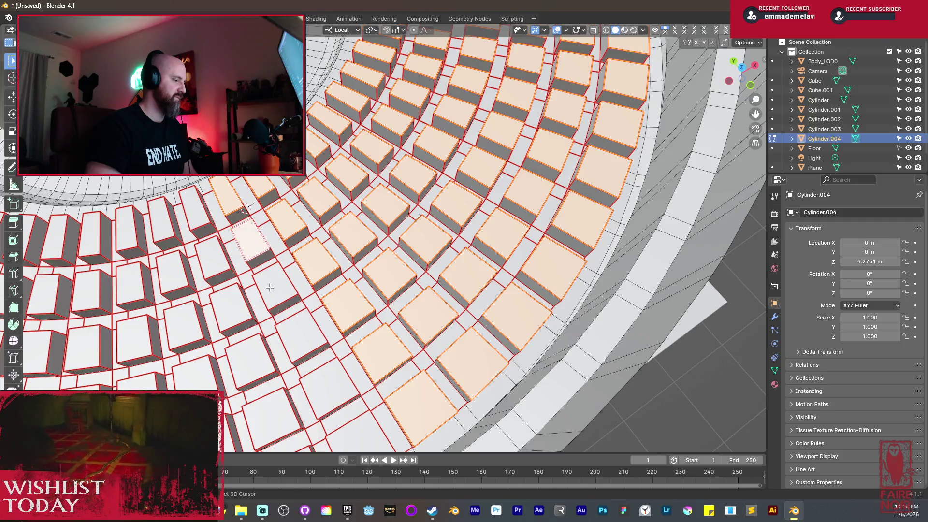
Shift-select the top faces of the raised boxes on the near side of the ring.
shift+click(329, 387)
shift+click(360, 432)
shift+middle_drag(332, 377, 425, 360)
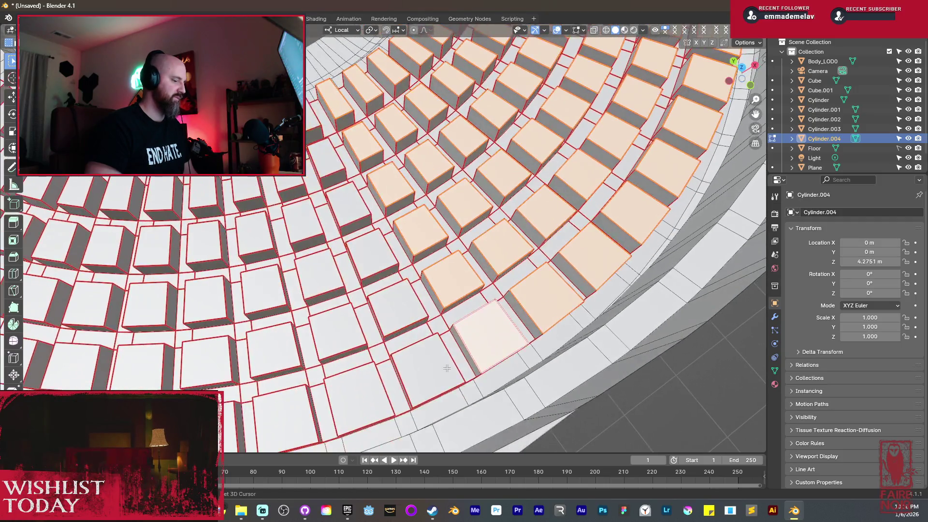
shift+click(425, 360)
shift+click(399, 305)
shift+click(372, 253)
shift+click(347, 203)
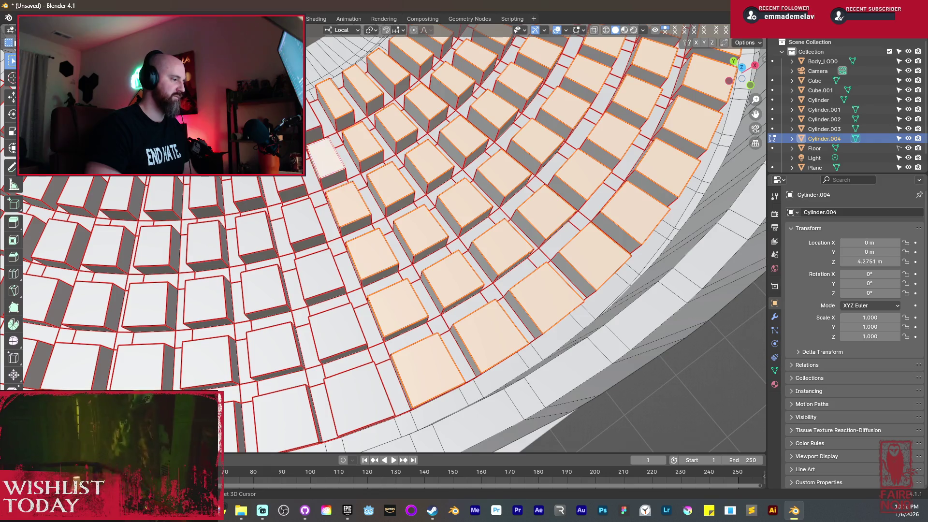
shift+click(325, 157)
shift+click(292, 185)
shift+click(299, 223)
shift+click(319, 274)
shift+click(338, 331)
shift+click(360, 399)
shift+click(285, 417)
shift+click(281, 358)
shift+click(263, 289)
shift+click(254, 234)
middle_drag(254, 234, 315, 260)
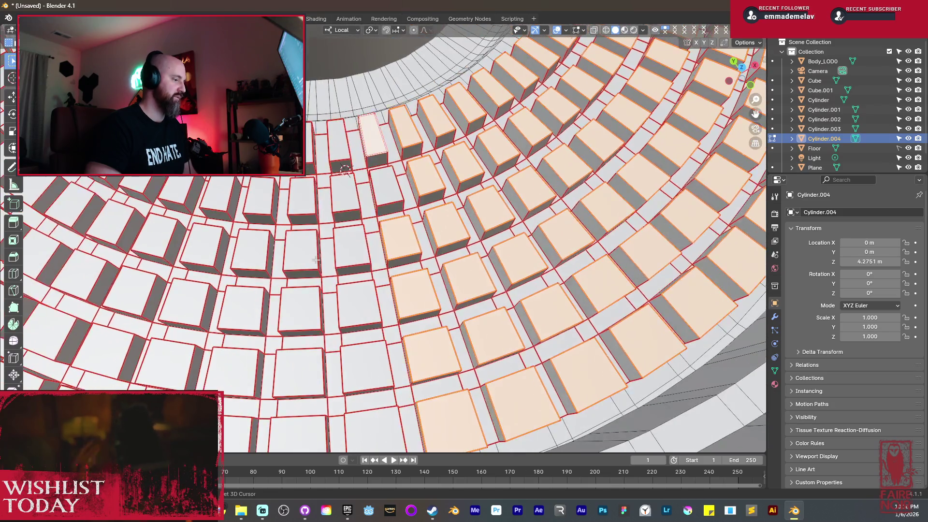
shift+click(383, 188)
shift+click(340, 140)
shift+click(345, 194)
shift+click(352, 246)
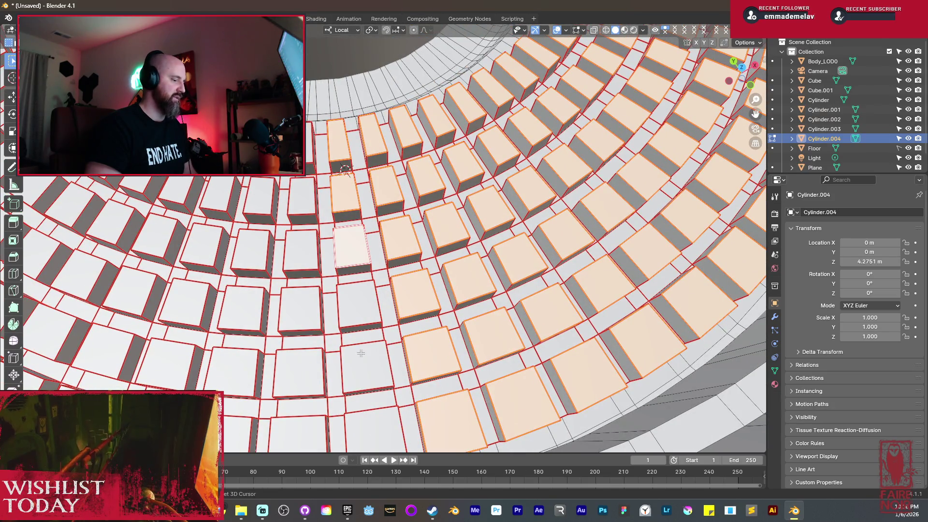
shift+click(357, 307)
Keep adding box top faces across the middle and lower-left rows of the ring.
middle_drag(358, 307, 369, 336)
shift+click(375, 344)
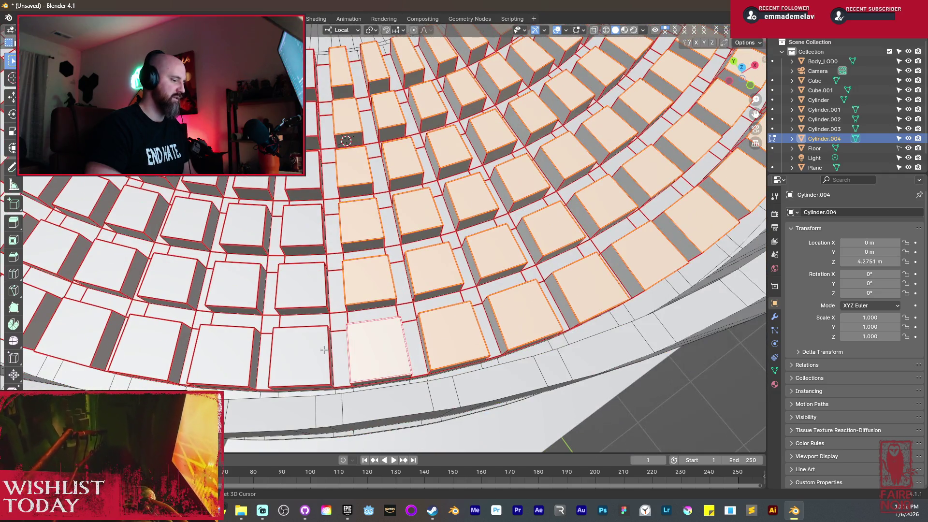
shift+click(307, 291)
shift+click(303, 226)
shift+click(305, 340)
shift+click(301, 181)
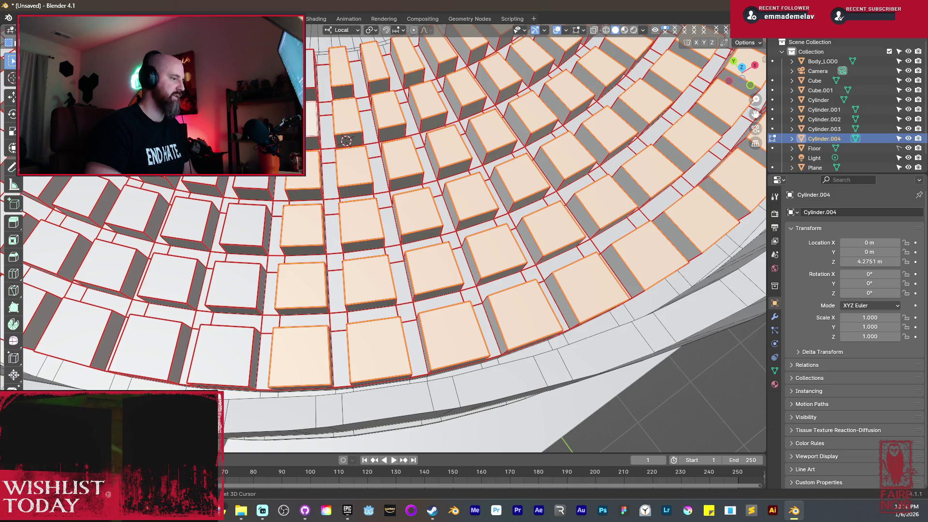
shift+click(252, 221)
shift+click(242, 279)
shift+click(227, 338)
shift+click(177, 330)
shift+click(186, 218)
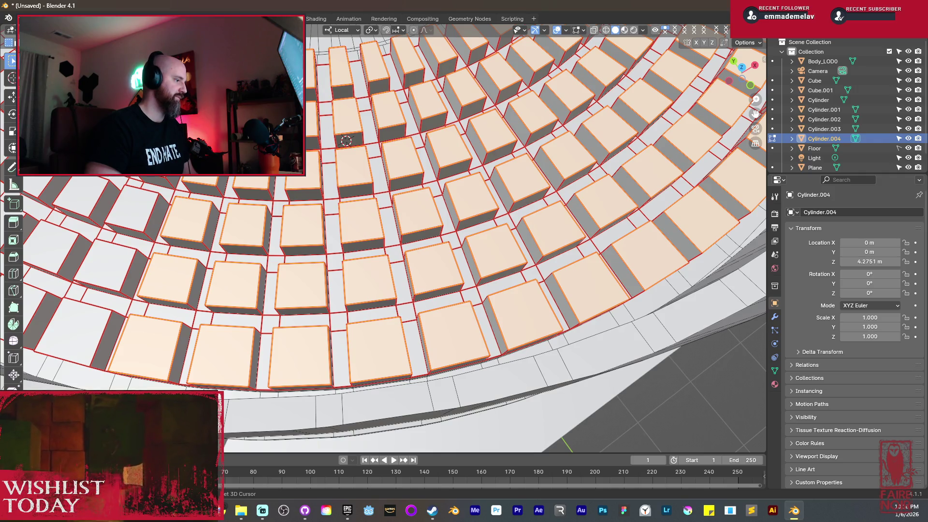
shift+click(130, 216)
shift+click(105, 265)
shift+click(101, 324)
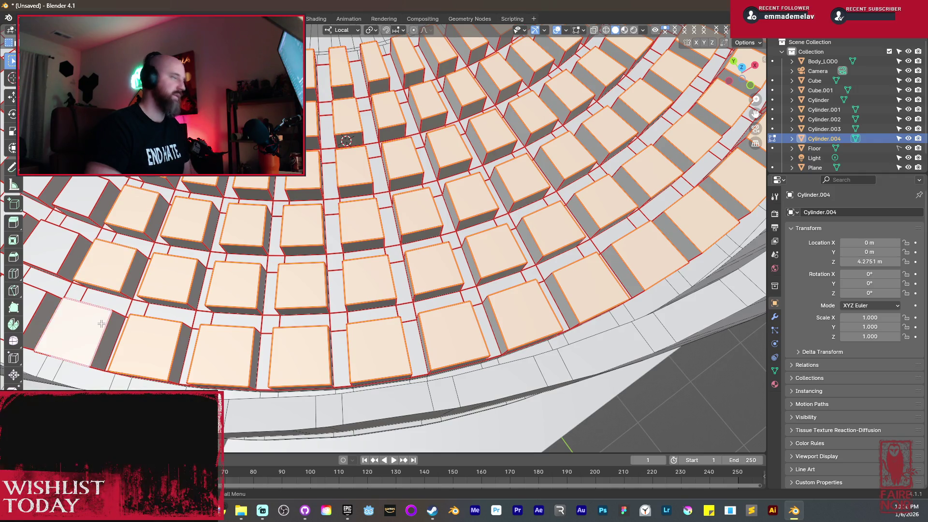
middle_drag(168, 264, 262, 209)
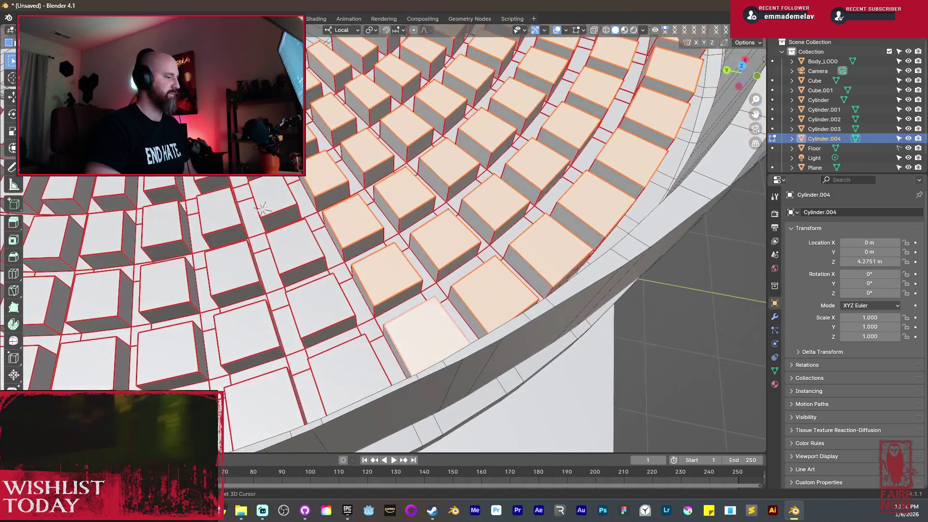
shift+click(274, 196)
shift+click(295, 247)
shift+click(316, 303)
shift+click(332, 366)
shift+click(263, 408)
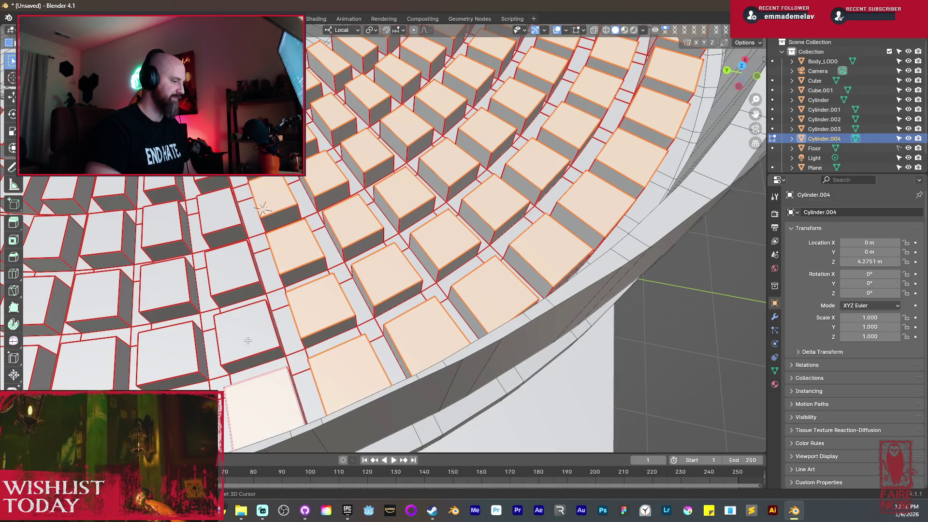
shift+click(219, 217)
shift+click(237, 269)
shift+click(247, 333)
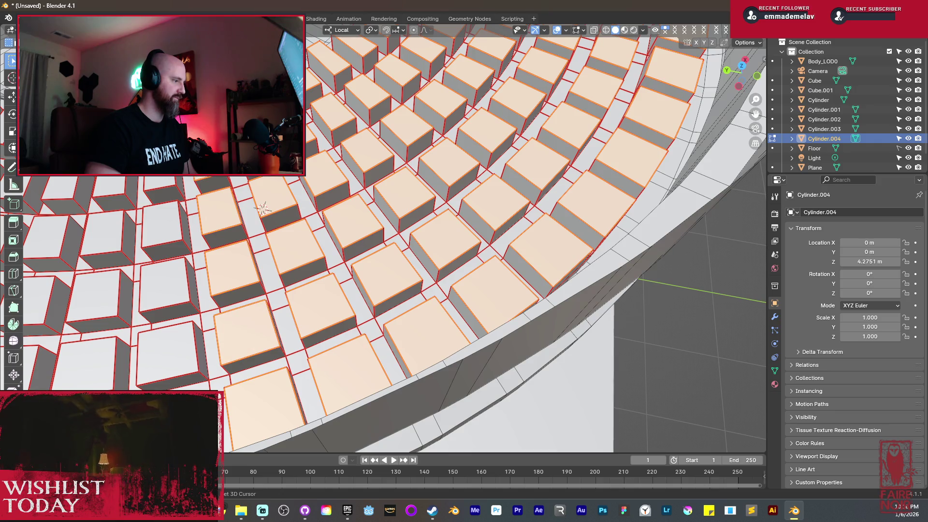
shift+click(165, 285)
shift+click(166, 352)
shift+click(162, 224)
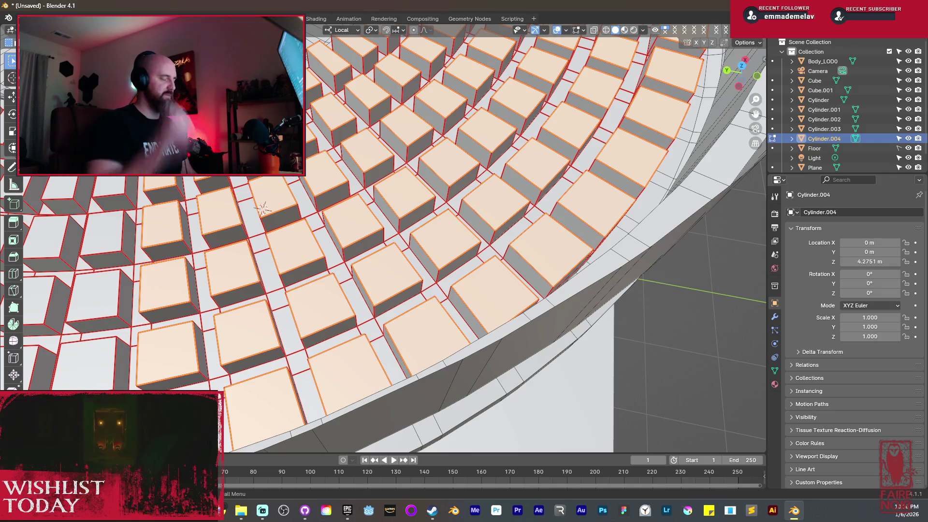
Add the last unselected box top faces and frame the whole selected ring.
shift+middle_drag(86, 302, 291, 319)
shift+click(308, 373)
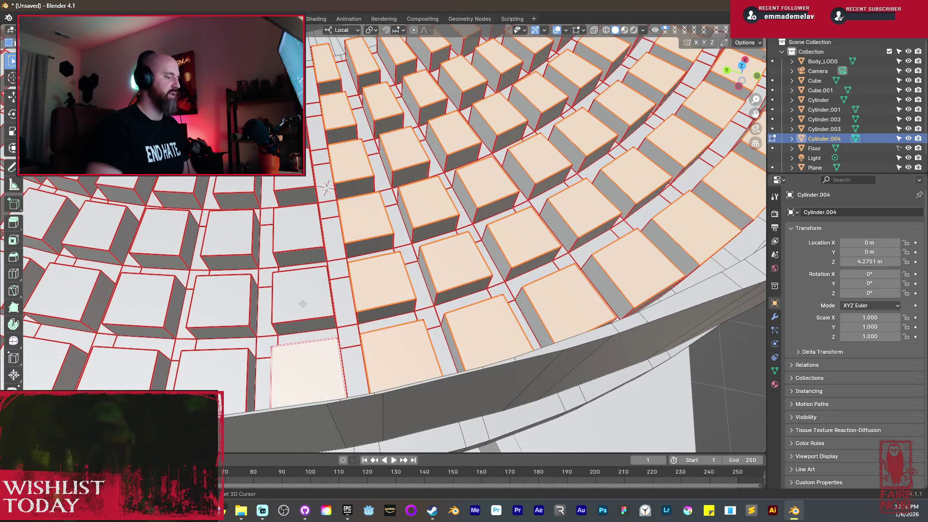
shift+click(302, 294)
shift+click(297, 227)
shift+click(292, 185)
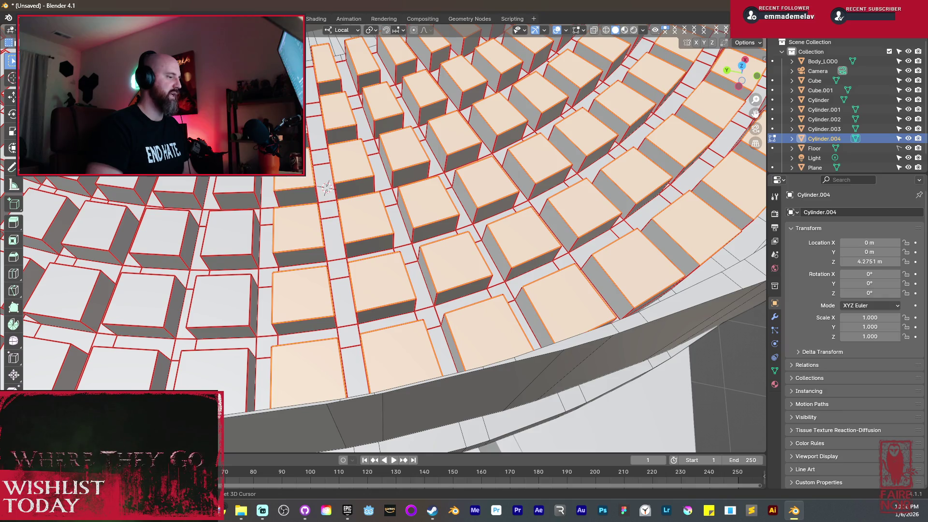
shift+click(240, 185)
shift+click(227, 232)
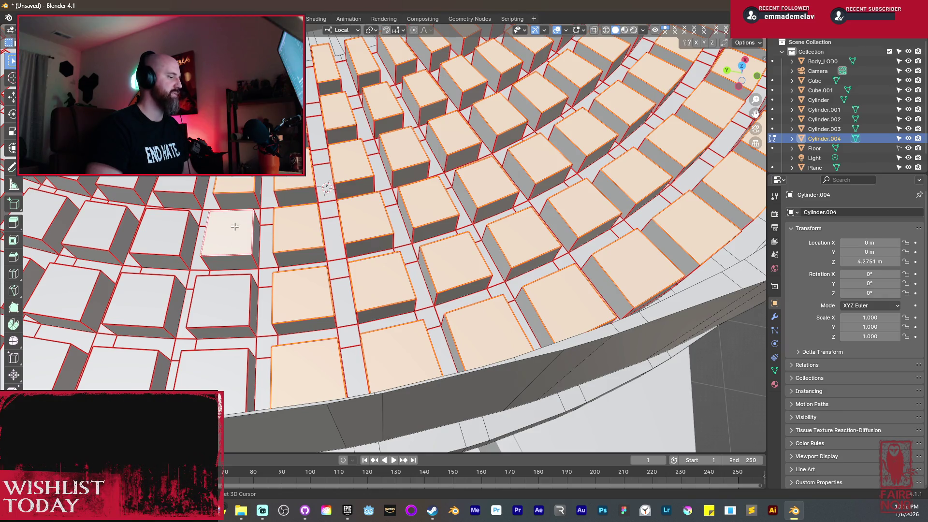
shift+click(211, 323)
shift+click(218, 362)
shift+click(119, 368)
shift+click(140, 299)
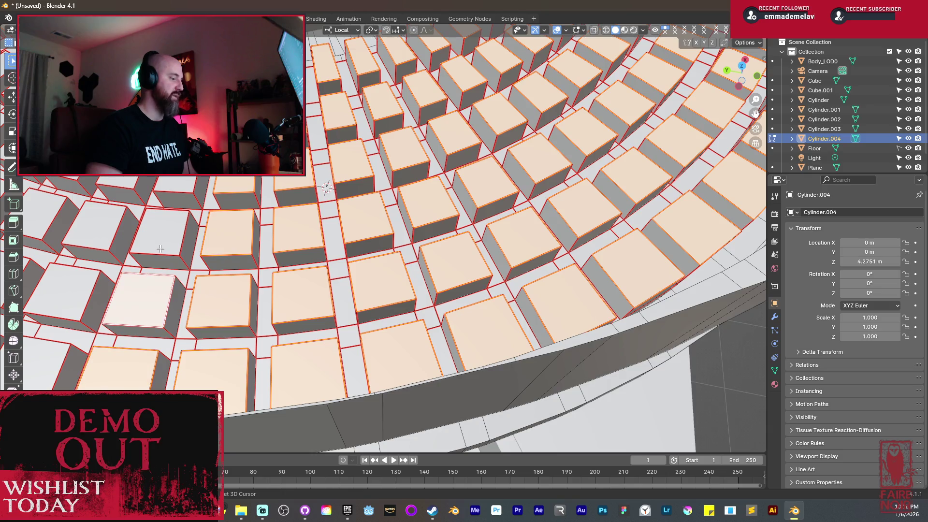
shift+click(160, 232)
middle_drag(326, 187, 374, 194)
shift+click(261, 191)
shift+click(242, 247)
shift+click(221, 315)
shift+click(201, 387)
shift+click(116, 358)
shift+click(157, 312)
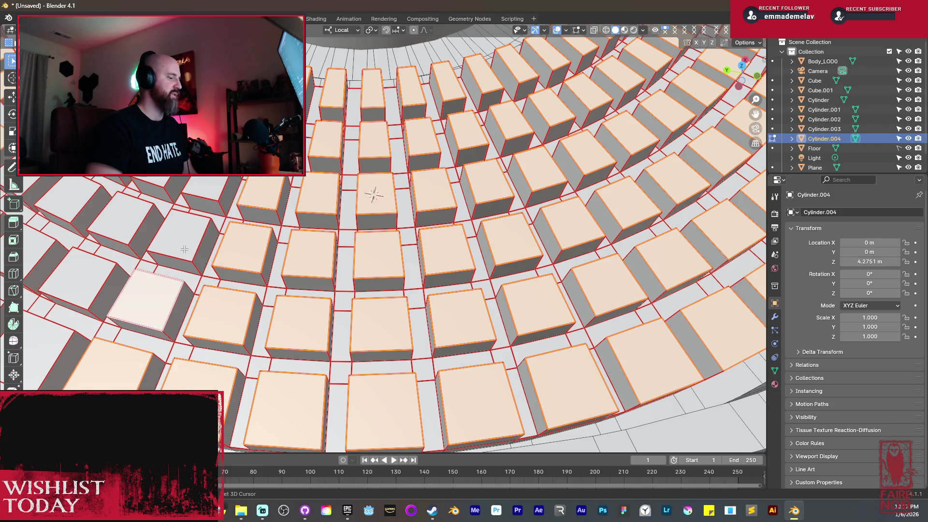
shift+click(179, 237)
shift+click(206, 196)
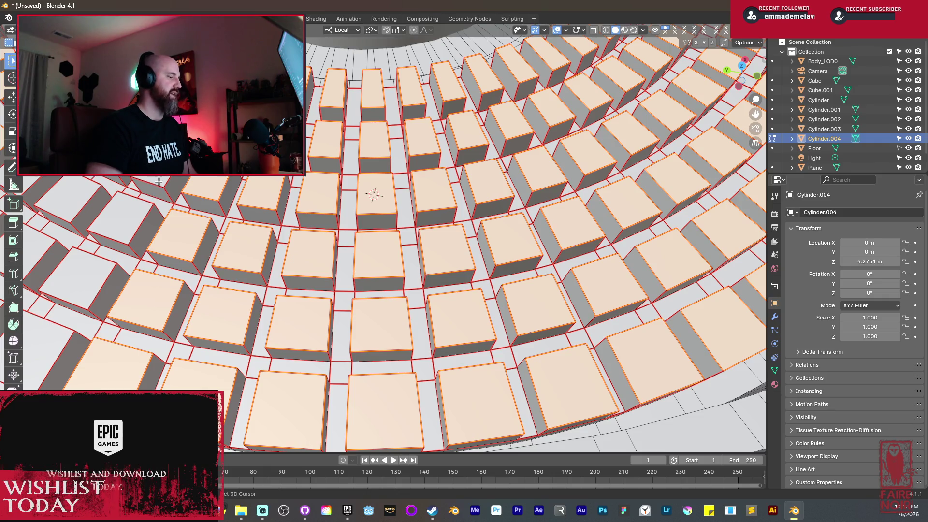
shift+click(144, 221)
mouse_move(144, 227)
middle_down()
mouse_move(139, 268)
mouse_move(207, 279)
middle_up()
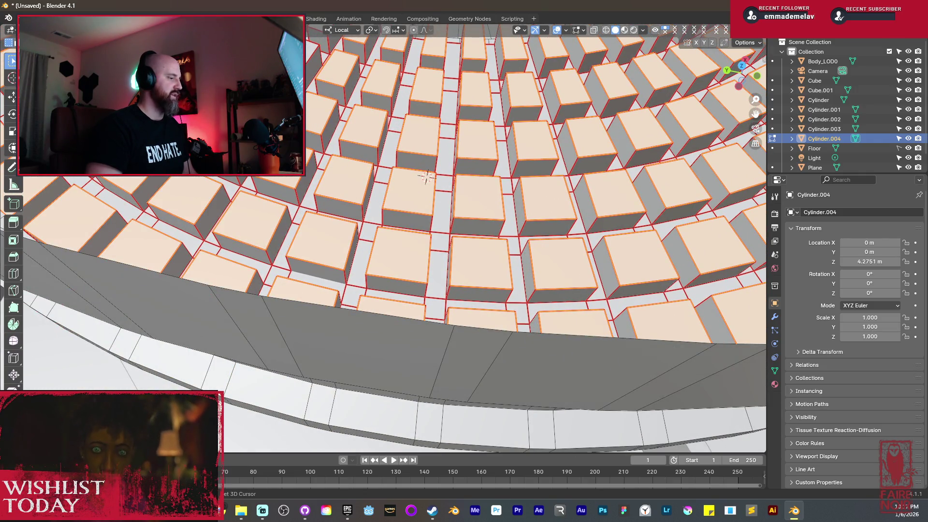
middle_drag(114, 187, 249, 200)
shift+click(274, 188)
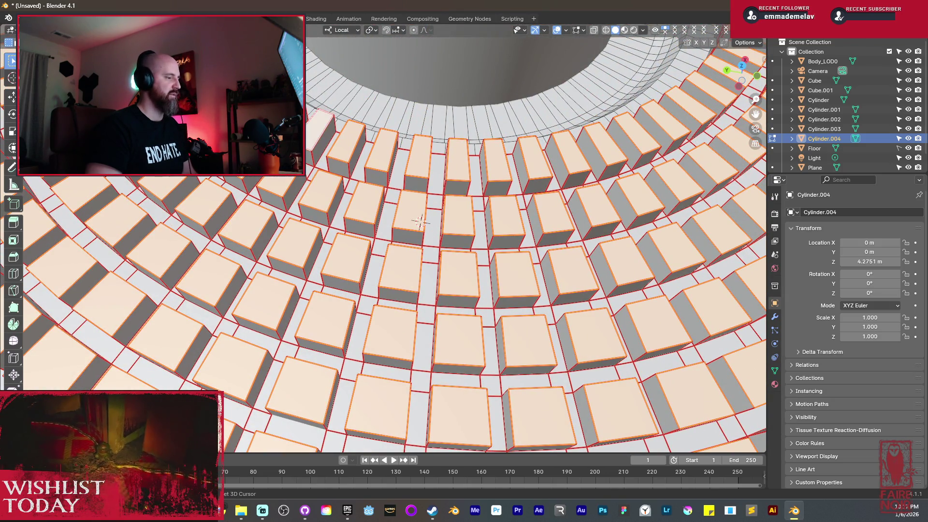
key(KP_Decimal)
key(x)
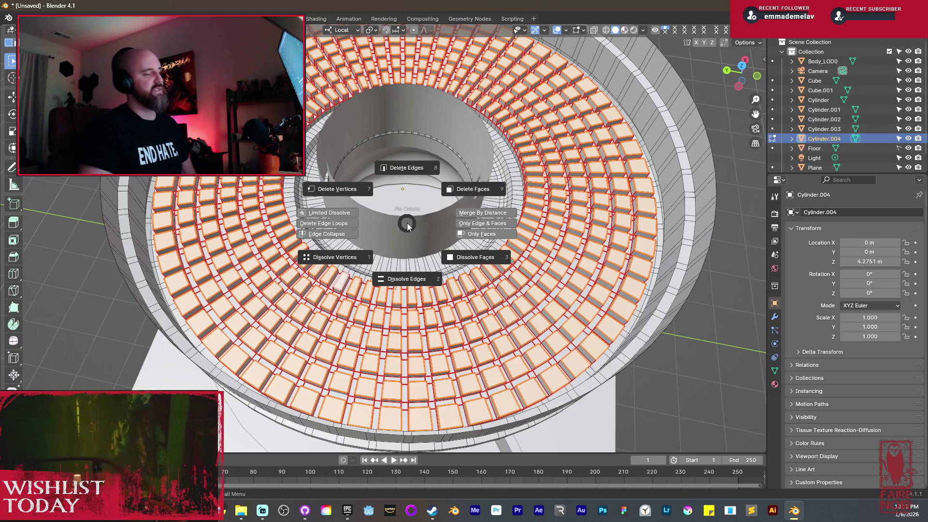
Delete the selected box top faces, inspect the open boxes in X-ray, and return to Object Mode.
click(472, 187)
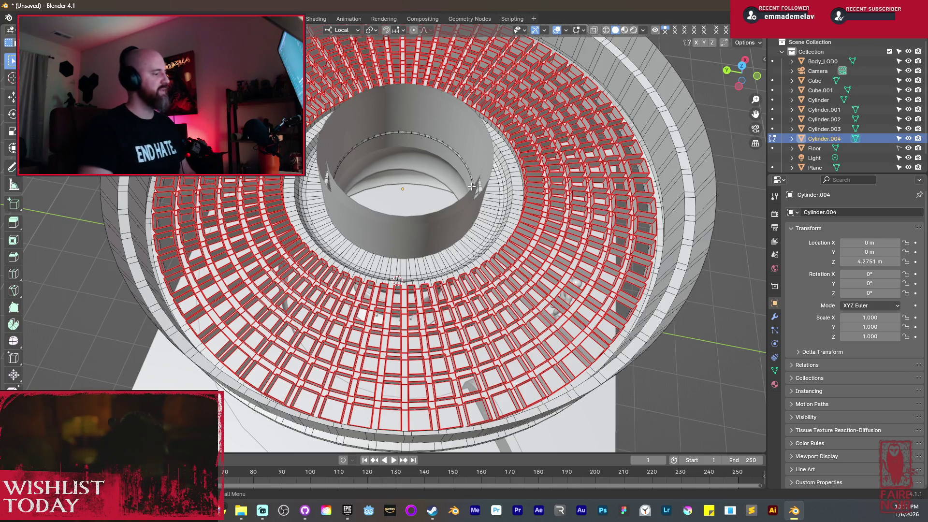
middle_drag(460, 254, 490, 261)
key(shift+z)
scroll(489, 261, up, 3)
key(shift+z)
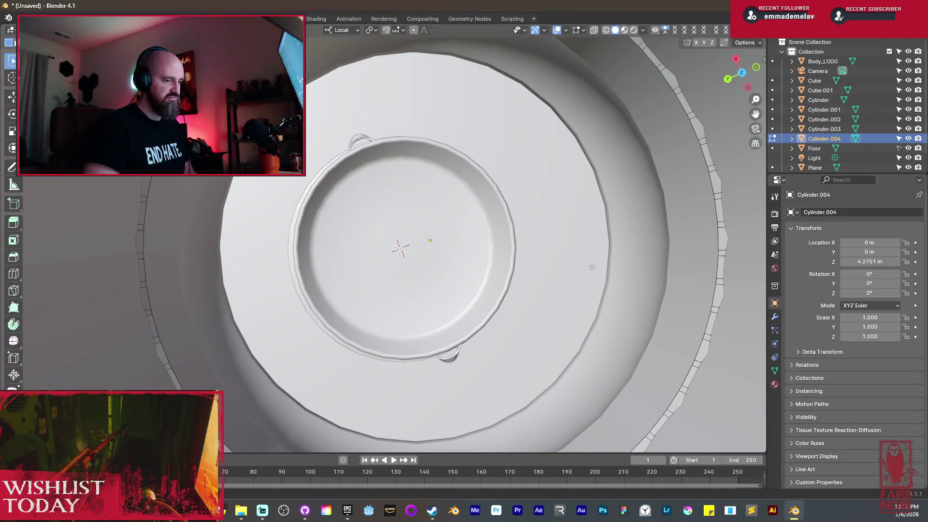
scroll(592, 268, up, 2)
middle_drag(592, 267, 573, 302)
key(Tab)
scroll(514, 197, down, 8)
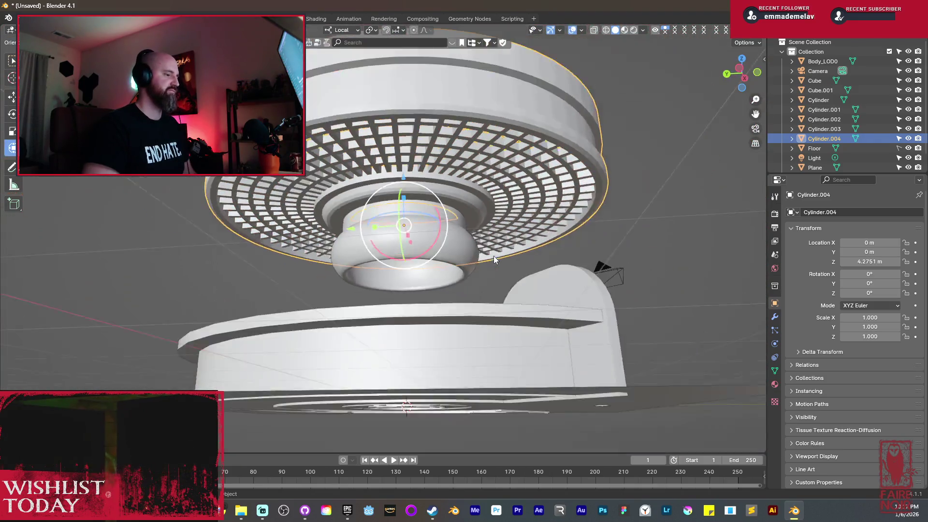
mouse_move(494, 257)
middle_down()
mouse_move(452, 258)
mouse_move(448, 317)
middle_up()
middle_drag(497, 341, 462, 356)
scroll(461, 355, up, 4)
mouse_move(471, 398)
middle_down()
mouse_move(422, 260)
mouse_move(465, 341)
mouse_move(402, 347)
mouse_move(410, 358)
mouse_move(422, 326)
middle_up()
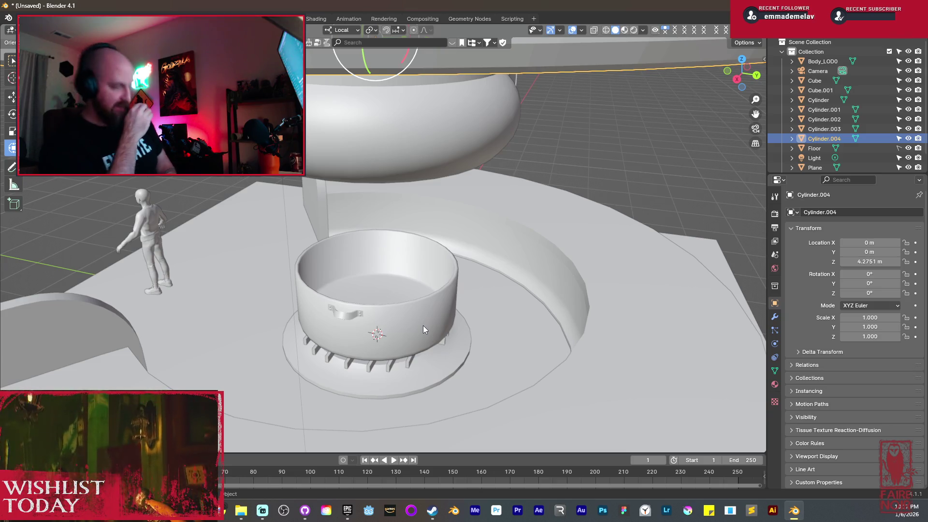
middle_drag(304, 305, 476, 250)
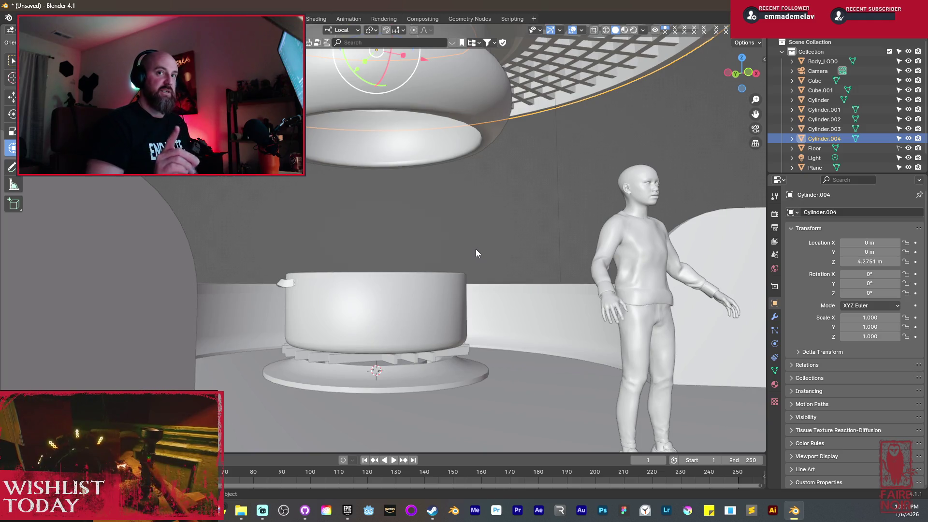
middle_drag(483, 248, 446, 278)
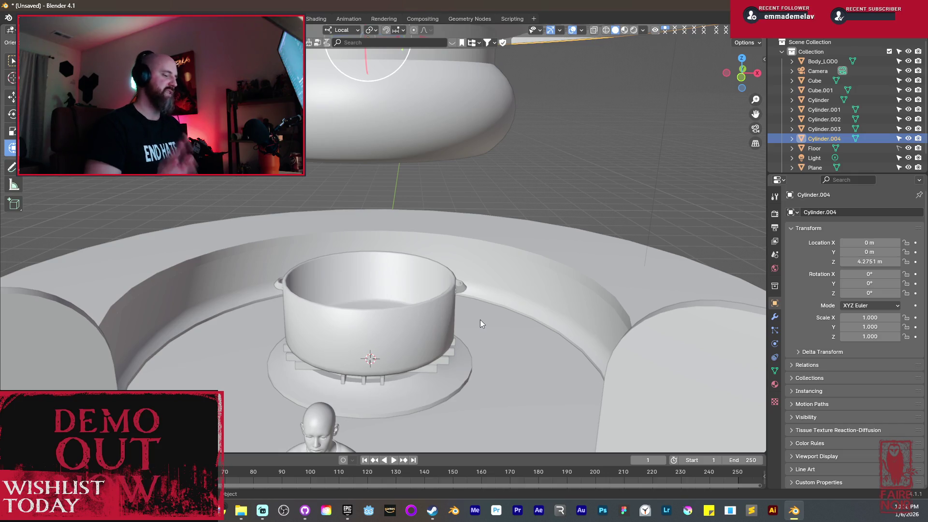
middle_drag(492, 293, 524, 283)
click(524, 284)
In Edit Mode on the ring, apply Clear Seam to the selected vertical wall edge.
key(Tab)
scroll(505, 350, up, 8)
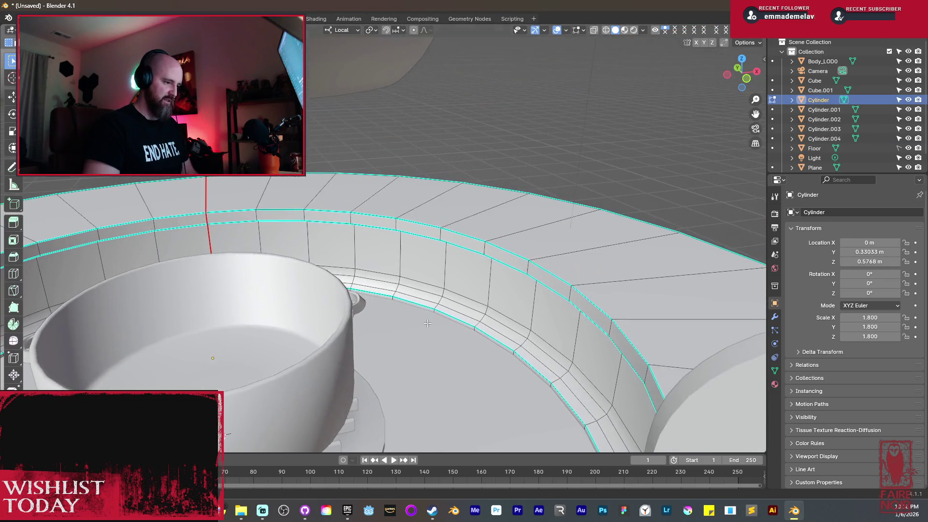
mouse_move(505, 350)
middle_down()
mouse_move(568, 325)
mouse_move(357, 298)
mouse_move(534, 259)
mouse_move(236, 197)
mouse_move(290, 241)
mouse_move(364, 276)
mouse_move(392, 335)
middle_up()
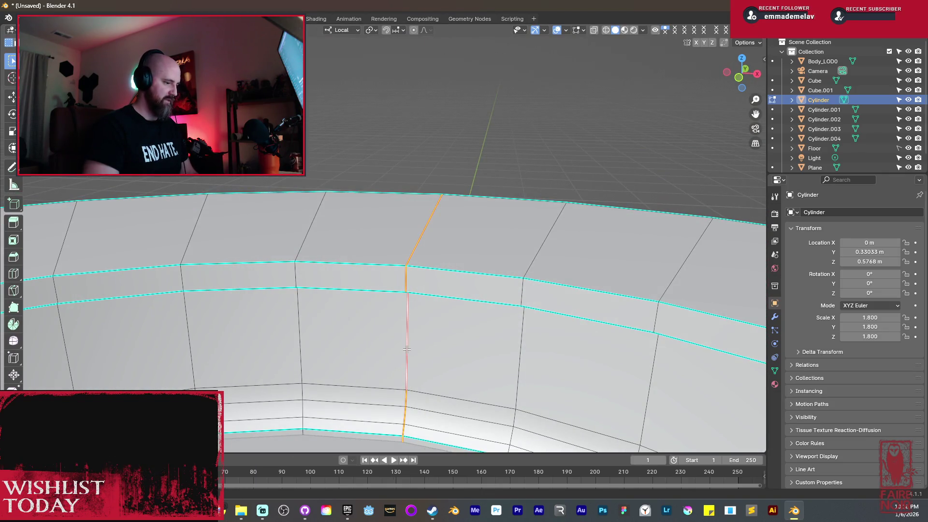
key(shift+s)
key(Escape)
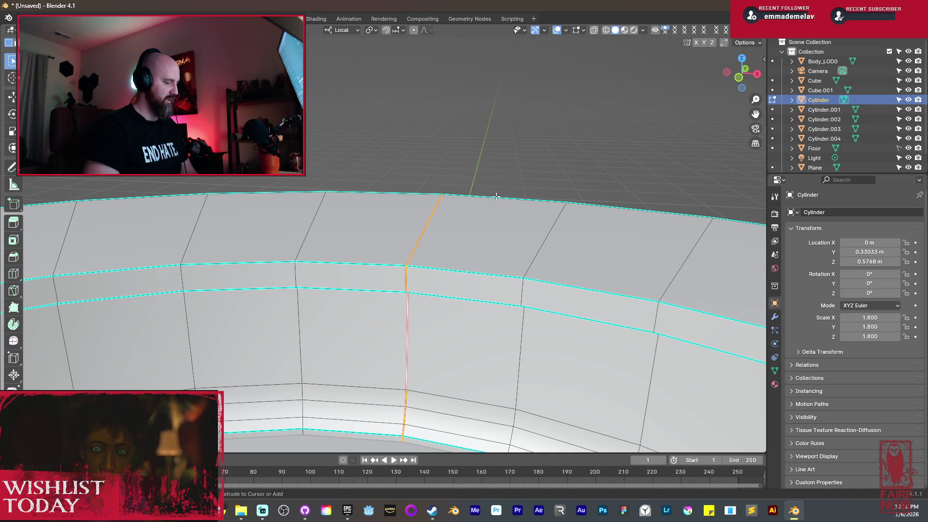
key(ctrl+e)
click(452, 211)
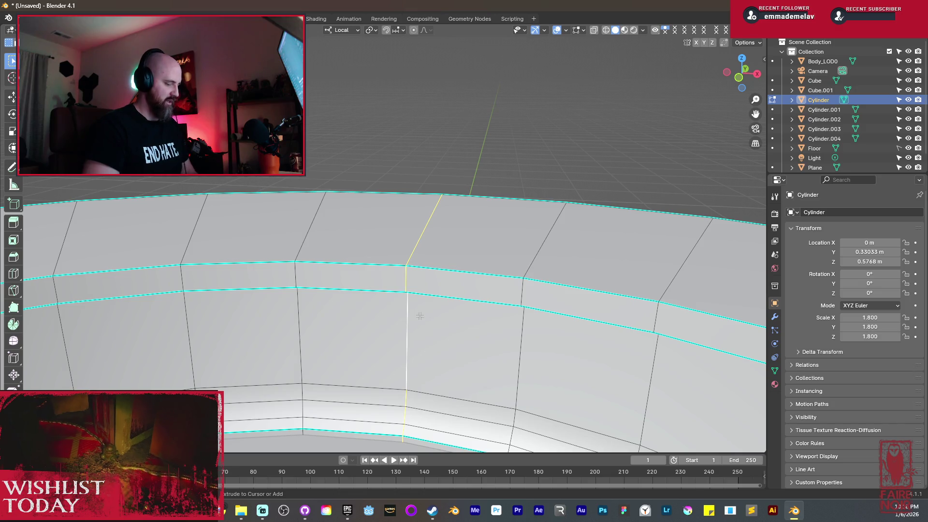
Cancel an accidental bevel on the edge and run Clear Seam on it again.
key(ctrl+b)
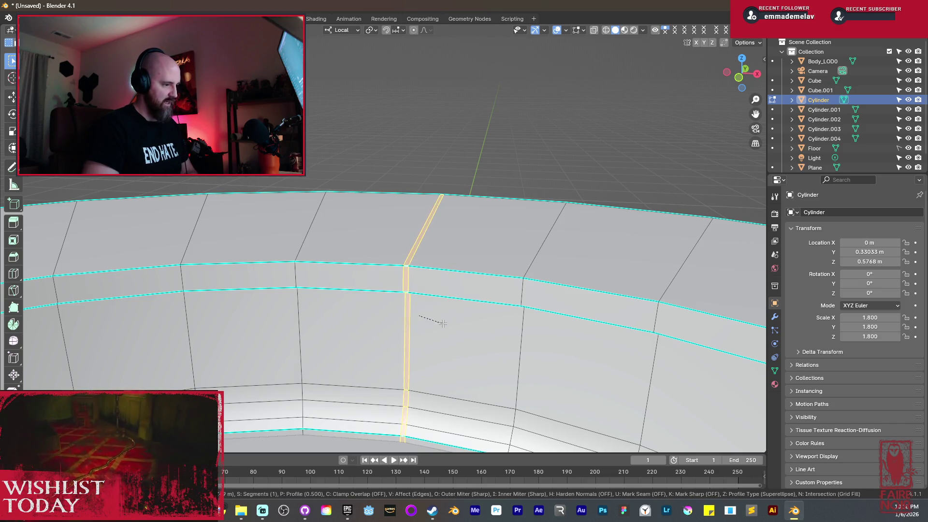
scroll(444, 324, up, 1)
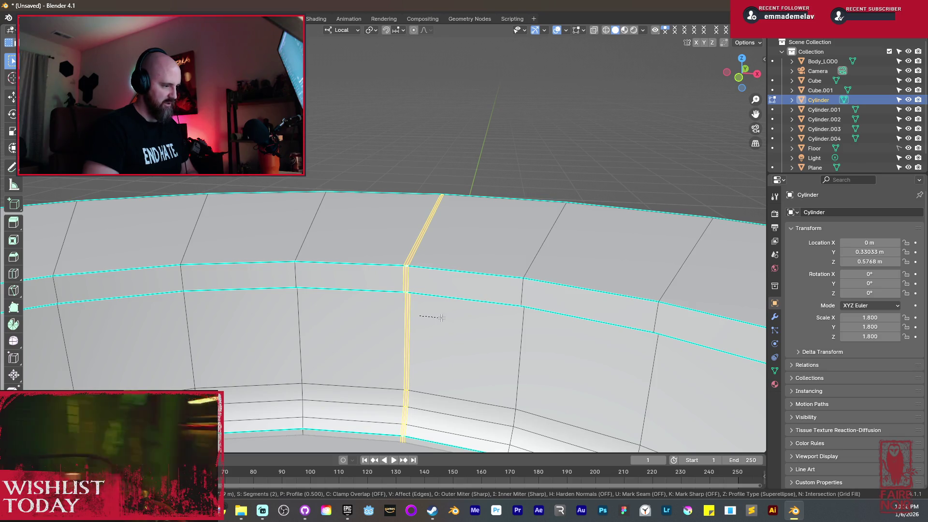
key(Escape)
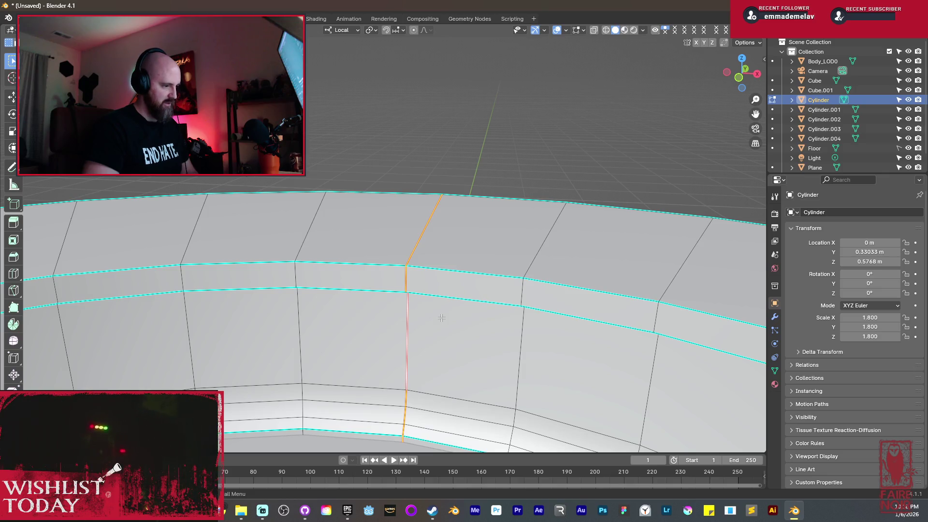
key(ctrl+e)
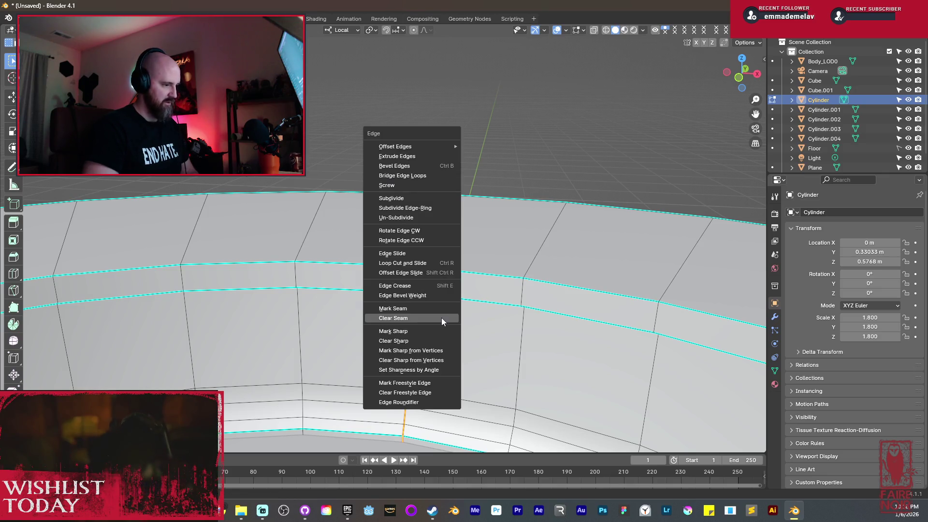
click(442, 318)
scroll(442, 318, down, 5)
mouse_move(441, 317)
middle_down()
mouse_move(479, 310)
mouse_move(425, 300)
mouse_move(436, 296)
middle_up()
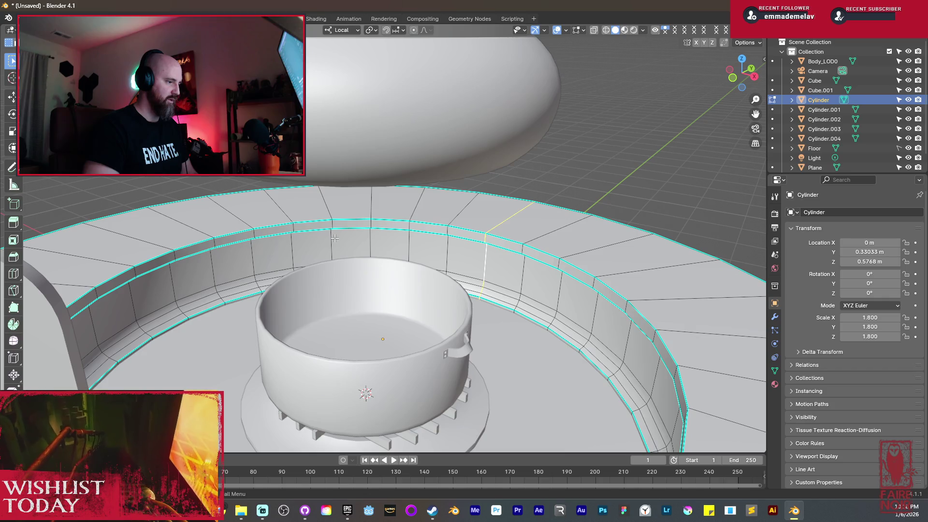
Orbit around the ring and bevel the selected ring edges.
middle_drag(334, 238, 558, 234)
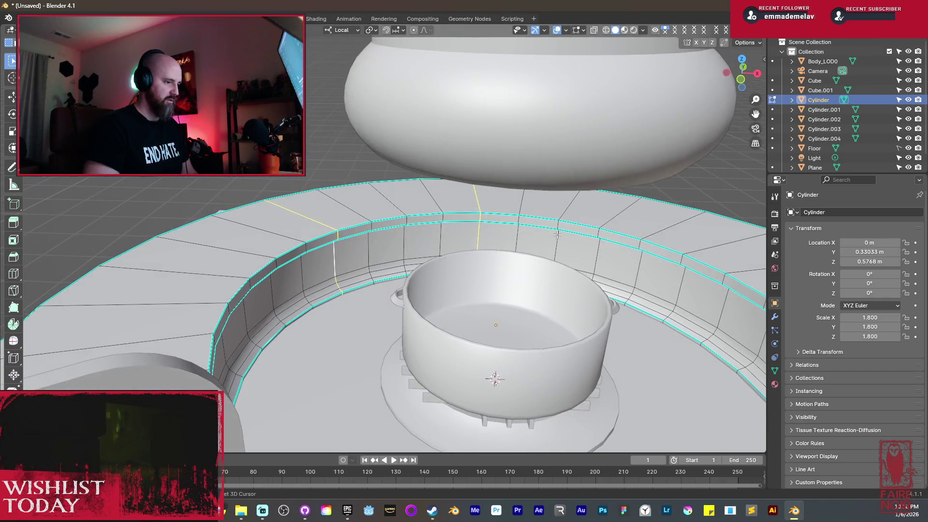
middle_drag(638, 264, 434, 232)
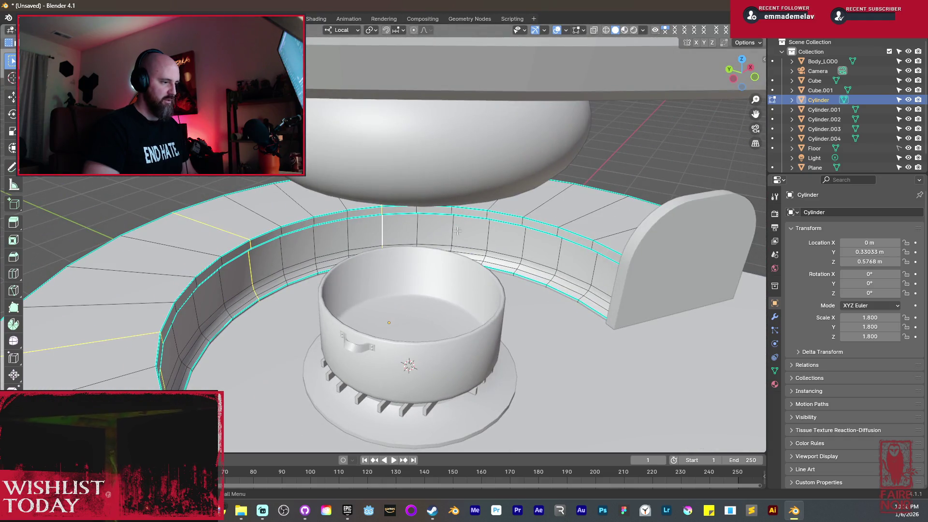
middle_drag(524, 239, 361, 260)
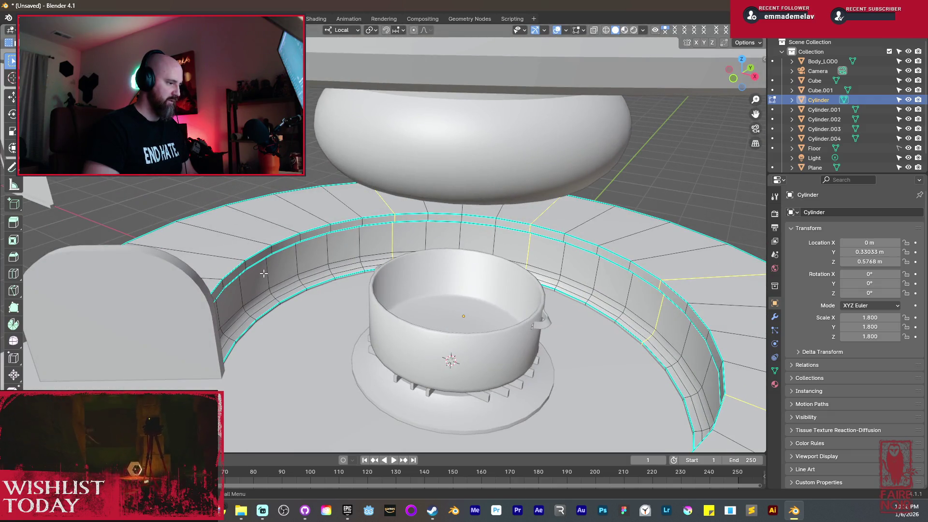
key(ctrl+b)
click(418, 306)
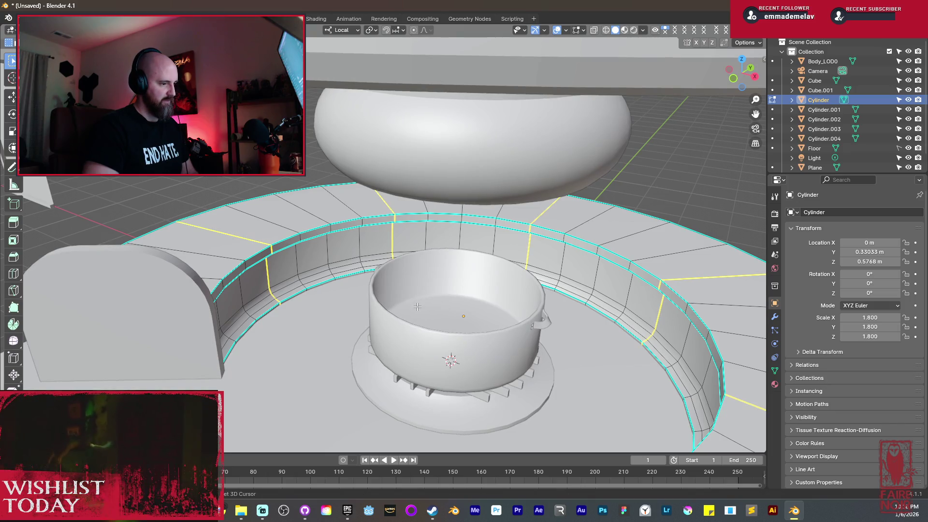
scroll(374, 271, up, 6)
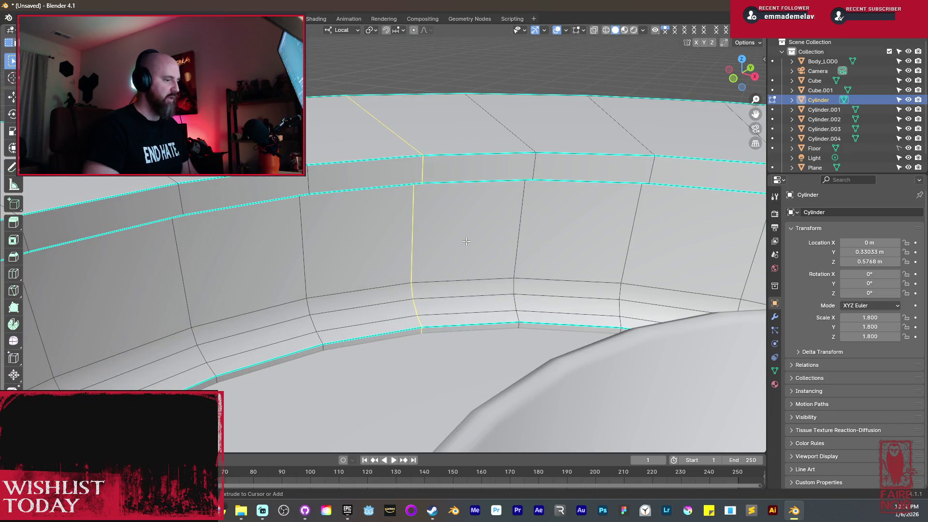
Redo the vertical edge bevel with 2 segments after undoing the first attempt.
key(ctrl+b)
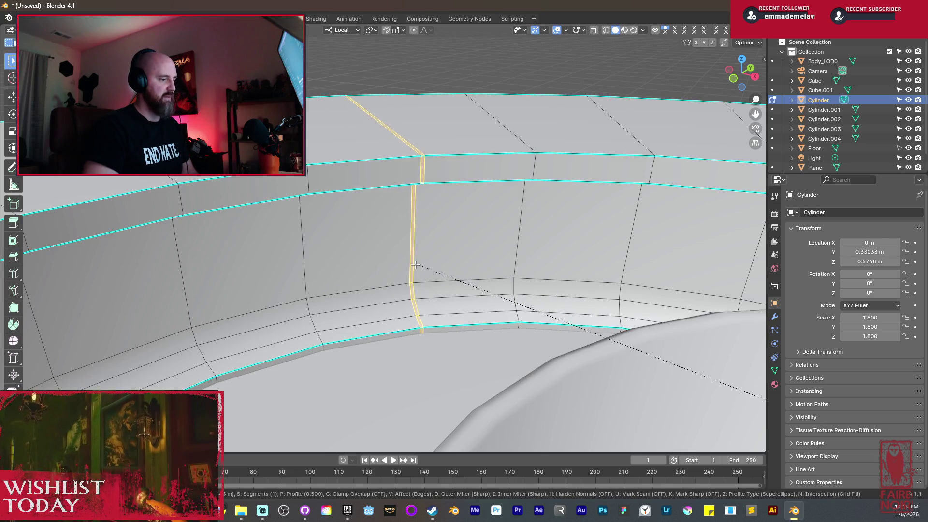
click(407, 268)
scroll(406, 269, up, 1)
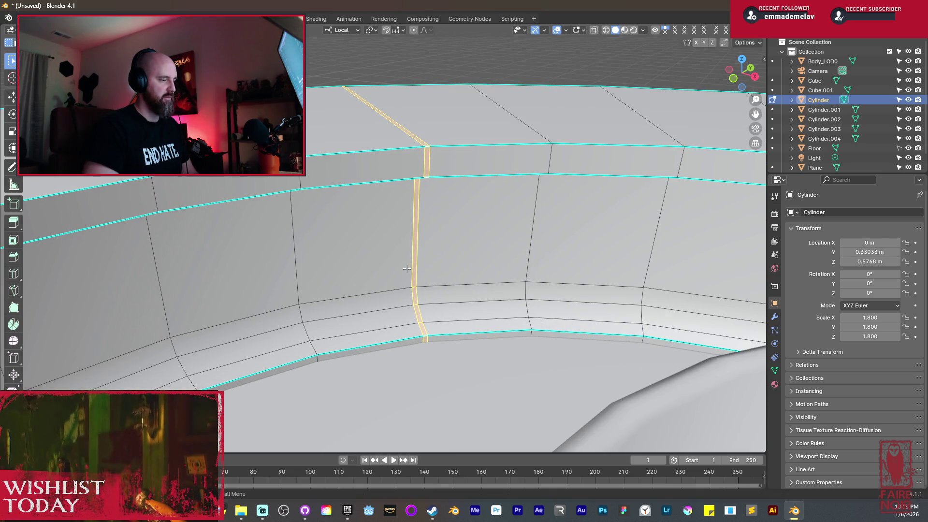
key(ctrl+z)
key(ctrl+b)
scroll(377, 271, up, 1)
click(336, 275)
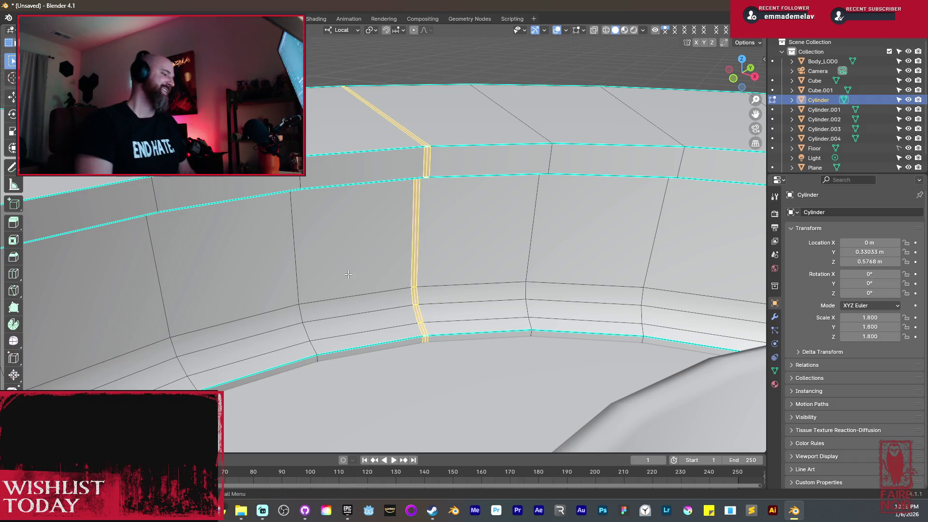
Select the vertical wall edge segments from top to bottom of the wall.
mouse_move(395, 226)
middle_down()
mouse_move(447, 232)
mouse_move(458, 210)
mouse_move(454, 349)
mouse_move(455, 254)
middle_up()
click(454, 255)
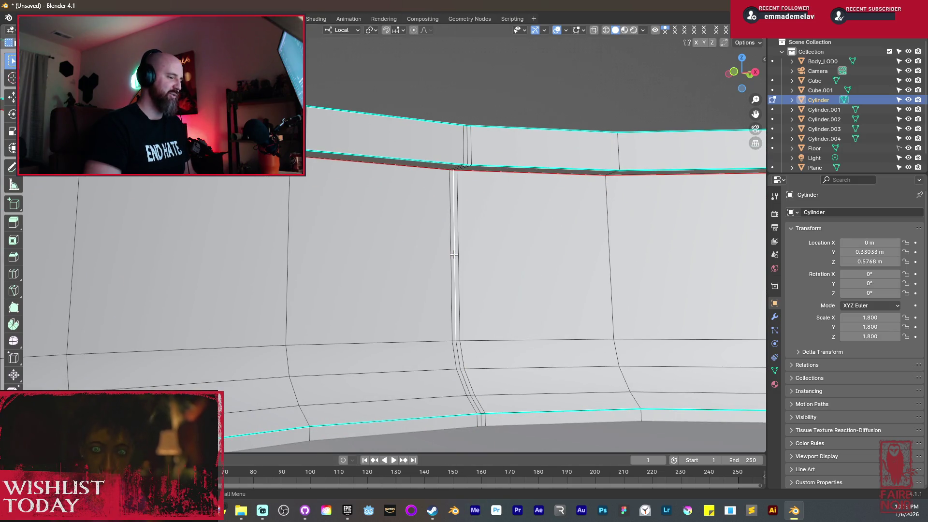
shift+click(457, 356)
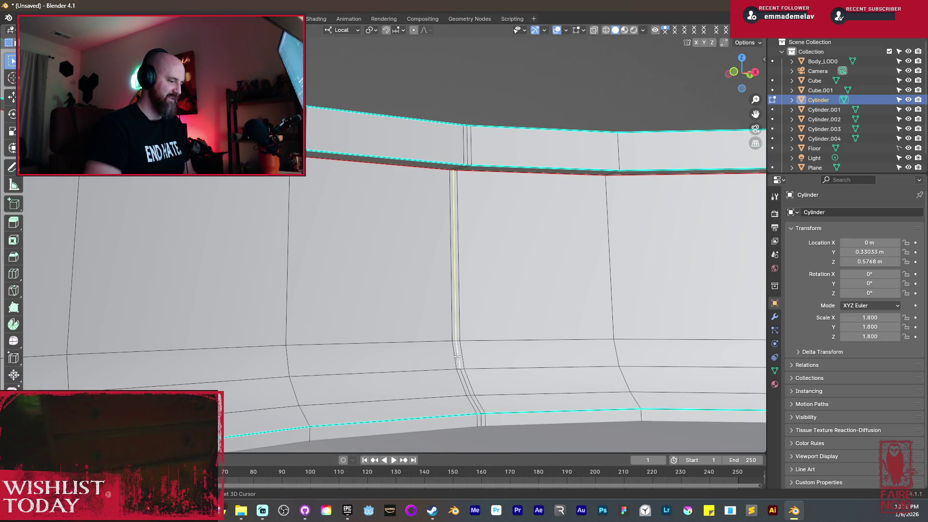
shift+click(480, 415)
mouse_move(482, 419)
middle_down()
mouse_move(442, 318)
mouse_move(393, 259)
middle_up()
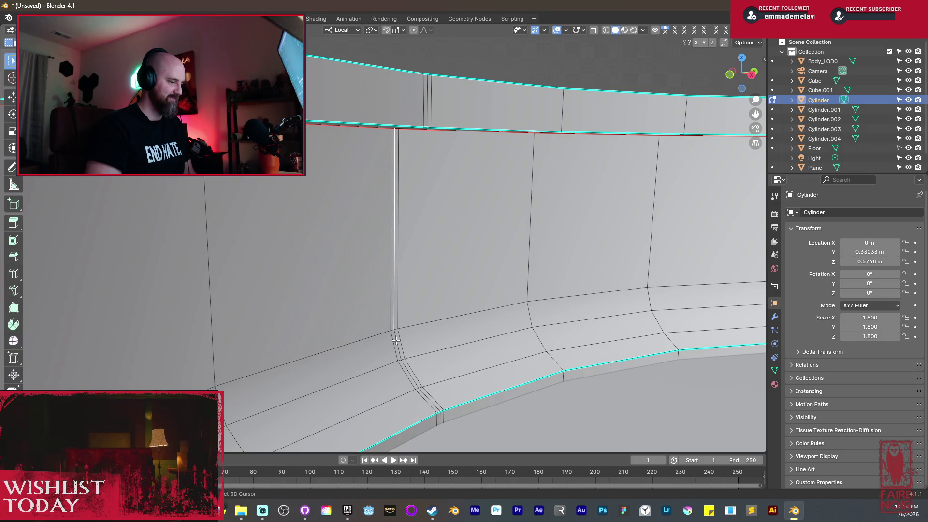
shift+click(424, 393)
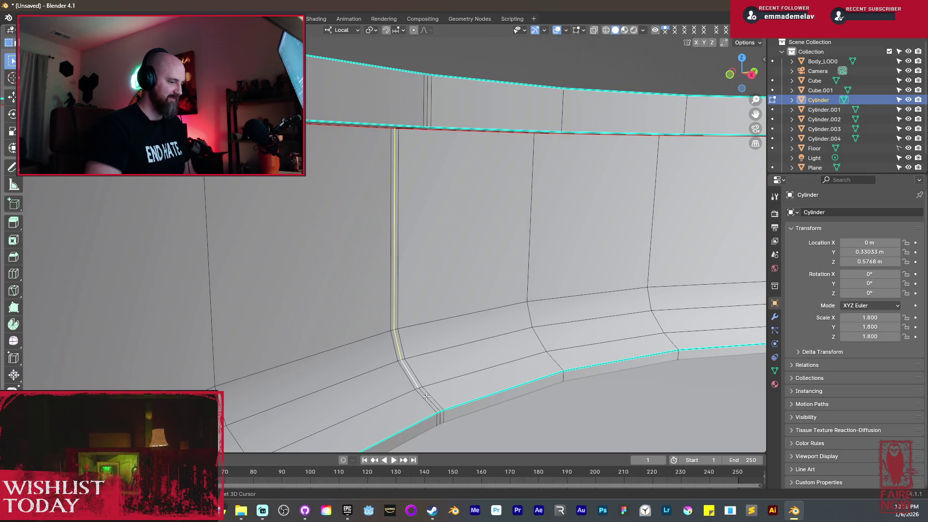
shift+click(442, 420)
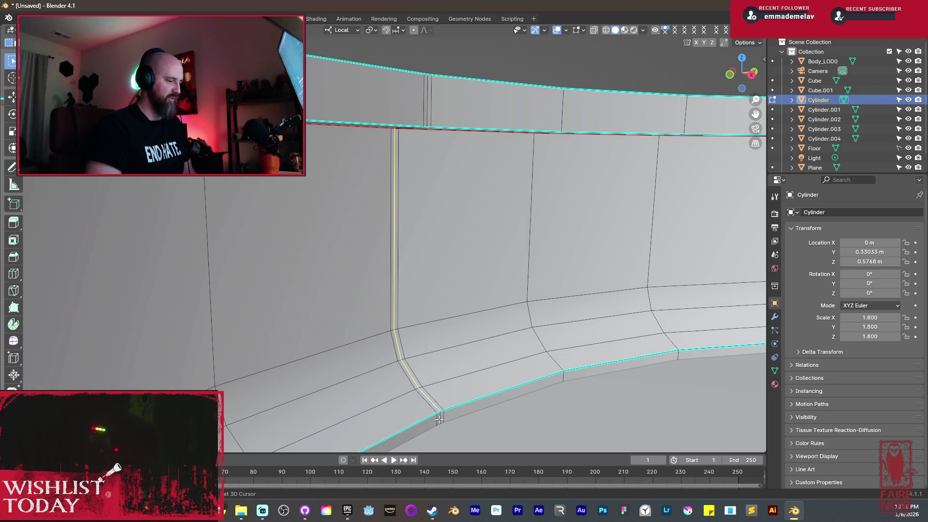
Select the long vertical seam edge together with its short lower segment.
middle_drag(440, 420, 427, 315)
shift+scroll(427, 315, down, 6)
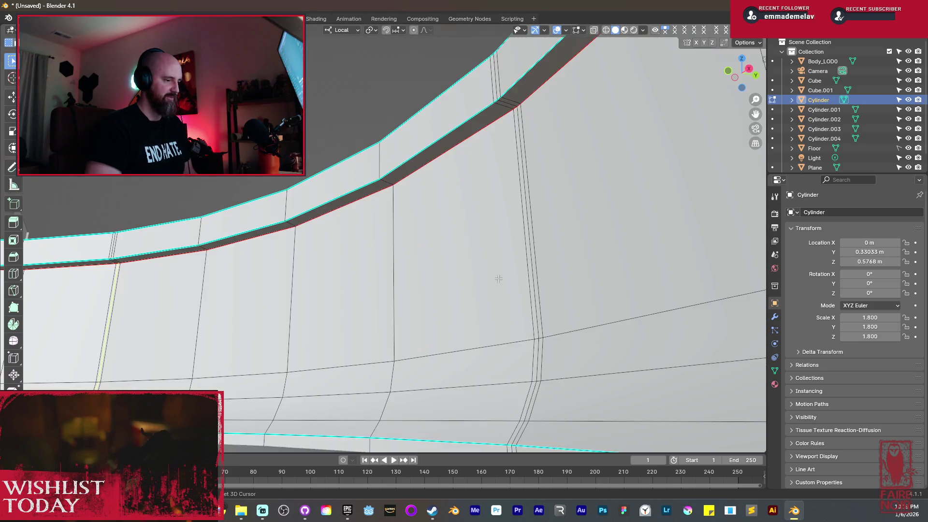
mouse_move(499, 279)
middle_down()
mouse_move(509, 206)
mouse_move(508, 349)
middle_up()
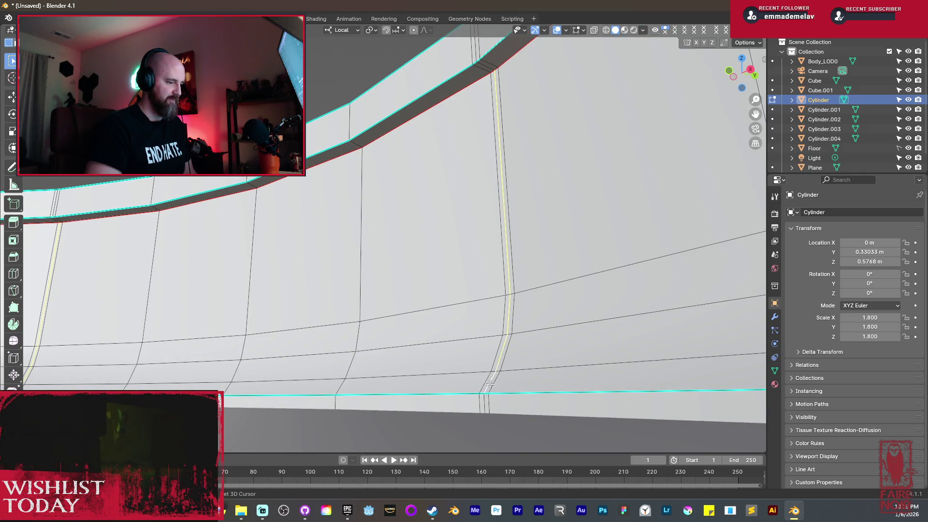
middle_drag(458, 319, 489, 356)
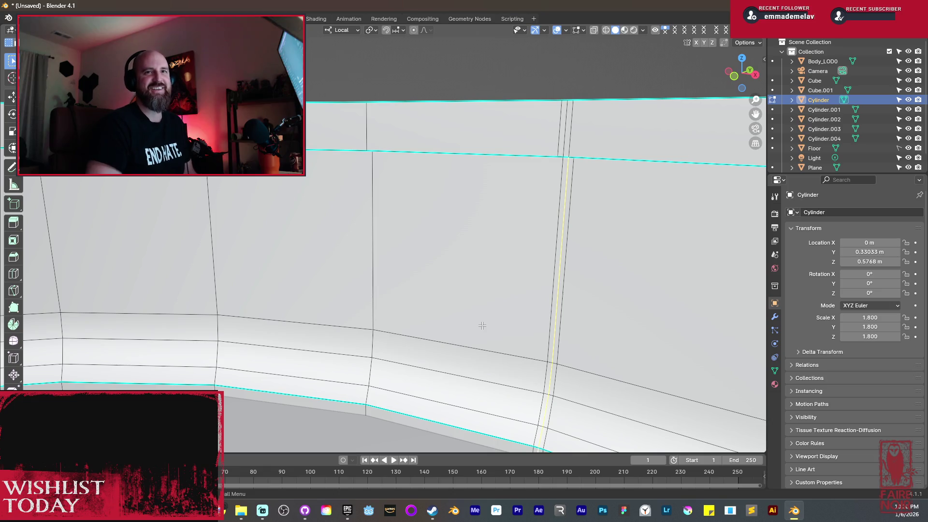
middle_drag(489, 327, 536, 329)
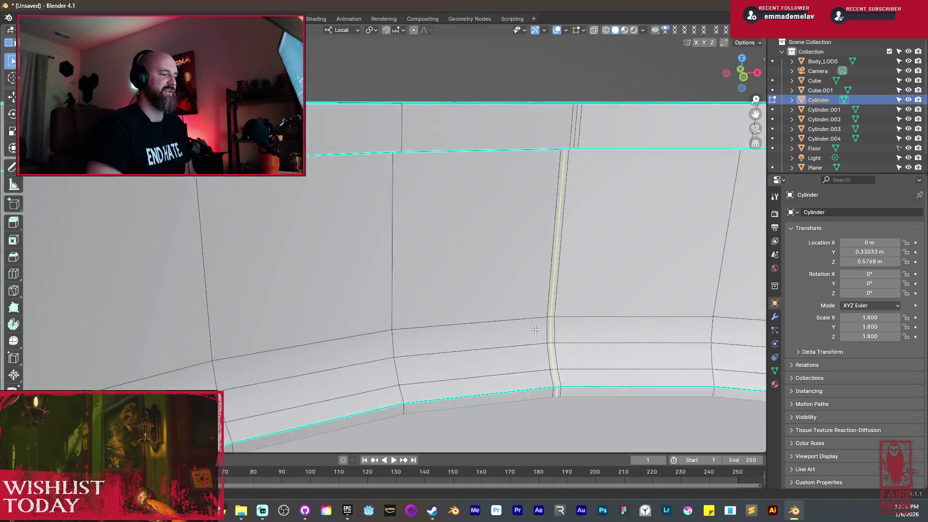
scroll(535, 329, up, 5)
scroll(574, 280, down, 4)
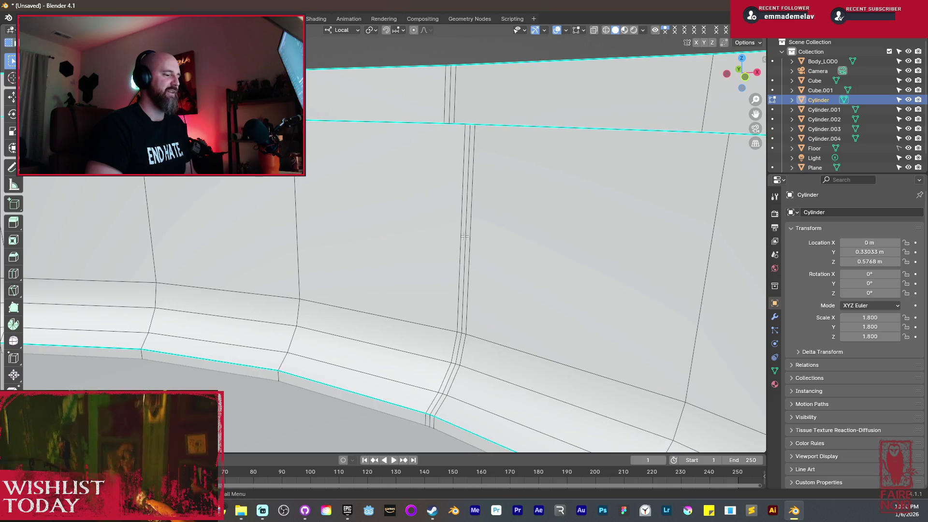
shift+click(462, 290)
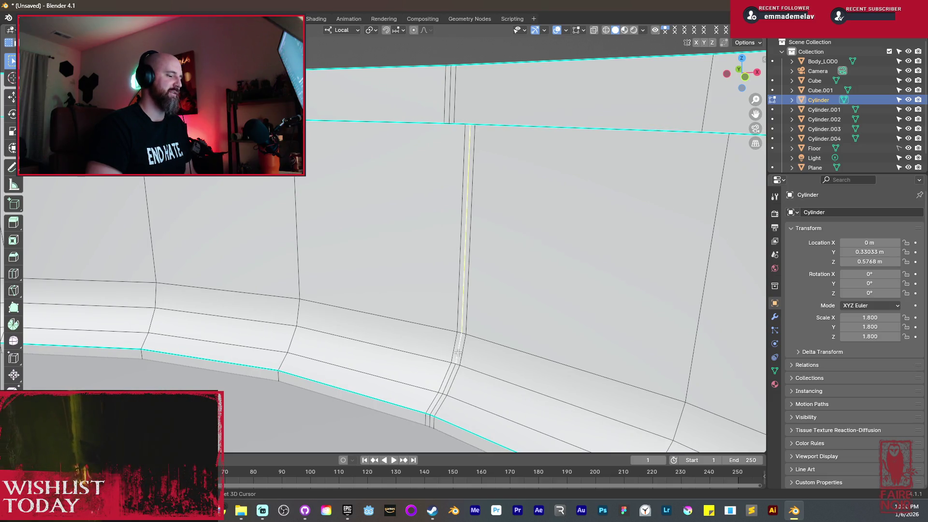
shift+click(436, 408)
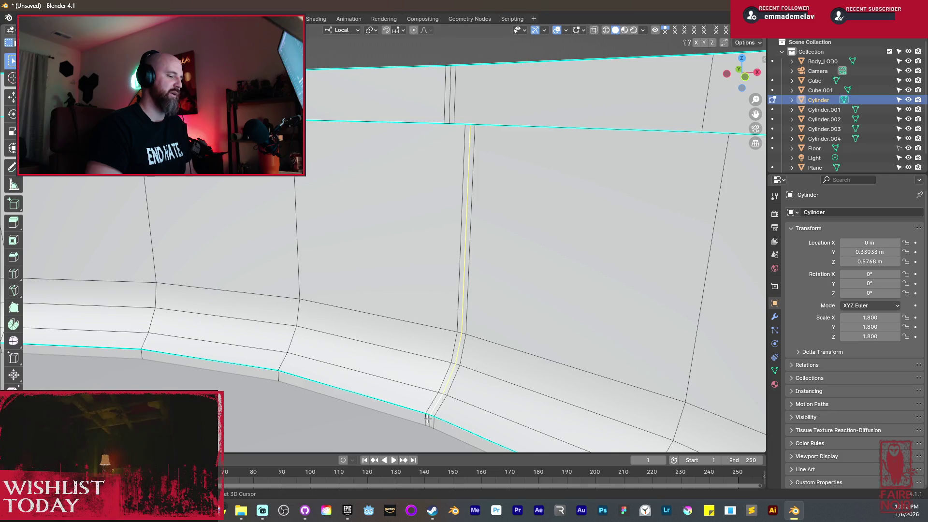
Add a vertical loop cut along the seam on the curved wall and inspect it.
scroll(430, 420, down, 6)
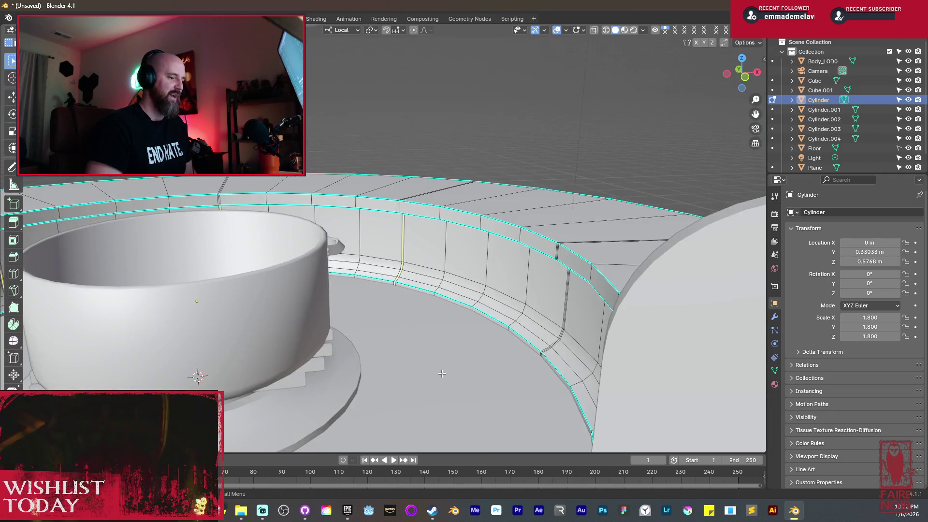
middle_drag(463, 366, 401, 314)
scroll(401, 314, up, 5)
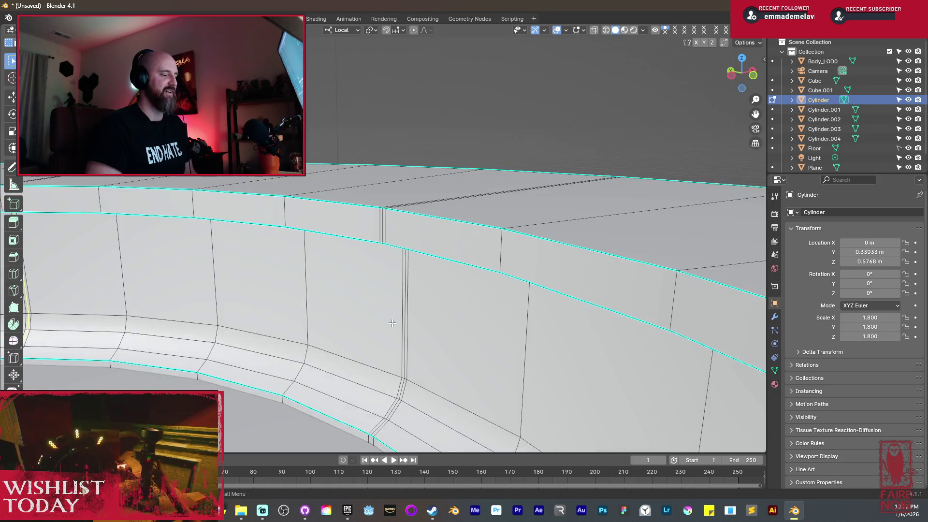
middle_drag(468, 213, 441, 253)
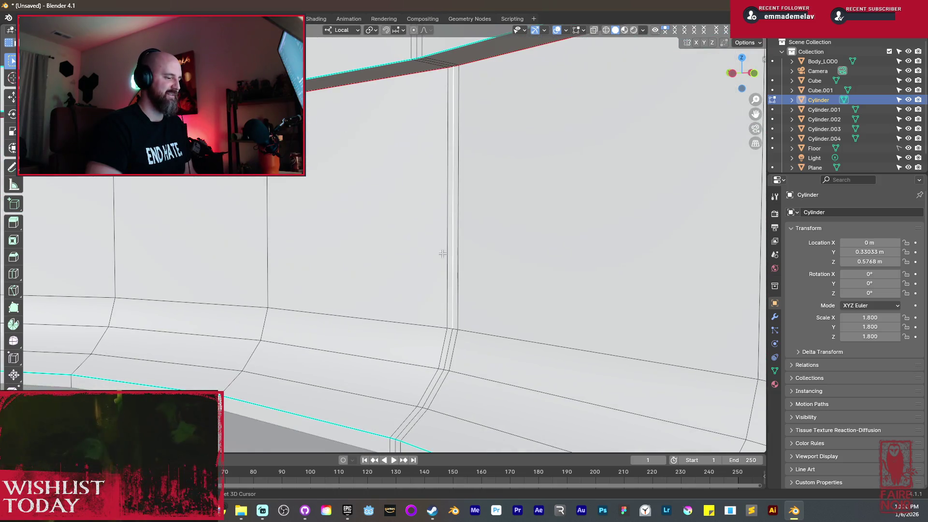
key(ctrl+r)
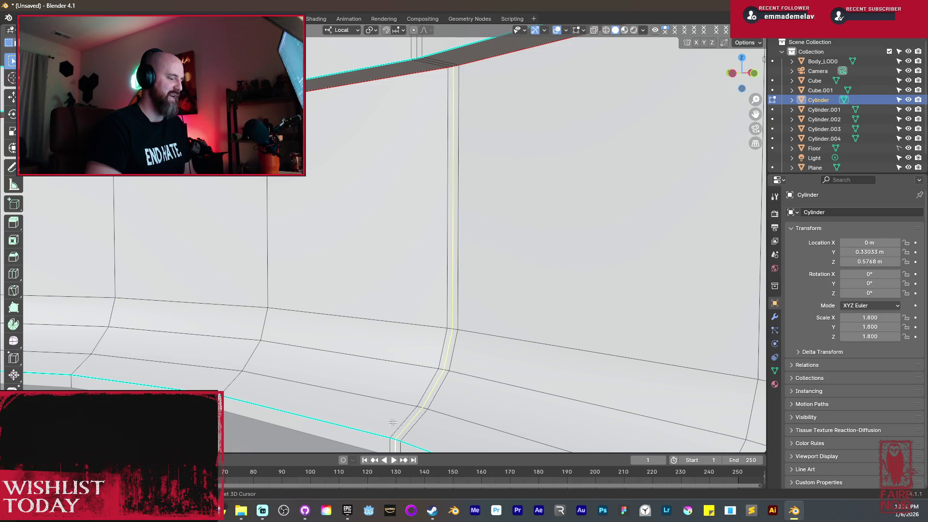
mouse_move(365, 343)
middle_down()
mouse_move(318, 286)
mouse_move(476, 261)
mouse_move(552, 264)
mouse_move(487, 325)
mouse_move(442, 336)
mouse_move(438, 379)
mouse_move(337, 302)
mouse_move(356, 292)
middle_up()
scroll(437, 379, down, 8)
scroll(356, 292, up, 5)
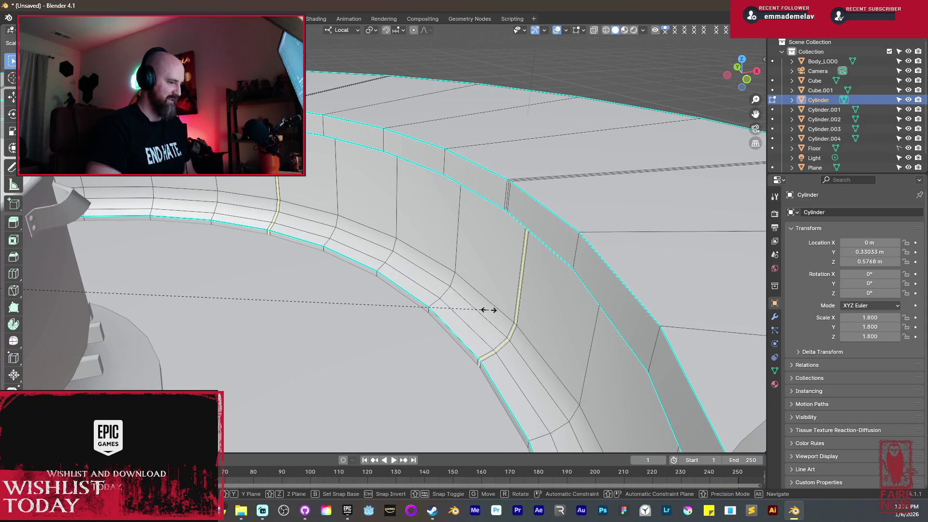
Enter Edit Mode on the wall and pick the edge beside the vertical seam.
middle_drag(506, 315, 635, 325)
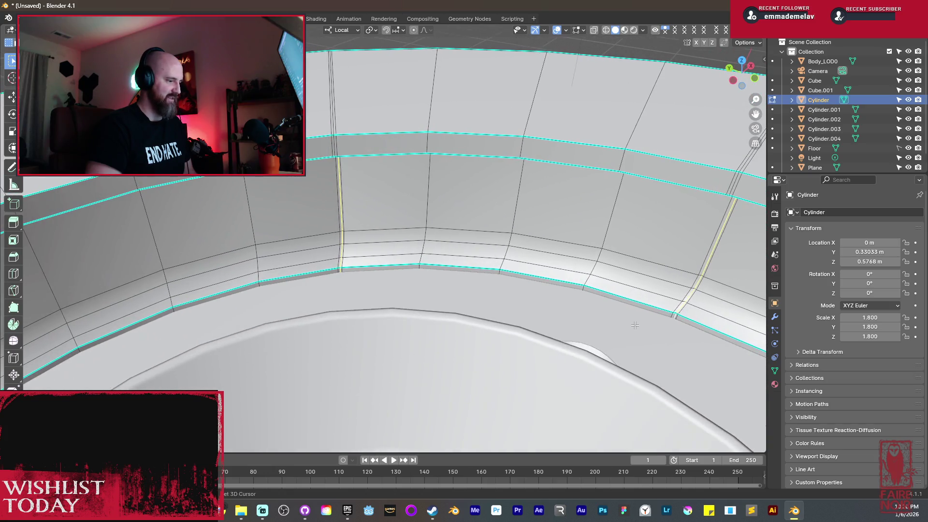
mouse_move(285, 208)
middle_down()
mouse_move(441, 259)
mouse_move(425, 247)
mouse_move(440, 264)
middle_up()
key(Tab)
key(Tab)
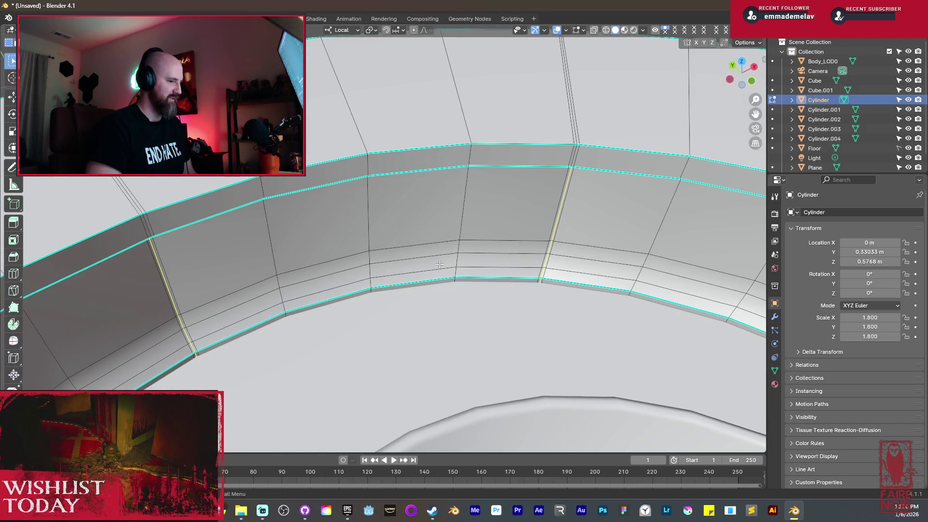
shift+middle_drag(440, 265, 486, 183)
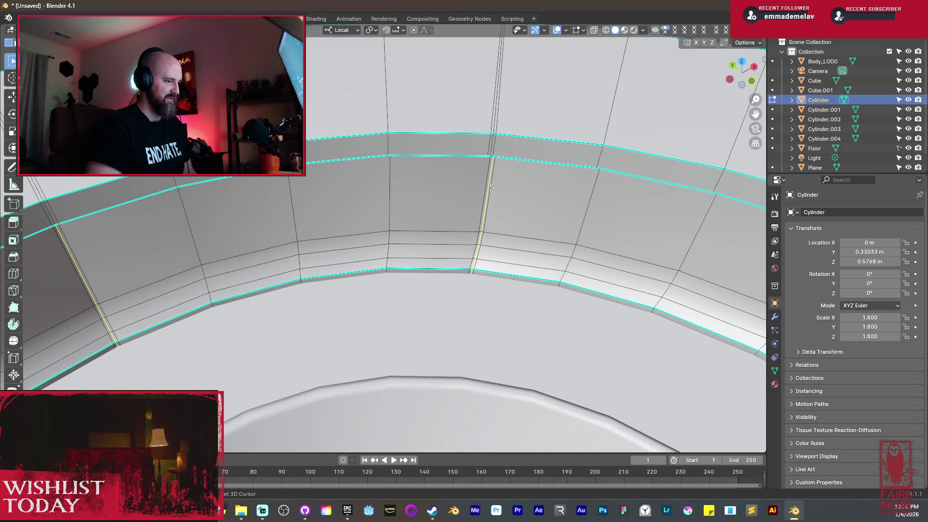
scroll(493, 200, up, 5)
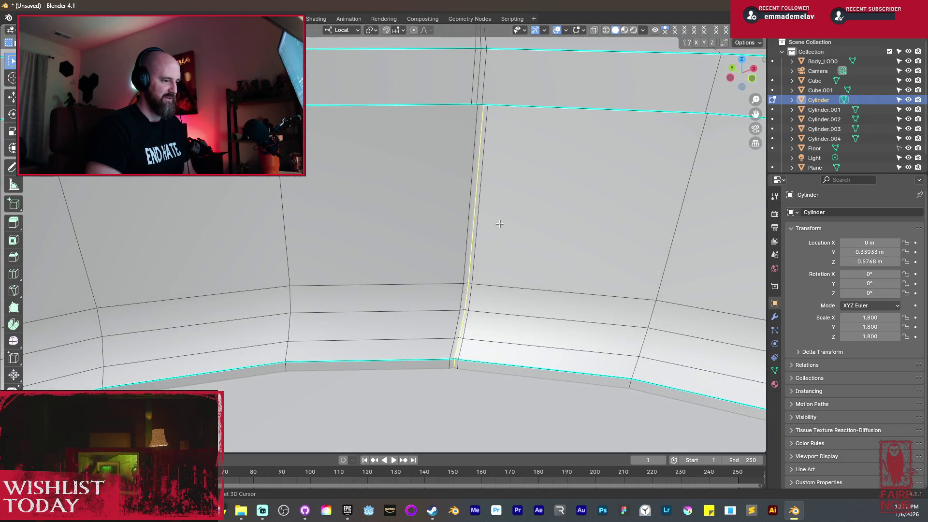
shift+click(470, 318)
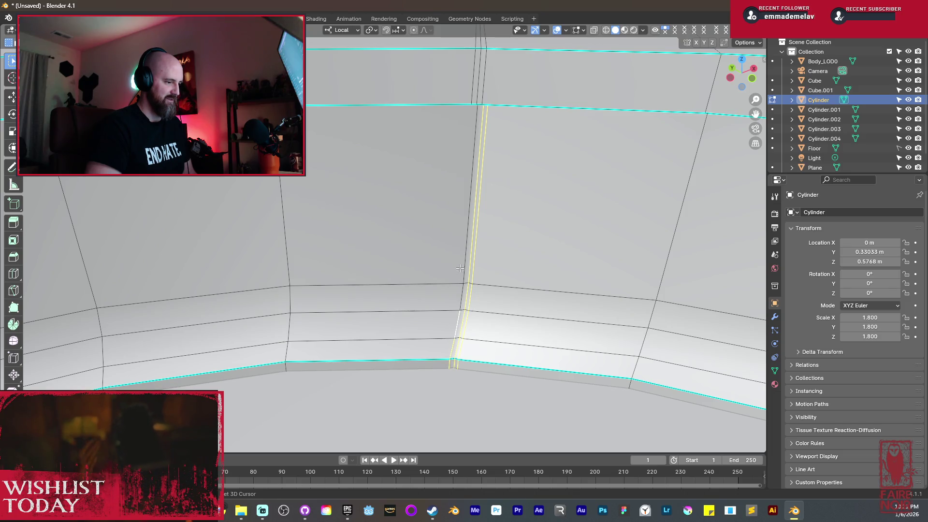
Add the second vertical loop beside the seam, with the right-hand loop active.
shift+middle_drag(522, 293, 272, 278)
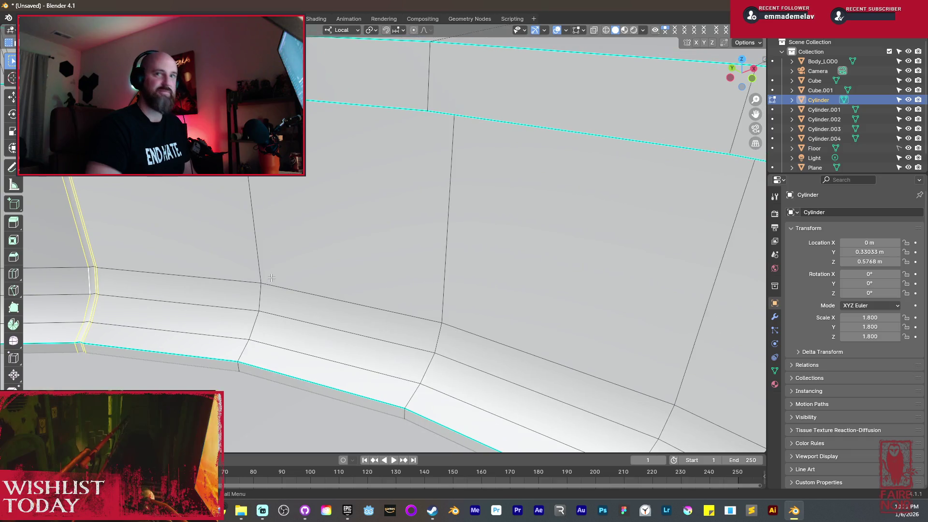
middle_drag(352, 259, 460, 238)
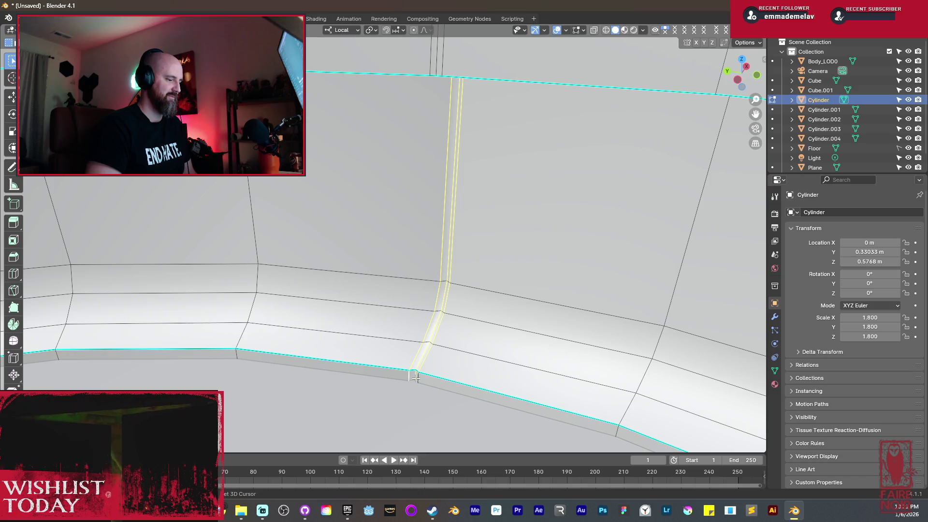
mouse_move(416, 373)
middle_down()
mouse_move(415, 209)
mouse_move(476, 273)
middle_up()
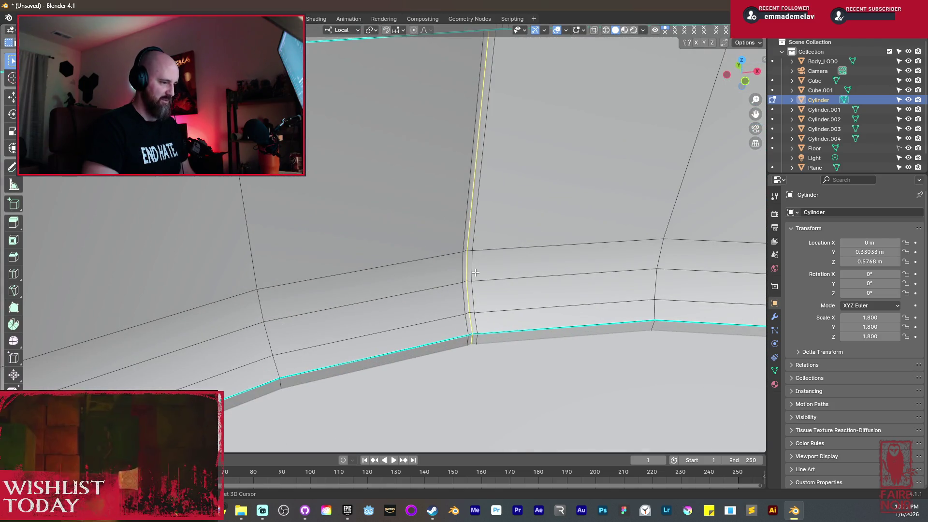
alt+shift+click(462, 279)
alt+shift+click(479, 323)
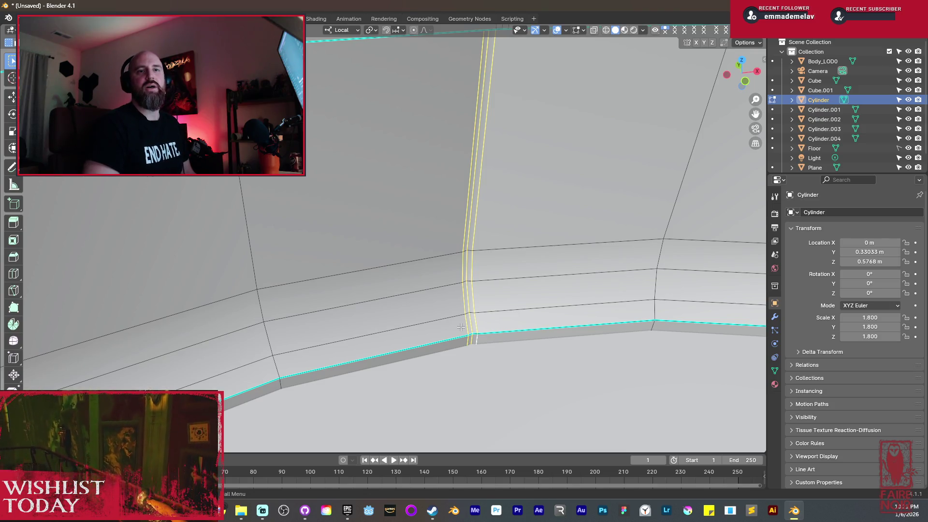
Extend the selection across both vertical loops down to the lower edge near the base.
mouse_move(460, 327)
middle_down()
mouse_move(402, 223)
mouse_move(443, 205)
middle_up()
alt+shift+click(388, 175)
alt+shift+click(386, 269)
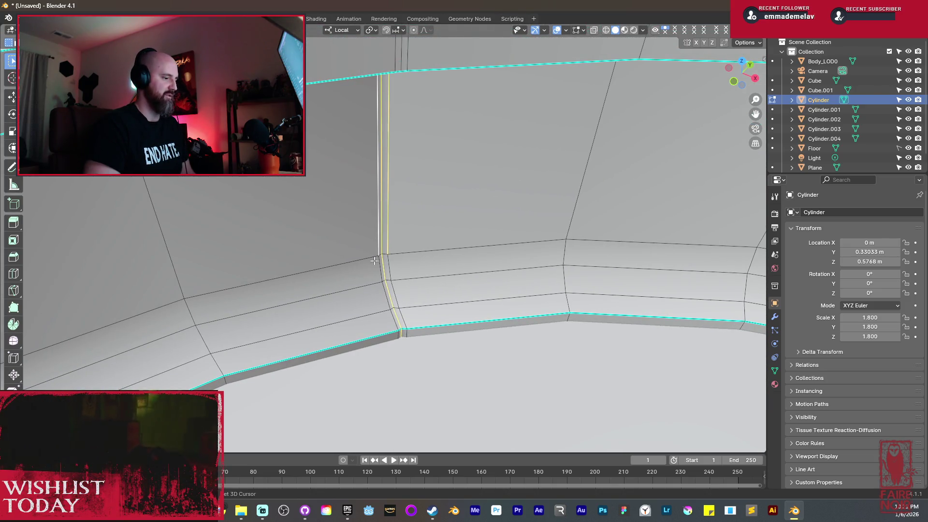
alt+shift+click(386, 308)
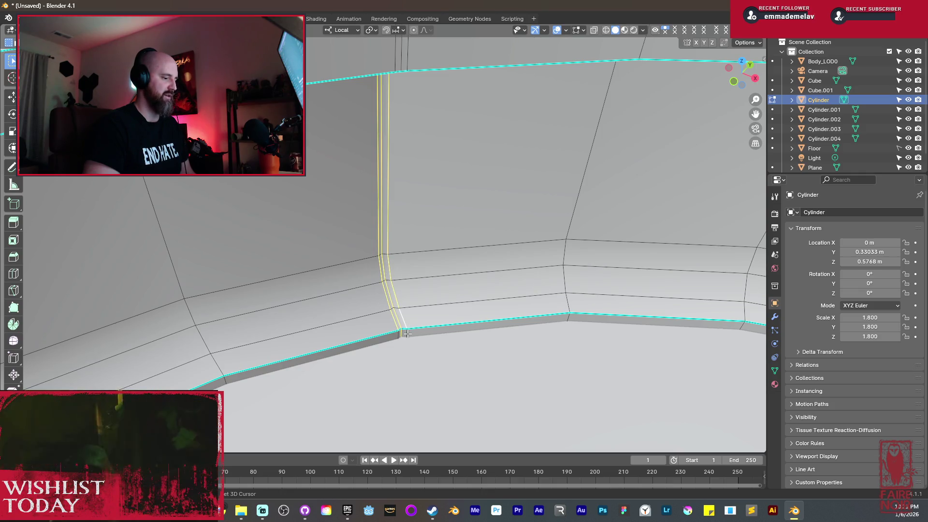
mouse_move(382, 329)
middle_down()
mouse_move(463, 284)
mouse_move(324, 295)
middle_up()
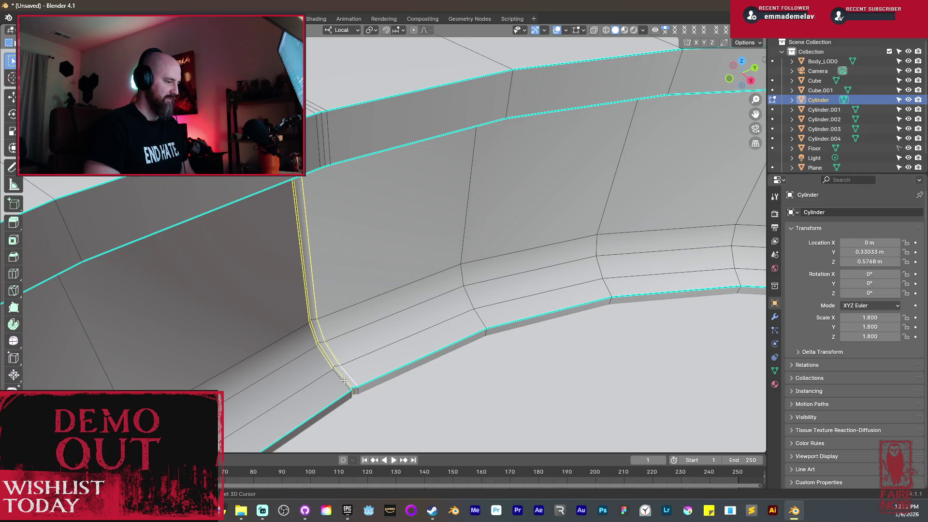
Mark the selected vertical wall edges as sharp and as UV seams.
middle_drag(401, 358, 398, 341)
key(ctrl+e)
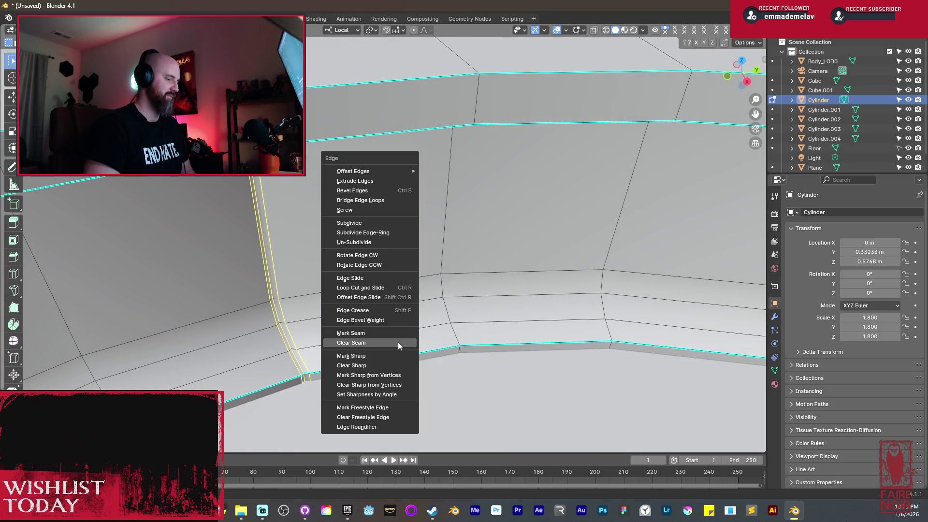
click(384, 355)
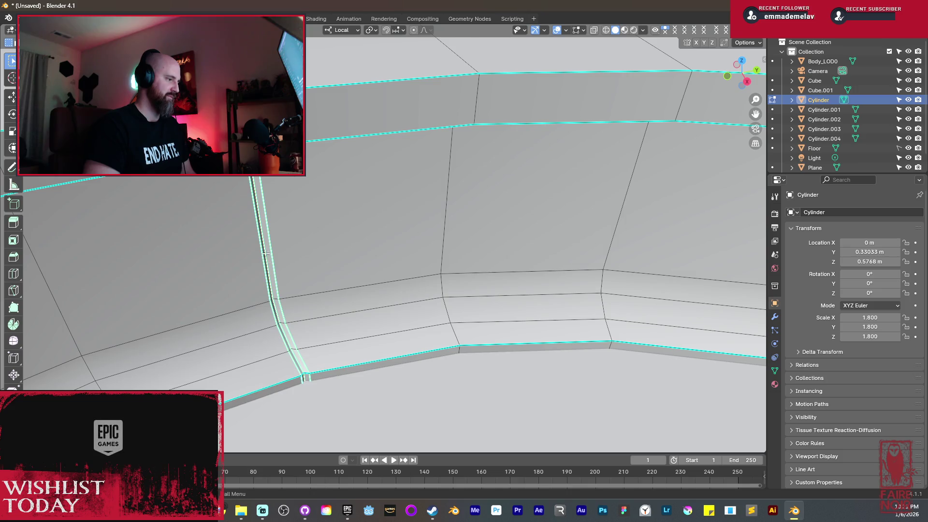
middle_drag(265, 253, 238, 194)
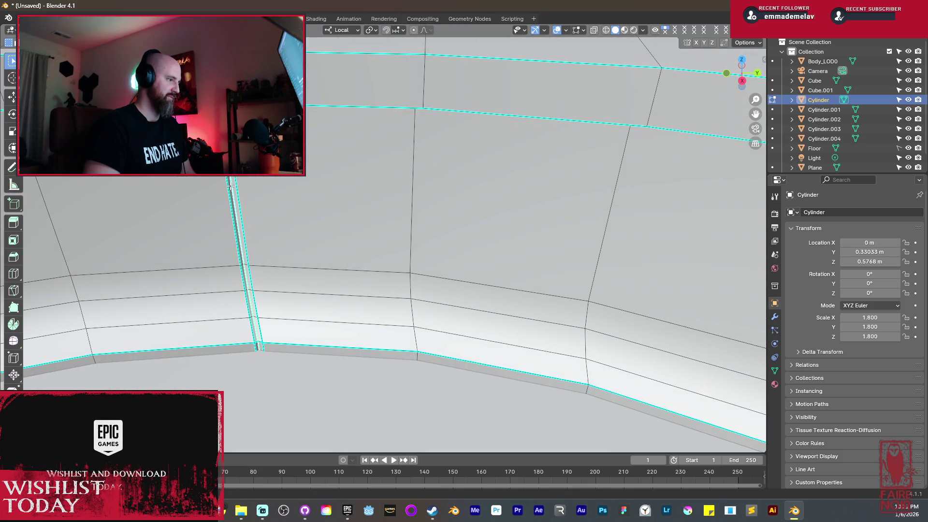
key(ctrl+e)
click(210, 193)
Clear the mesh selection and reselect the vertical seam edge loop.
mouse_move(266, 243)
middle_down()
mouse_move(436, 314)
mouse_move(715, 394)
mouse_move(485, 268)
mouse_move(252, 232)
middle_up()
key(alt+a)
alt+click(267, 315)
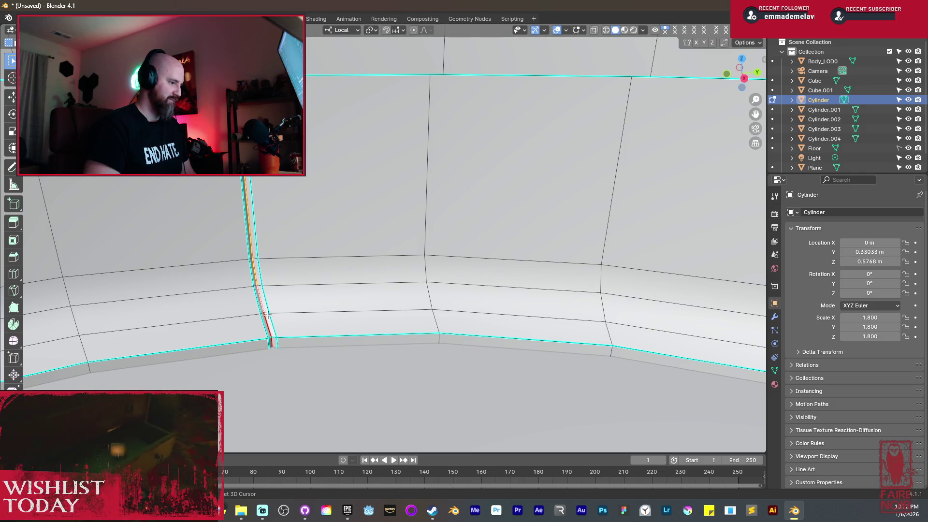
mouse_move(268, 321)
middle_down()
mouse_move(560, 283)
mouse_move(625, 305)
mouse_move(247, 314)
mouse_move(473, 208)
mouse_move(589, 228)
mouse_move(433, 263)
mouse_move(381, 242)
mouse_move(476, 235)
middle_up()
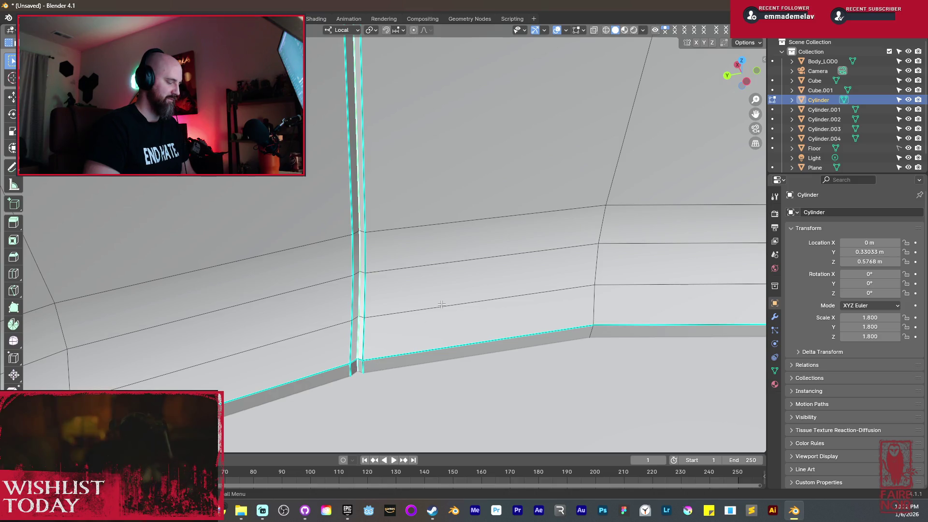
Cancel the edge move and step out to Object Mode to review the pot's wall.
key(g)
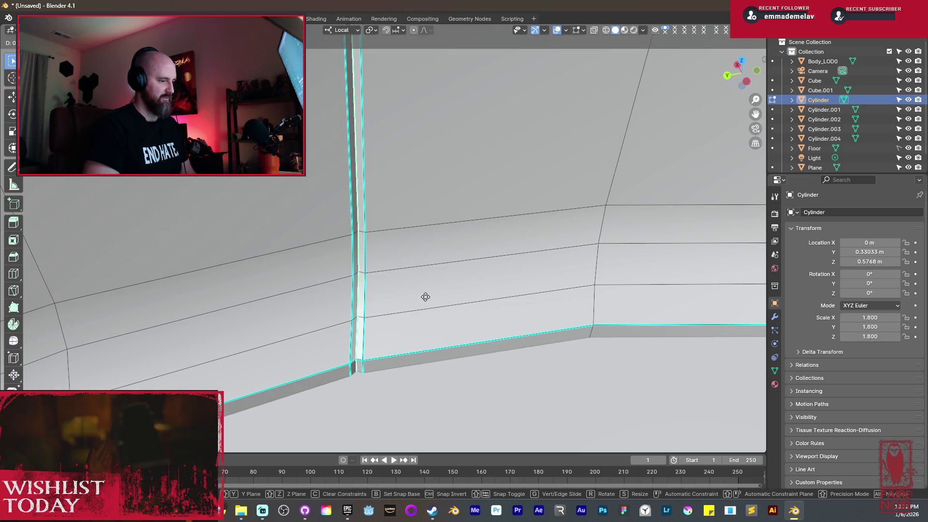
key(Escape)
middle_drag(426, 297, 487, 273)
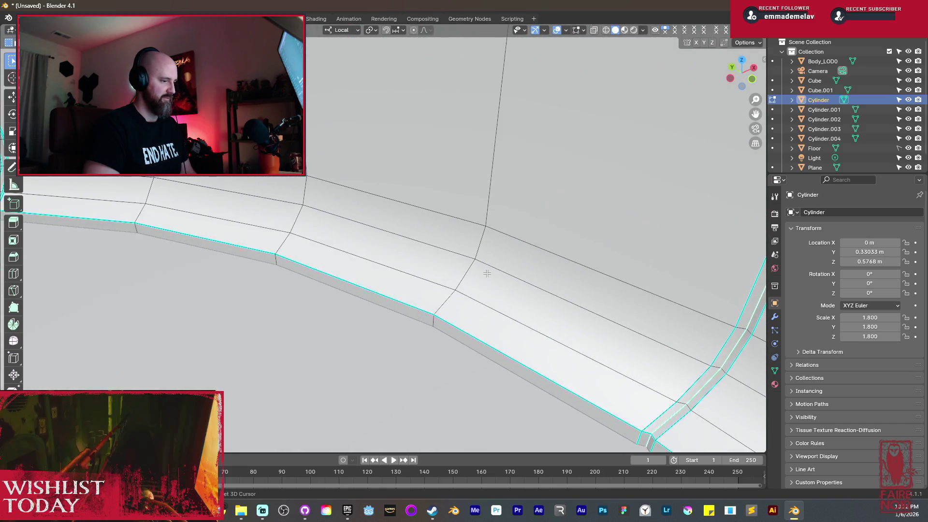
key(Tab)
scroll(495, 271, down, 10)
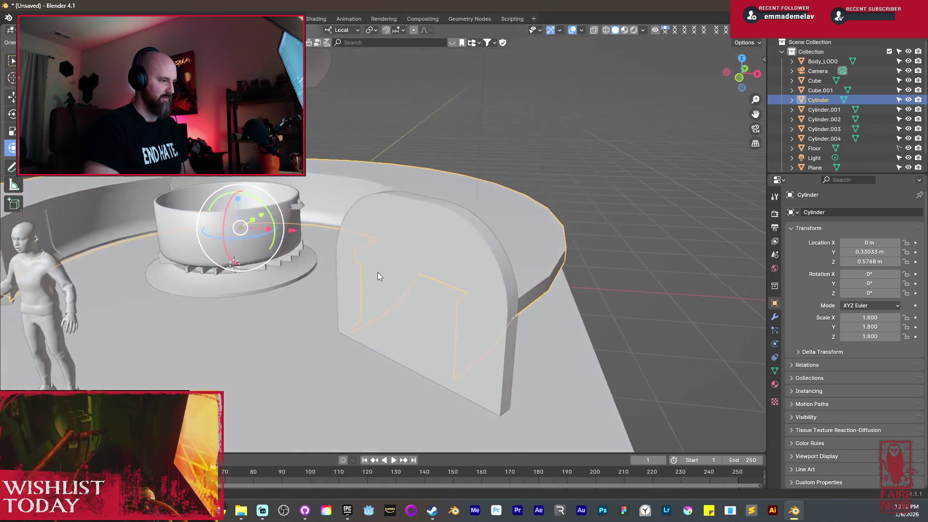
middle_drag(378, 272, 520, 270)
scroll(515, 278, up, 6)
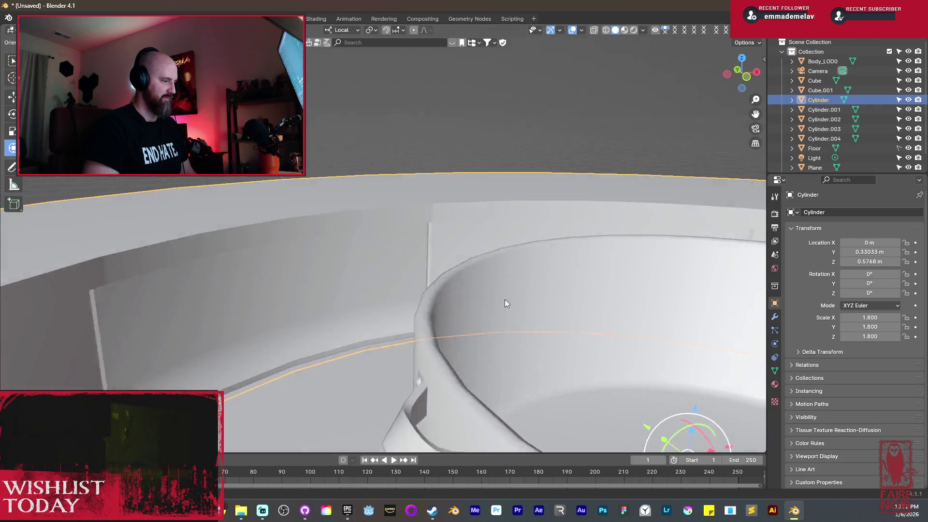
Return to Edit Mode in front view, framed on the wall.
key(Tab)
scroll(454, 312, up, 5)
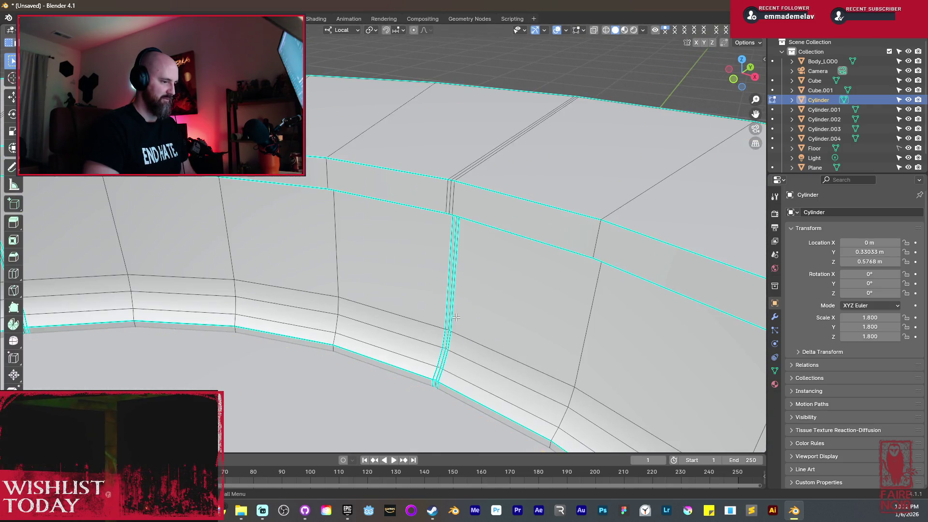
key(KP_1)
scroll(476, 197, up, 4)
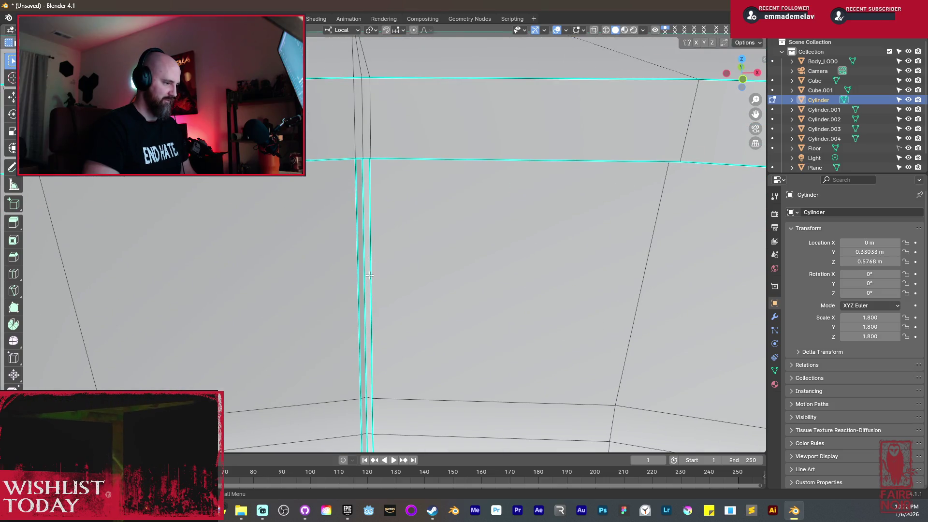
shift+middle_drag(366, 306, 444, 289)
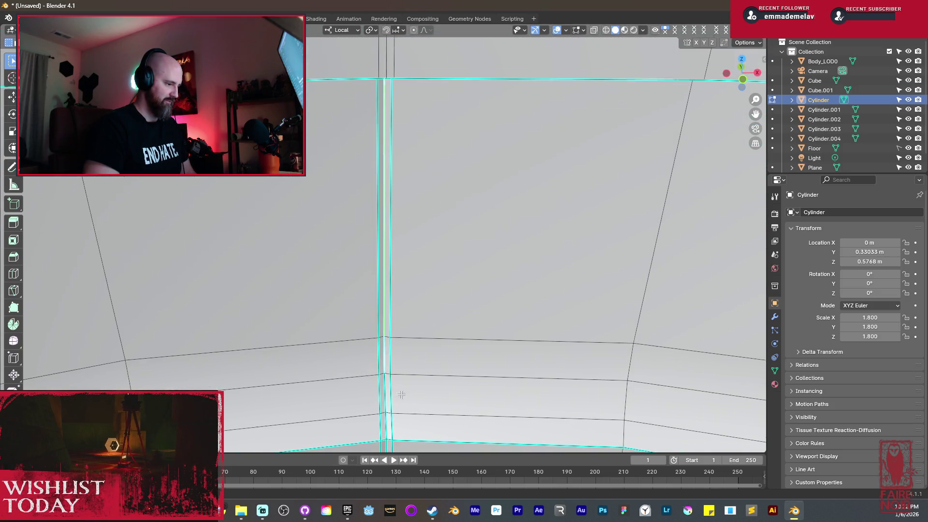
shift+middle_drag(397, 394, 408, 329)
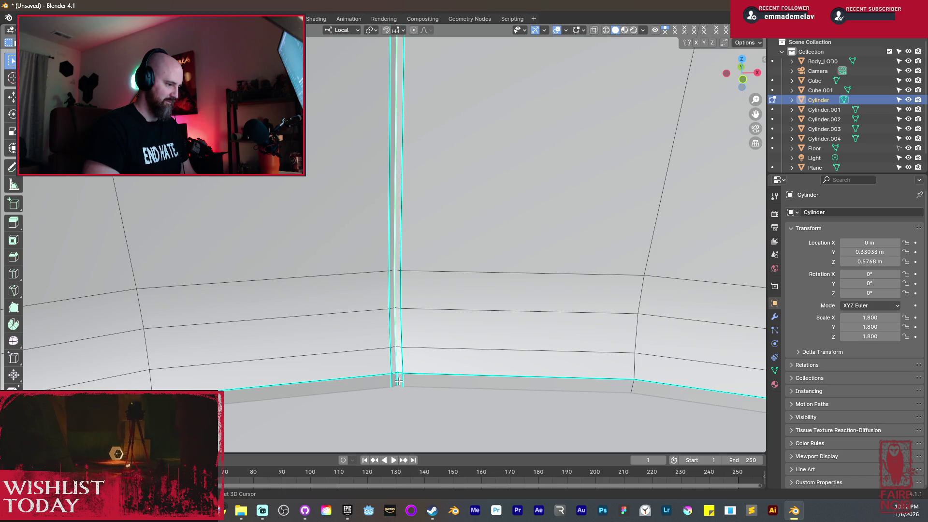
Slide the vertical edge pair slightly along the Y axis.
key(g)
key(y)
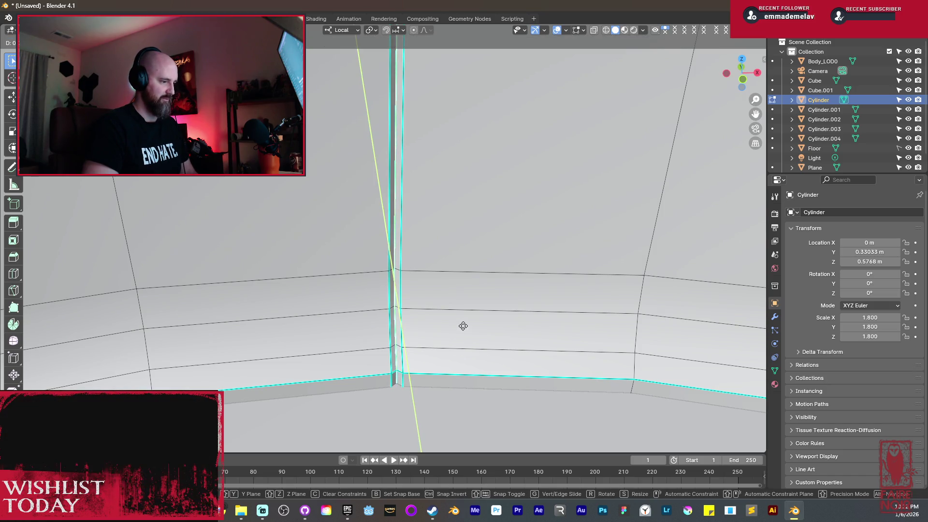
click(463, 319)
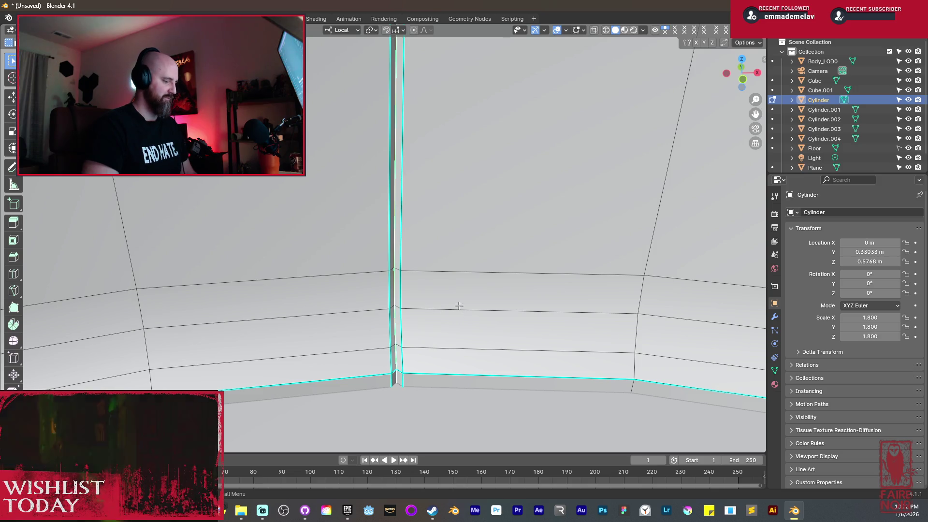
key(ctrl+e)
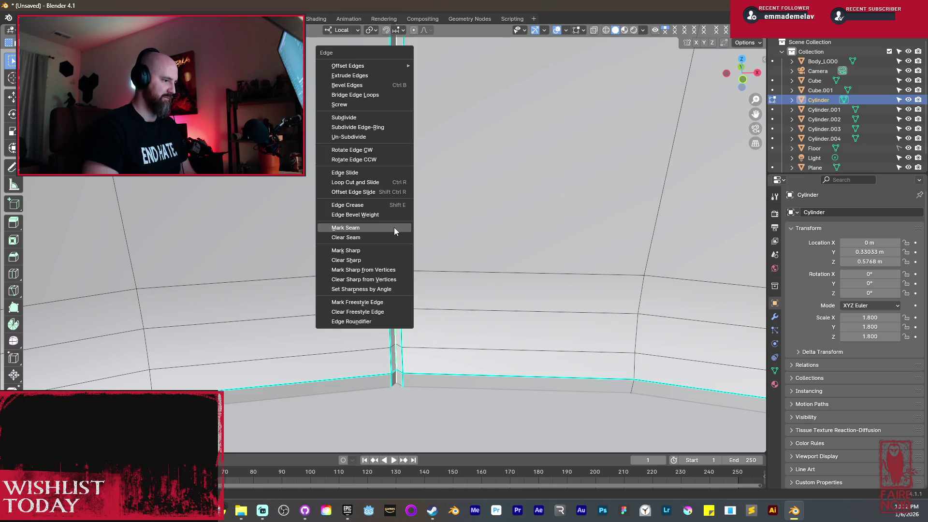
Mark the chosen vertical wall edges as UV seams.
click(394, 227)
scroll(436, 236, down, 1)
mouse_move(436, 236)
middle_down()
mouse_move(467, 245)
mouse_move(365, 260)
mouse_move(481, 245)
mouse_move(514, 220)
mouse_move(443, 106)
mouse_move(445, 164)
middle_up()
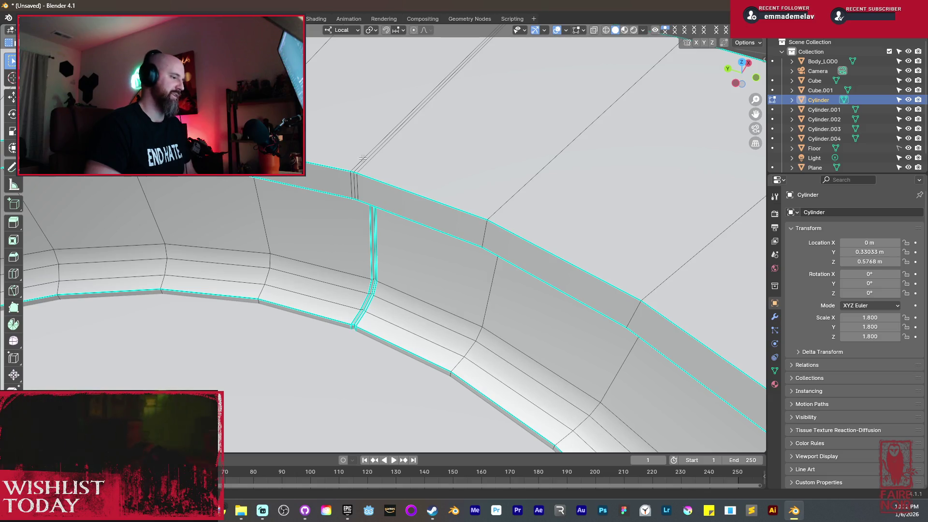
key(ctrl+e)
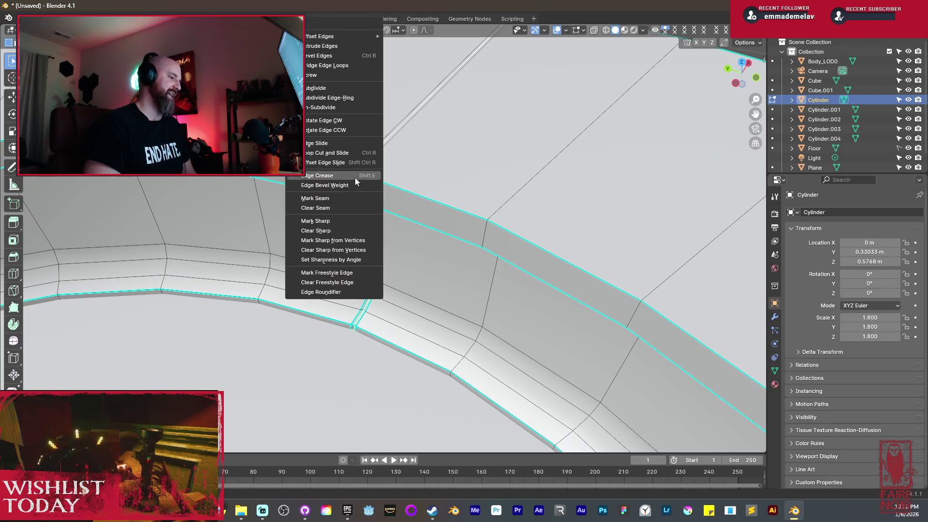
click(327, 198)
Mark one more ring wall edge as a seam from the right-click menu.
mouse_move(332, 204)
middle_down()
mouse_move(564, 111)
mouse_move(399, 139)
mouse_move(382, 174)
mouse_move(232, 280)
mouse_move(232, 257)
mouse_move(237, 280)
mouse_move(268, 288)
mouse_move(252, 261)
middle_up()
scroll(377, 193, up, 6)
right_click(237, 280)
click(237, 280)
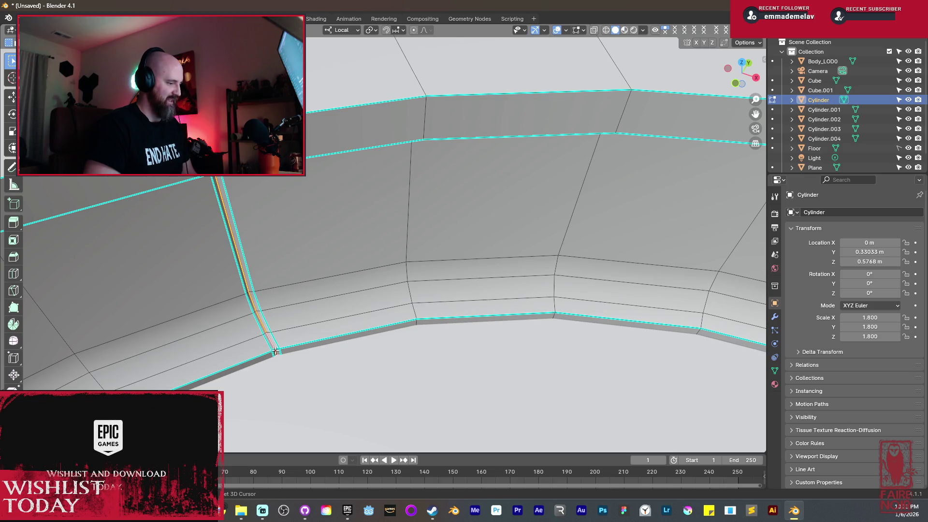
key(g)
key(y)
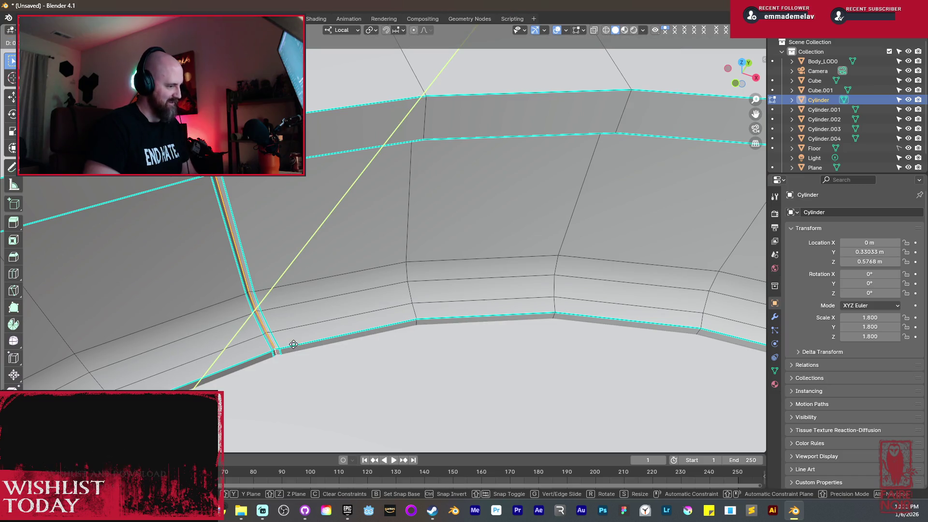
click(299, 336)
key(Tab)
mouse_move(276, 271)
middle_down()
mouse_move(446, 274)
mouse_move(231, 303)
mouse_move(279, 310)
middle_up()
scroll(359, 280, up, 8)
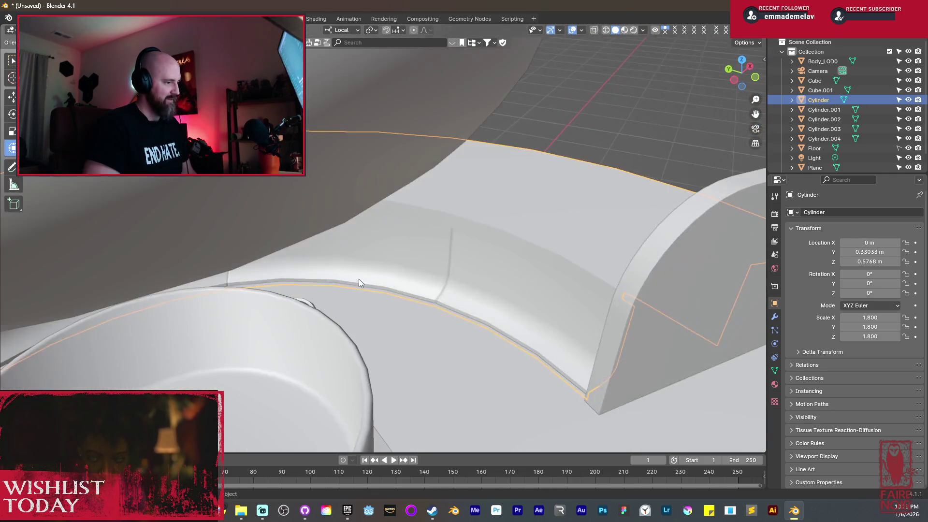
scroll(402, 257, down, 10)
key(Tab)
key(Tab)
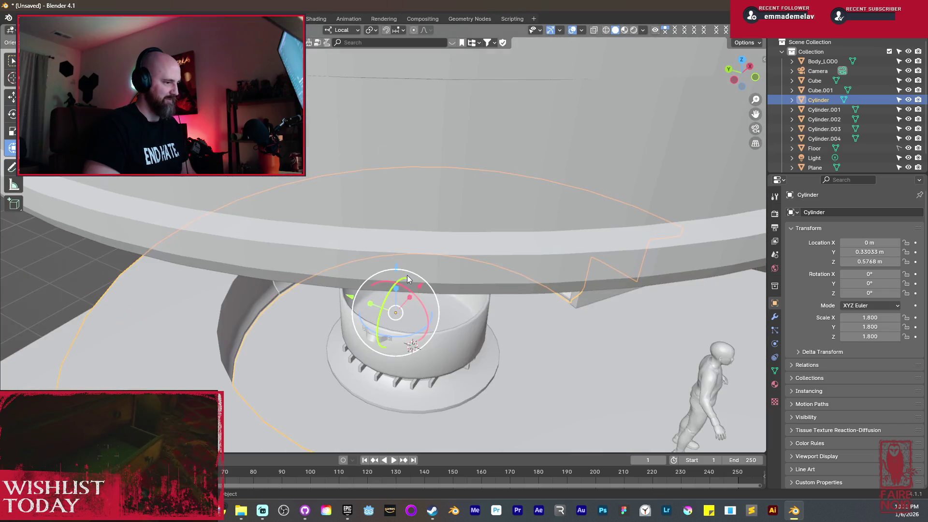
mouse_move(407, 274)
middle_down()
mouse_move(469, 274)
mouse_move(490, 251)
mouse_move(441, 274)
mouse_move(508, 246)
middle_up()
key(Tab)
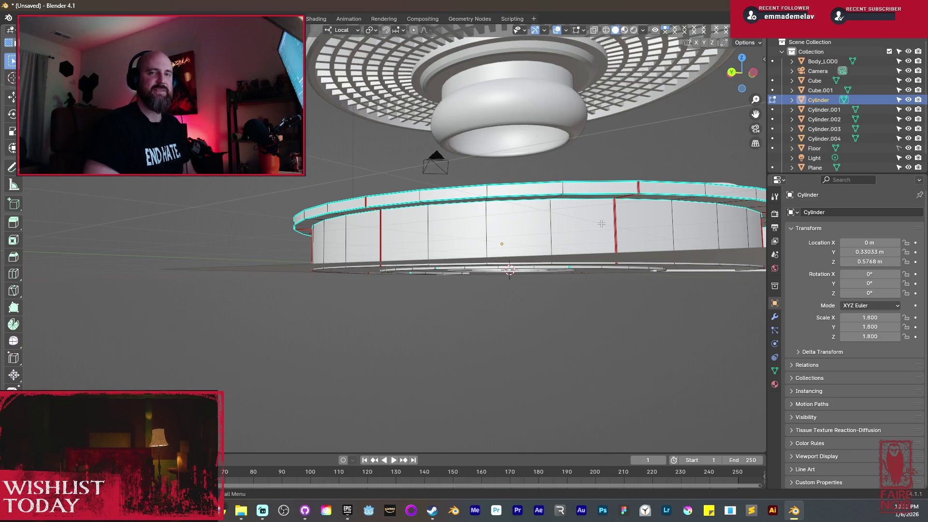
mouse_move(622, 181)
middle_down()
mouse_move(537, 319)
mouse_move(537, 332)
middle_up()
Add a circular loop cut around the ring's top surface.
key(ctrl+r)
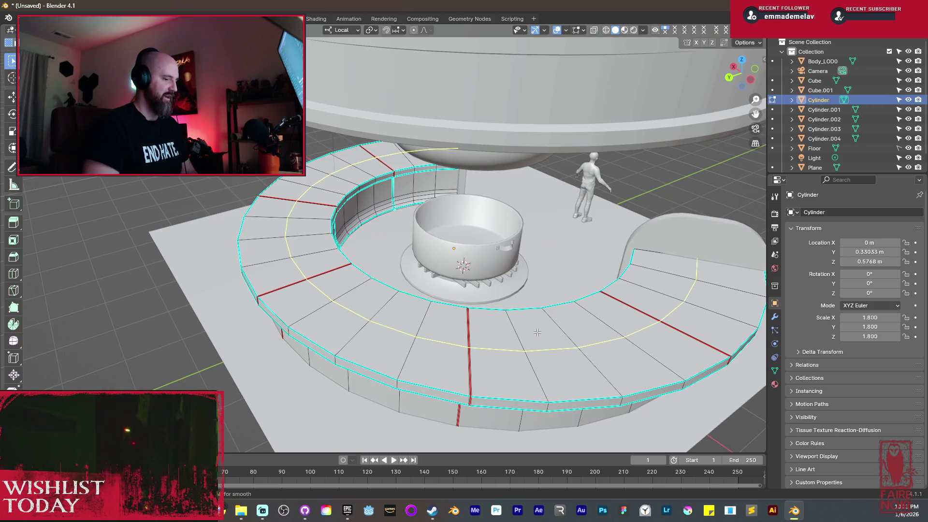
click(538, 333)
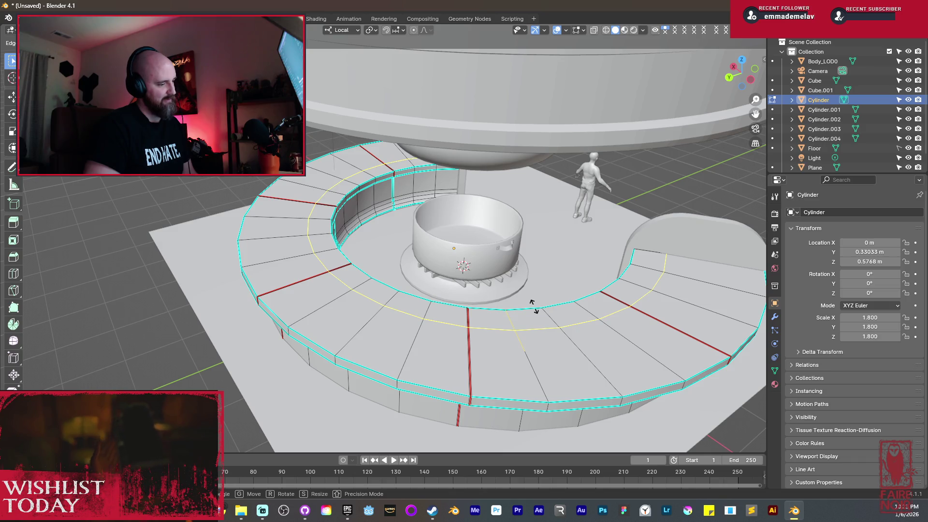
click(533, 305)
middle_drag(527, 310, 444, 302)
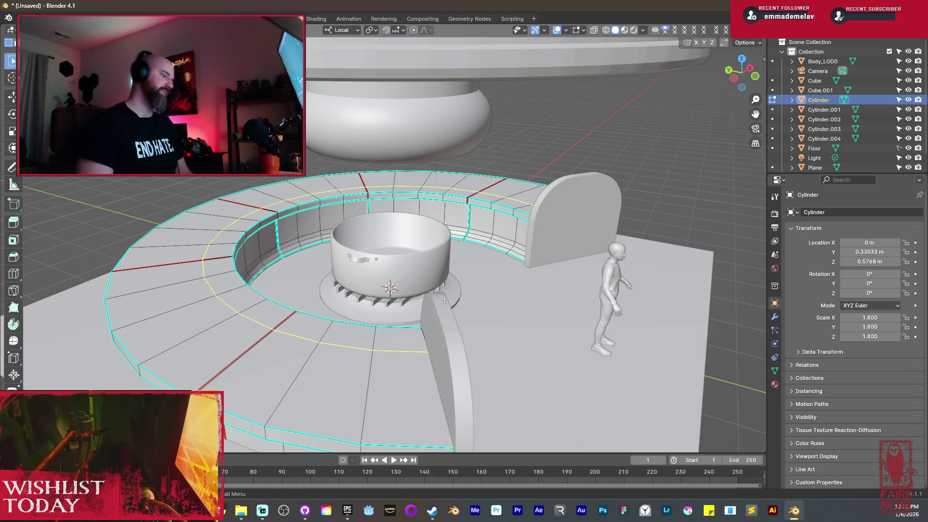
middle_drag(329, 334, 302, 312)
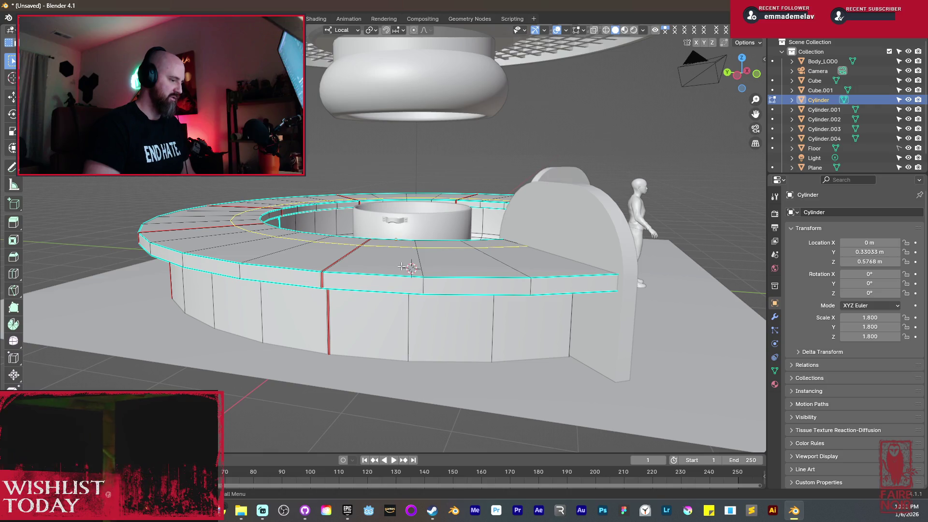
middle_drag(404, 266, 448, 299)
Move the inner face band along Z to form a step.
alt+click(515, 372)
middle_drag(514, 373, 482, 343)
key(g)
key(z)
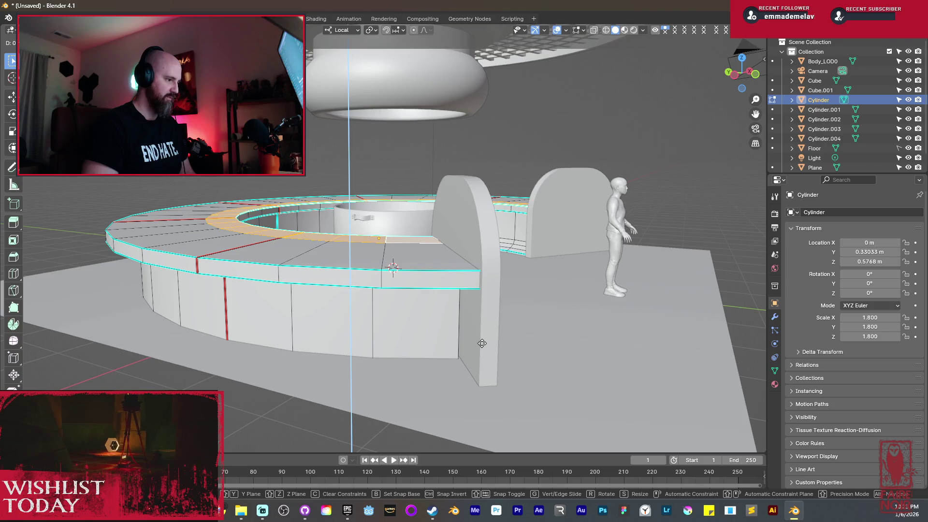
click(455, 299)
middle_drag(454, 299, 423, 291)
Clear the face selection and mark the new loop as a UV seam.
key(shift+z)
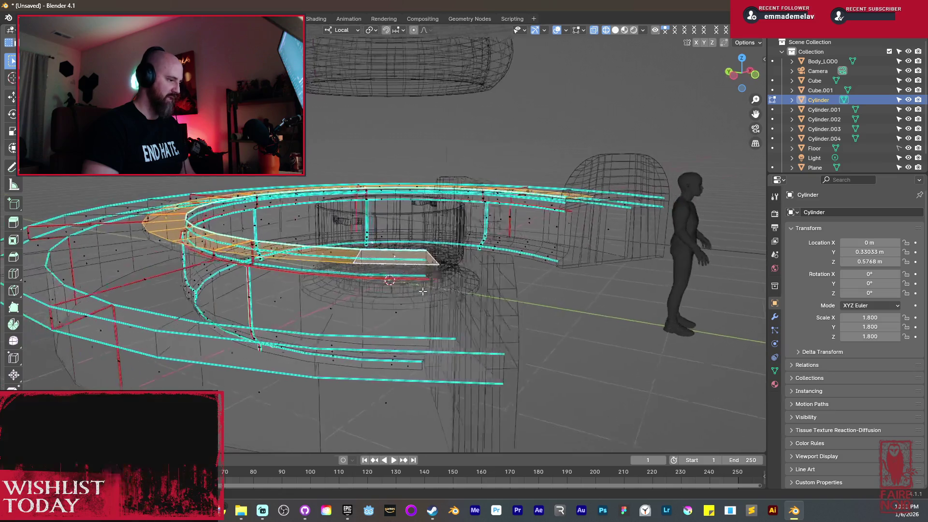
scroll(423, 291, up, 5)
key(shift+z)
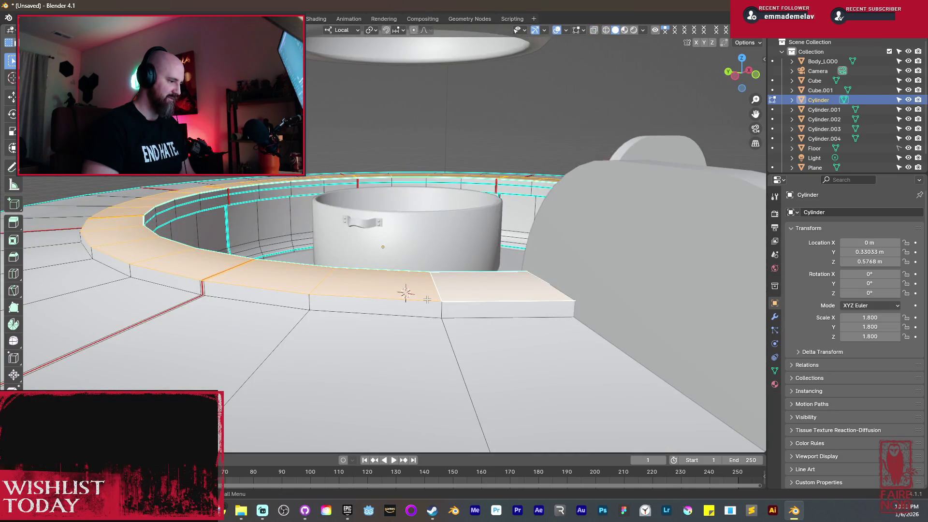
key(alt+a)
mouse_move(406, 290)
middle_down()
mouse_move(323, 283)
mouse_move(525, 311)
mouse_move(447, 276)
mouse_move(428, 282)
mouse_move(389, 257)
mouse_move(399, 257)
middle_up()
key(ctrl+e)
click(524, 311)
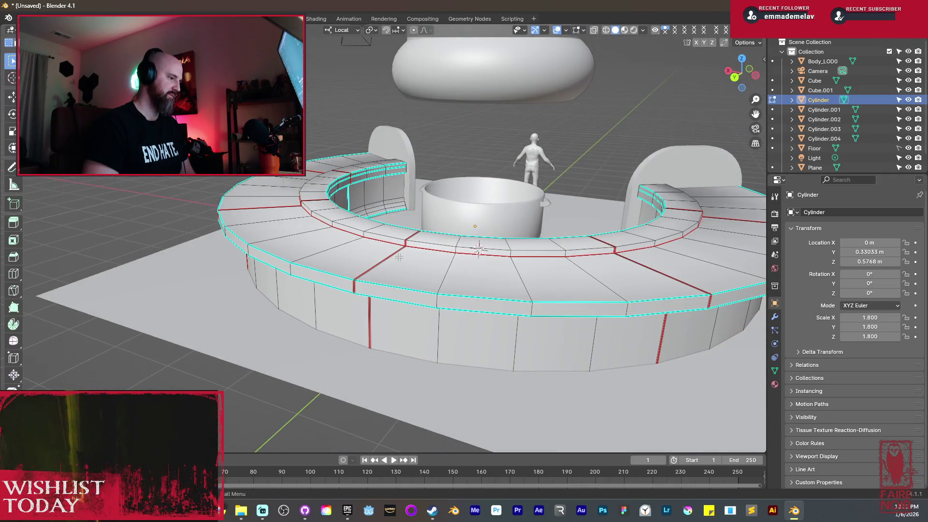
Return to Object Mode and apply Shade Smooth to the ring object.
right_click(390, 243)
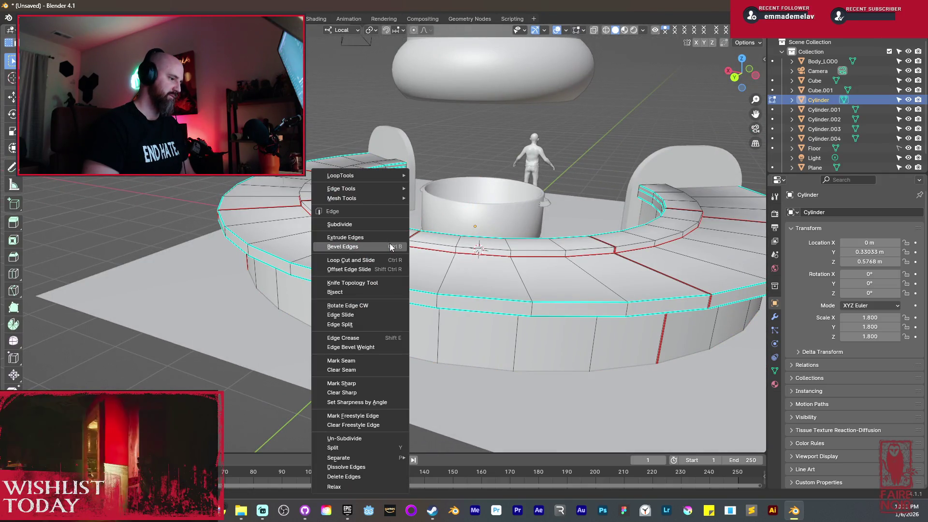
key(Tab)
right_click(518, 283)
click(518, 283)
mouse_move(517, 286)
middle_down()
mouse_move(503, 315)
mouse_move(444, 336)
mouse_move(341, 335)
mouse_move(445, 338)
mouse_move(382, 326)
mouse_move(426, 305)
mouse_move(261, 302)
mouse_move(287, 302)
middle_up()
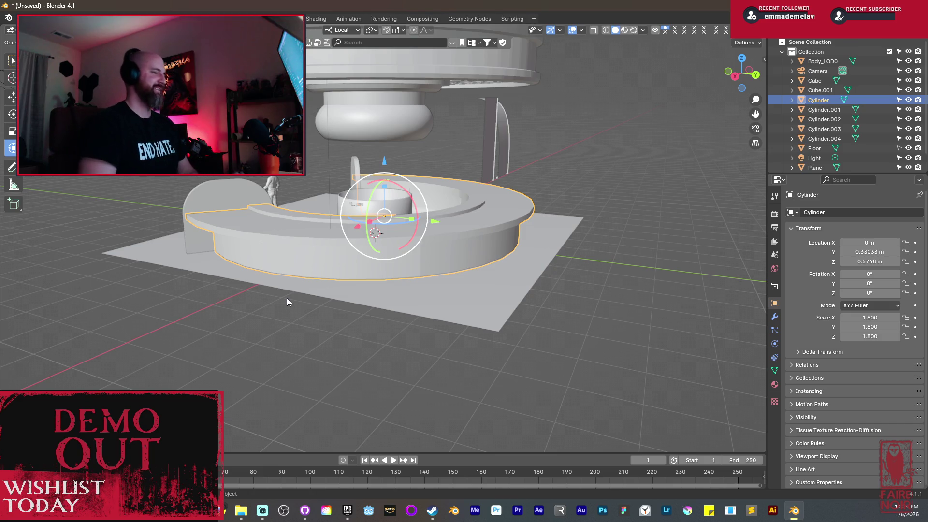
mouse_move(370, 191)
middle_down()
mouse_move(384, 238)
mouse_move(406, 249)
mouse_move(430, 291)
mouse_move(469, 264)
middle_up()
Give the ceiling disc Cylinder.004 Shade Smooth by Angle, then enter its Edit Mode.
scroll(463, 234, up, 3)
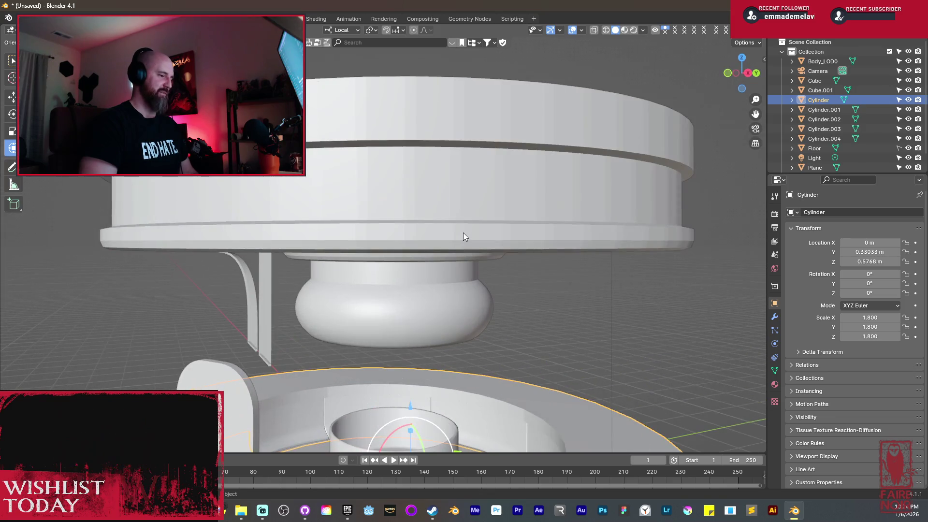
click(464, 233)
right_click(463, 233)
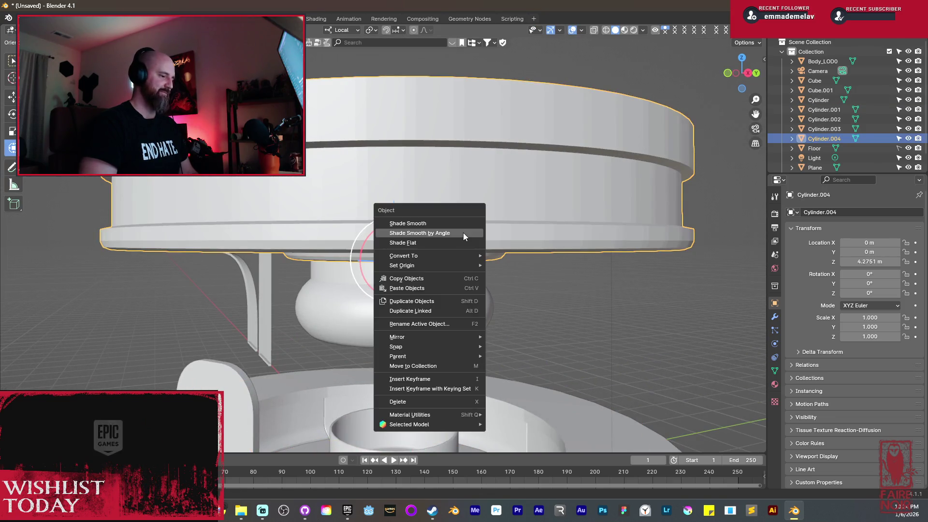
click(451, 234)
scroll(437, 263, down, 4)
mouse_move(437, 264)
middle_down()
mouse_move(457, 302)
mouse_move(440, 233)
mouse_move(447, 240)
middle_up()
key(Tab)
scroll(517, 275, up, 3)
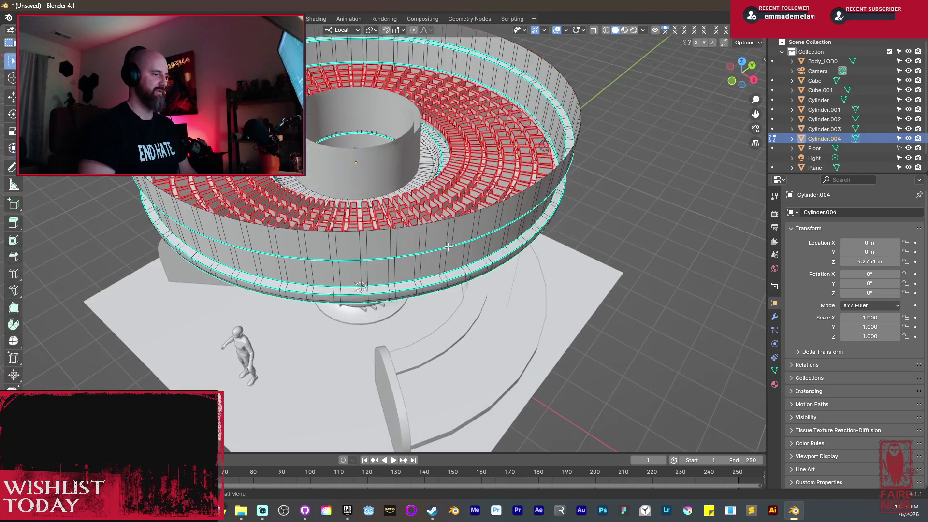
Select the ceiling's outer wall faces, growing the loop down the full wall.
mouse_move(517, 275)
middle_down()
mouse_move(448, 357)
mouse_move(466, 205)
mouse_move(445, 114)
middle_up()
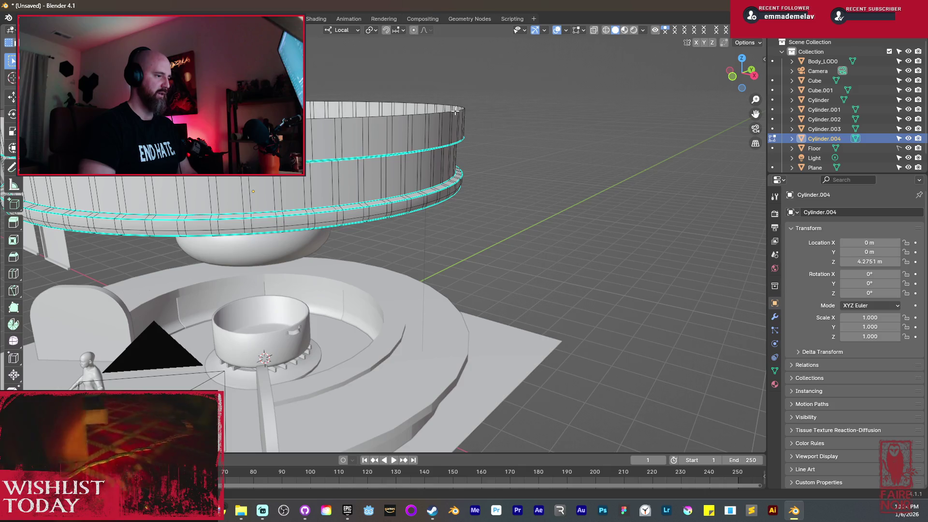
alt+click(450, 118)
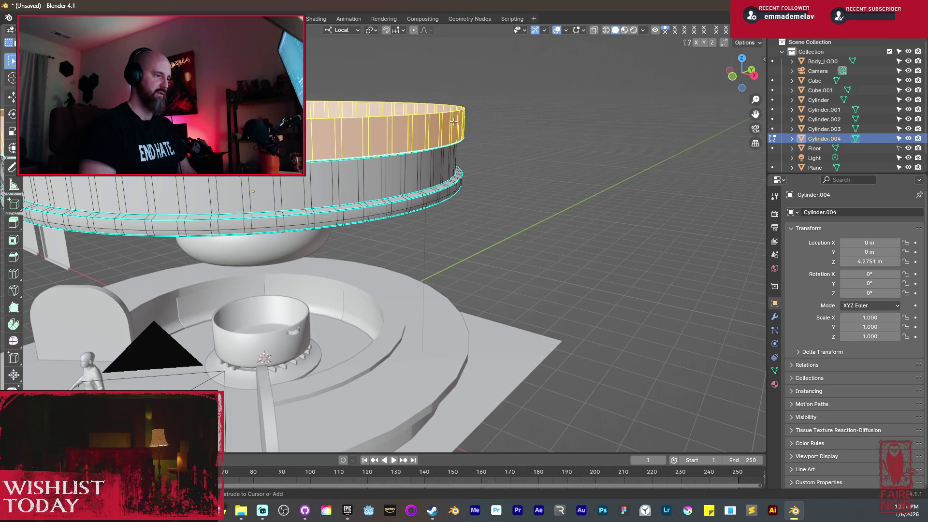
key(ctrl+KP_Add)
key(ctrl+KP_Add)
key(ctrl+KP_Add)
mouse_move(454, 125)
middle_down()
mouse_move(463, 143)
mouse_move(465, 283)
middle_up()
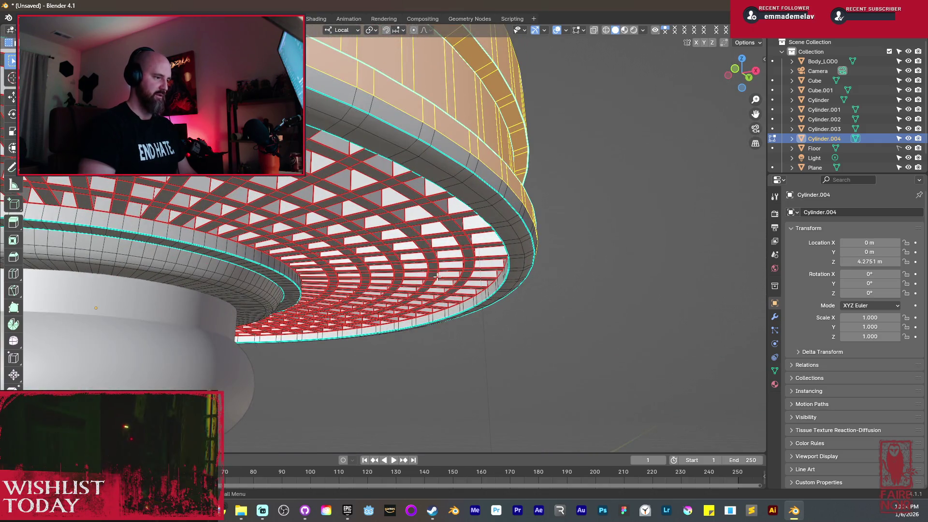
scroll(464, 283, up, 2)
key(ctrl+KP_Add)
key(ctrl+KP_Add)
key(ctrl+KP_Add)
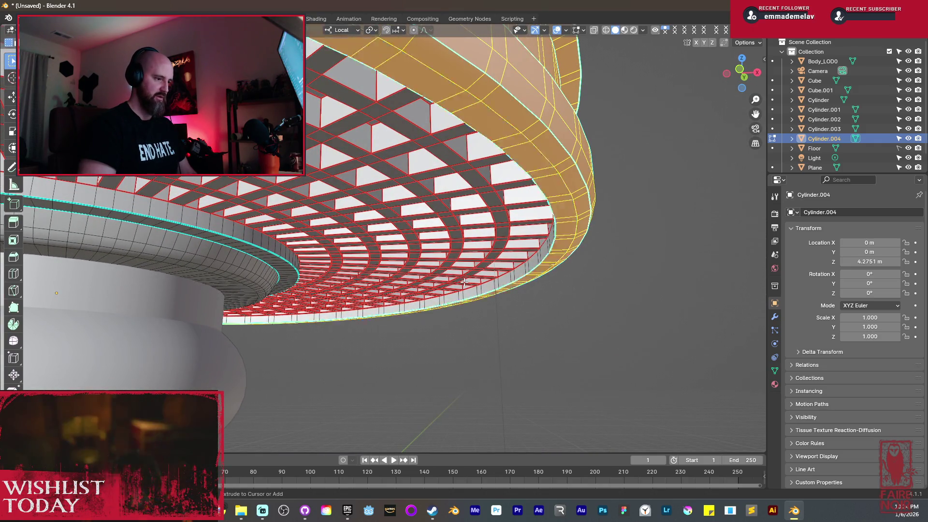
key(alt+z)
middle_drag(464, 281, 470, 242)
key(alt+z)
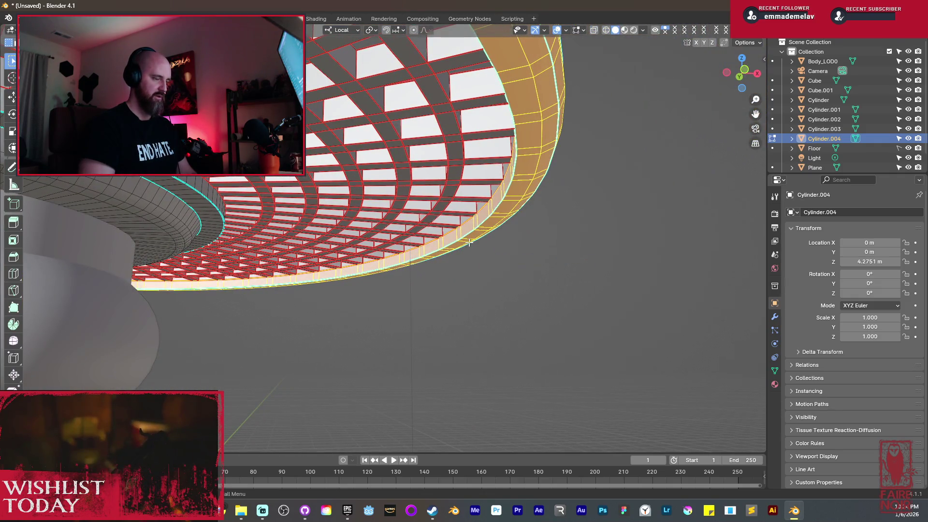
Separate the selected wall into a new object, Cylinder.005, and select it alone.
key(p)
click(470, 242)
key(Tab)
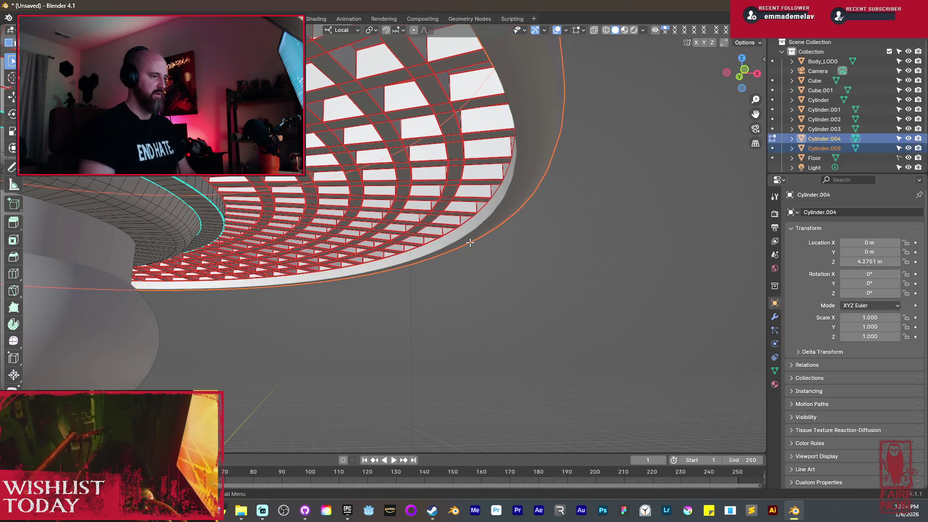
click(508, 218)
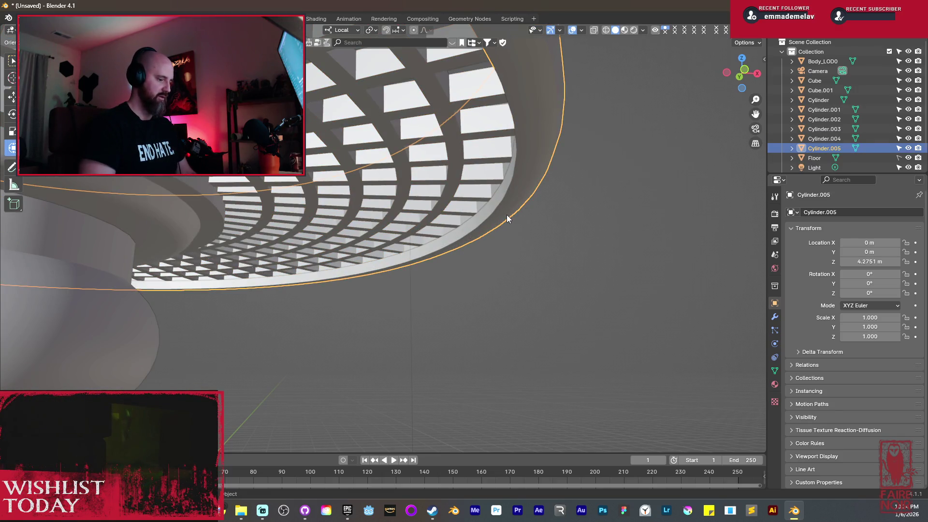
Raise Cylinder.005 vertically along Z to 5.3719 m.
key(g)
key(z)
click(503, 84)
mouse_move(503, 84)
middle_down()
mouse_move(509, 146)
mouse_move(487, 153)
middle_up()
mouse_move(379, 173)
middle_down()
mouse_move(439, 216)
mouse_move(431, 236)
middle_up()
In Cylinder.004's Edit Mode, select the first top-row faces of its outer ring.
click(425, 237)
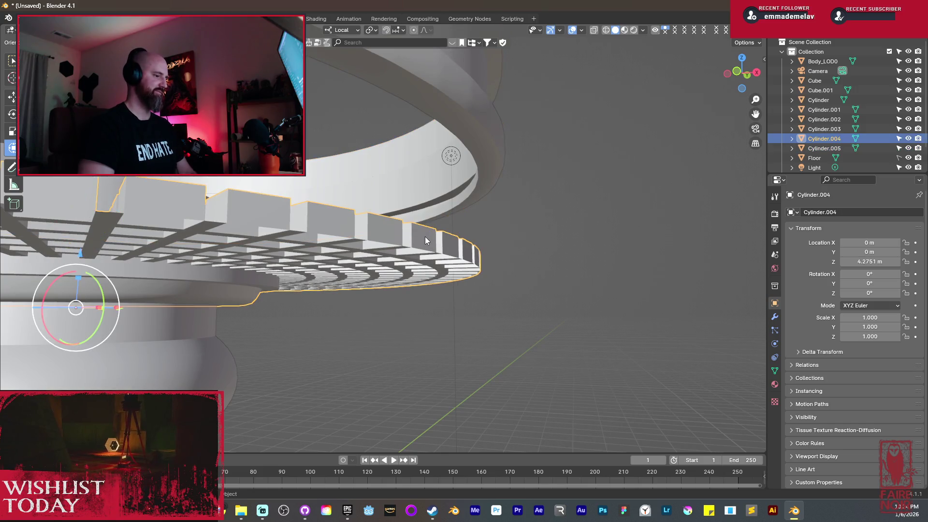
key(Tab)
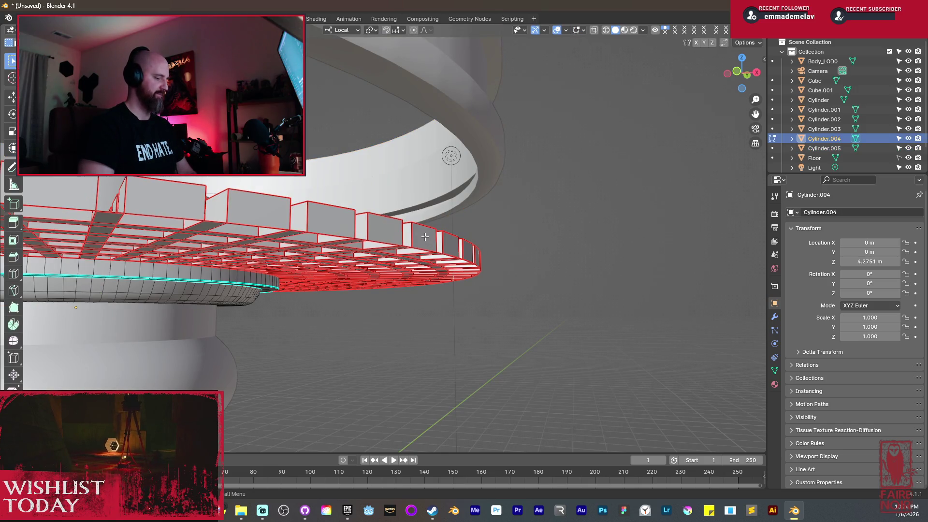
shift+click(389, 230)
middle_drag(389, 229, 358, 237)
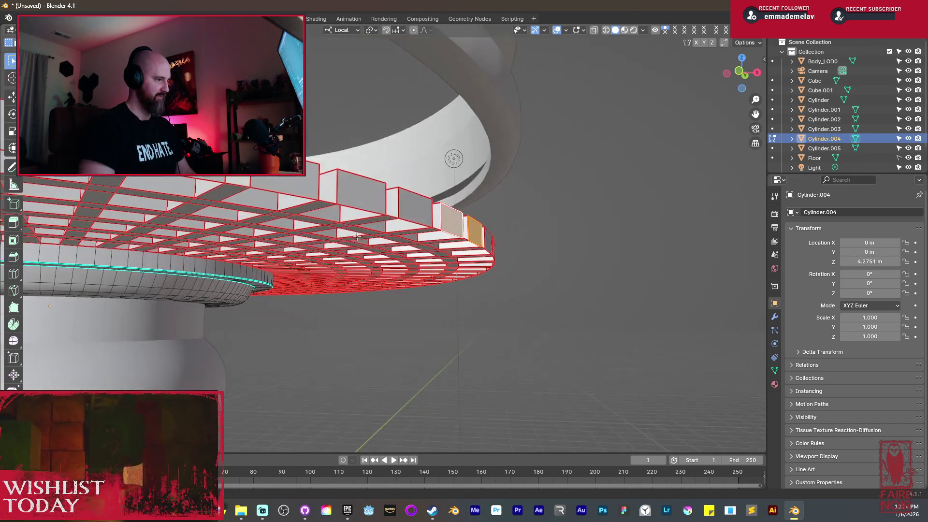
shift+click(415, 207)
shift+click(362, 192)
shift+click(316, 191)
middle_drag(315, 191, 254, 251)
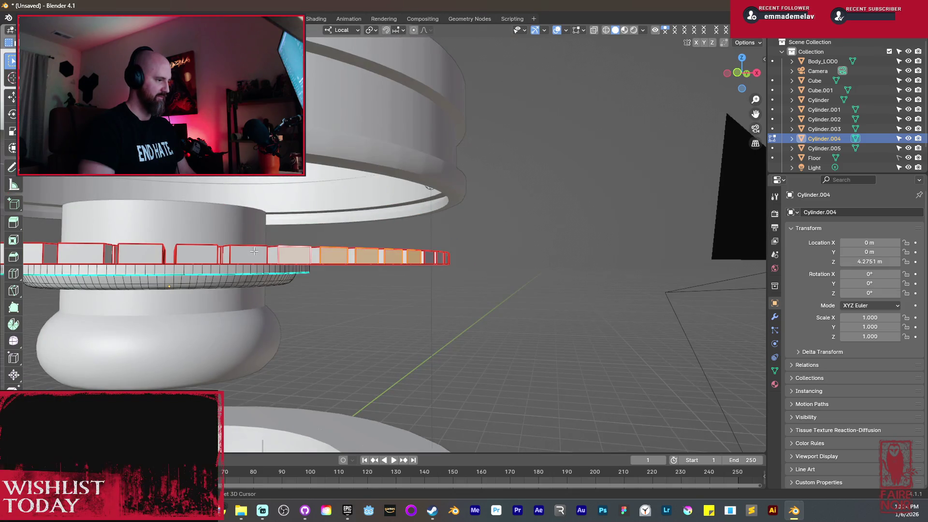
shift+click(196, 254)
middle_drag(196, 254, 438, 290)
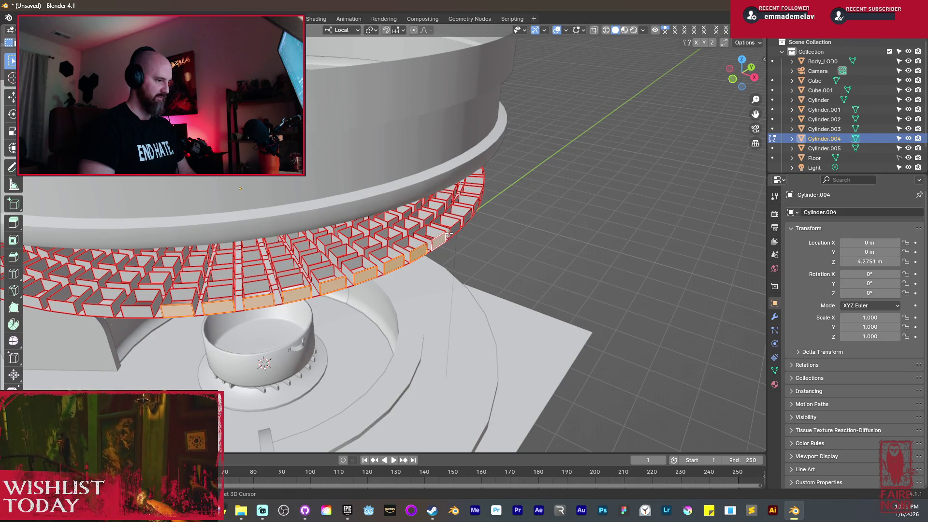
Continue adding outer ring faces around the far side, dropping one stray face.
middle_drag(463, 222, 448, 229)
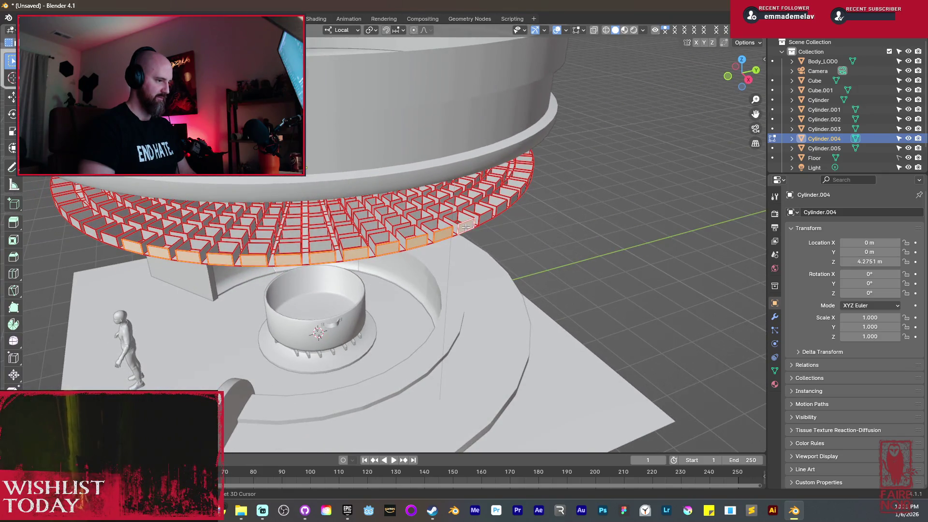
middle_drag(518, 233, 455, 246)
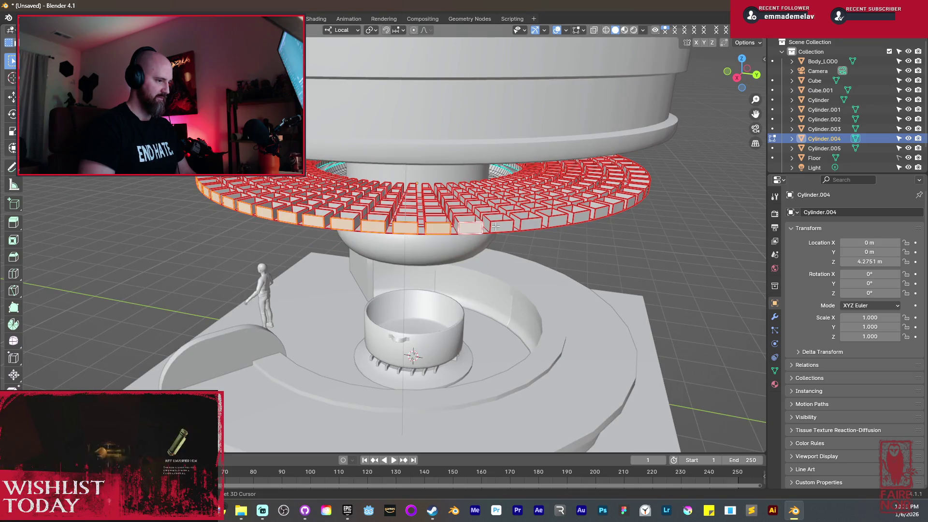
middle_drag(532, 224, 545, 242)
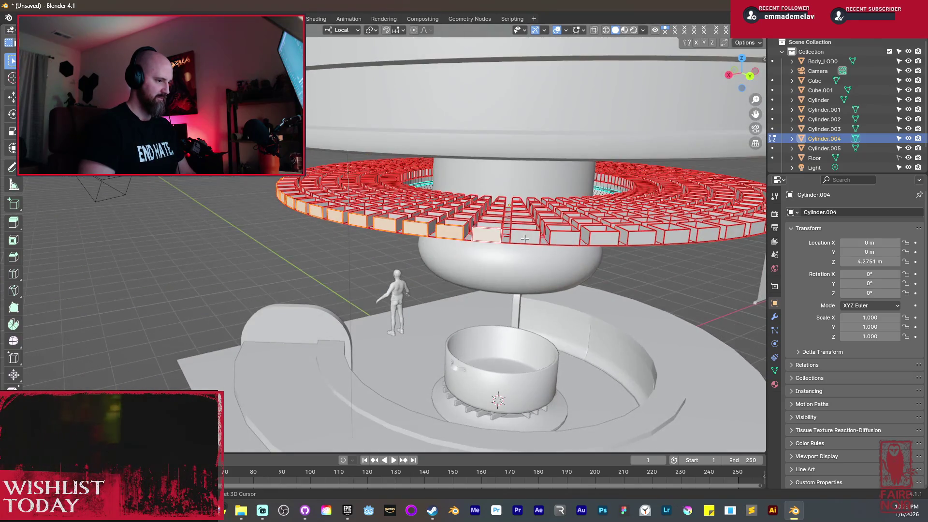
middle_drag(604, 240, 528, 236)
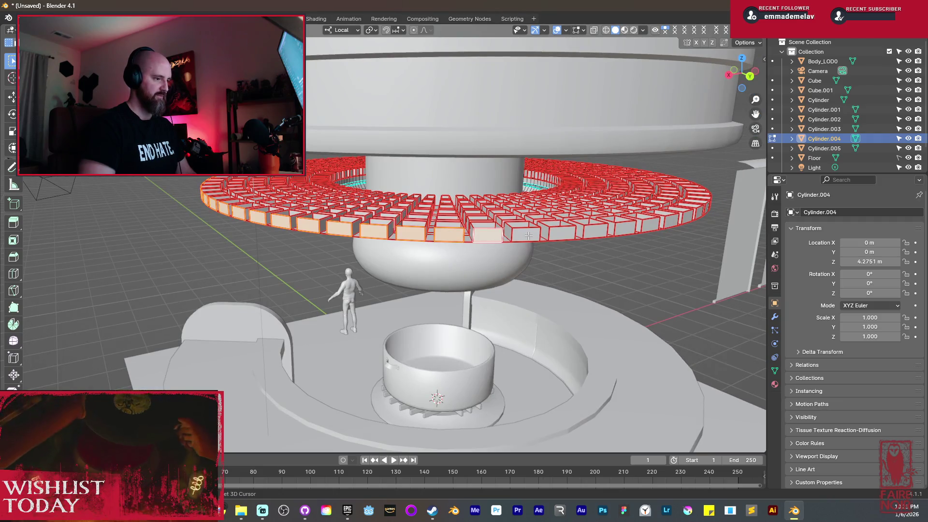
shift+click(561, 234)
mouse_move(589, 234)
middle_down()
mouse_move(580, 273)
mouse_move(429, 290)
middle_up()
shift+click(580, 274)
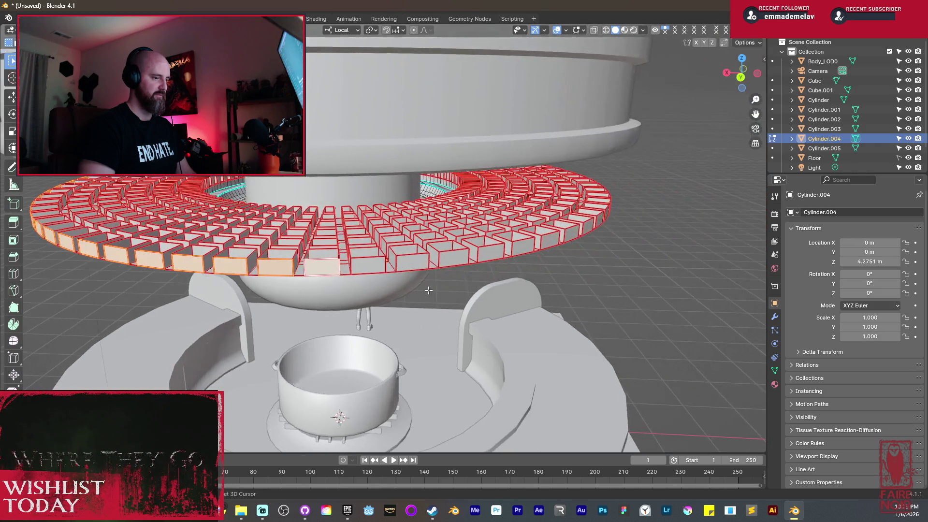
shift+click(489, 254)
shift+click(454, 257)
middle_drag(455, 257, 366, 286)
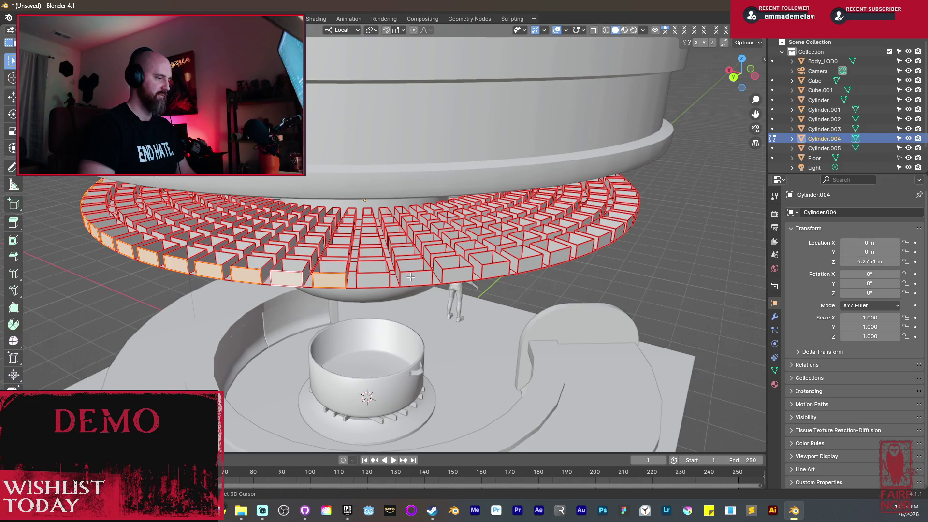
shift+click(378, 278)
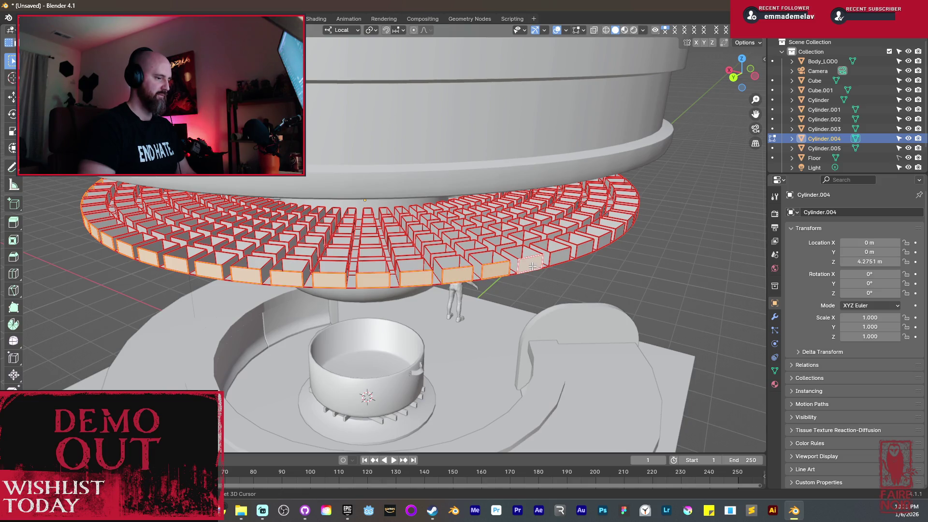
middle_drag(560, 266, 410, 294)
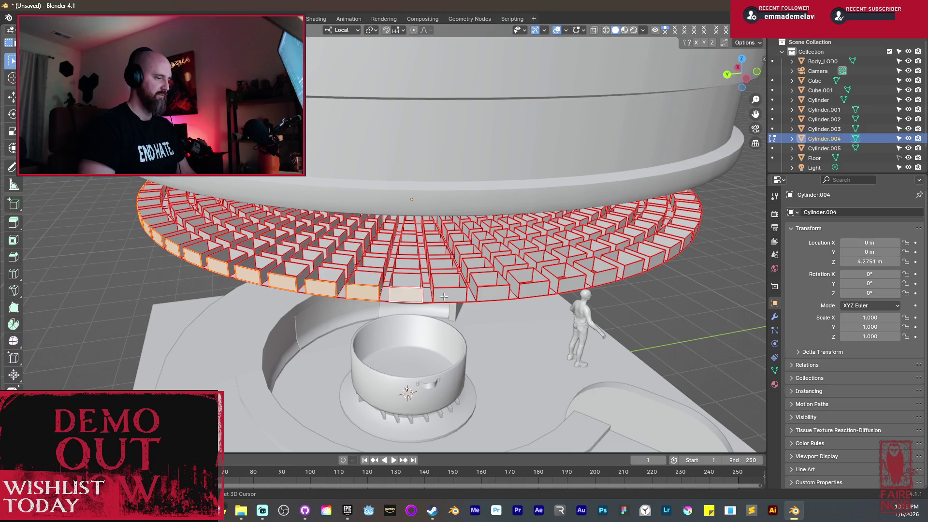
mouse_move(562, 283)
middle_down()
mouse_move(500, 301)
mouse_move(513, 313)
mouse_move(404, 304)
middle_up()
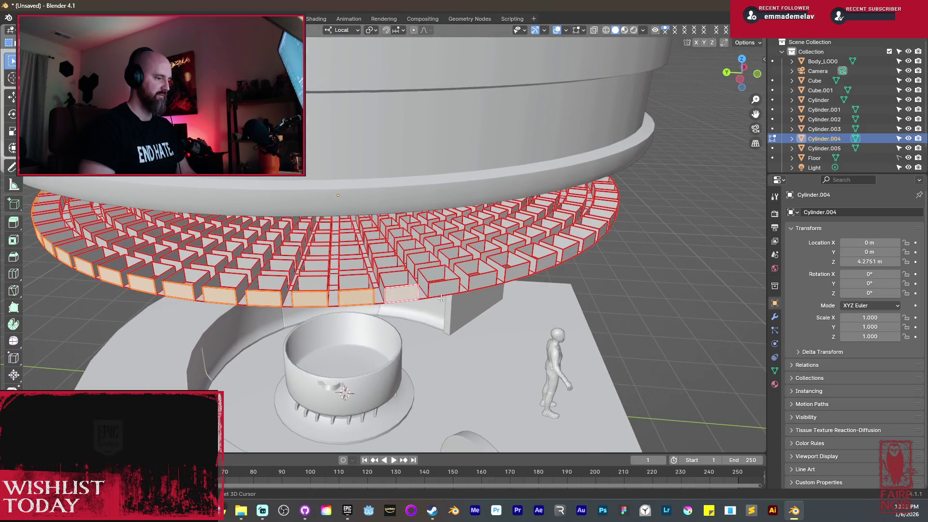
shift+click(486, 282)
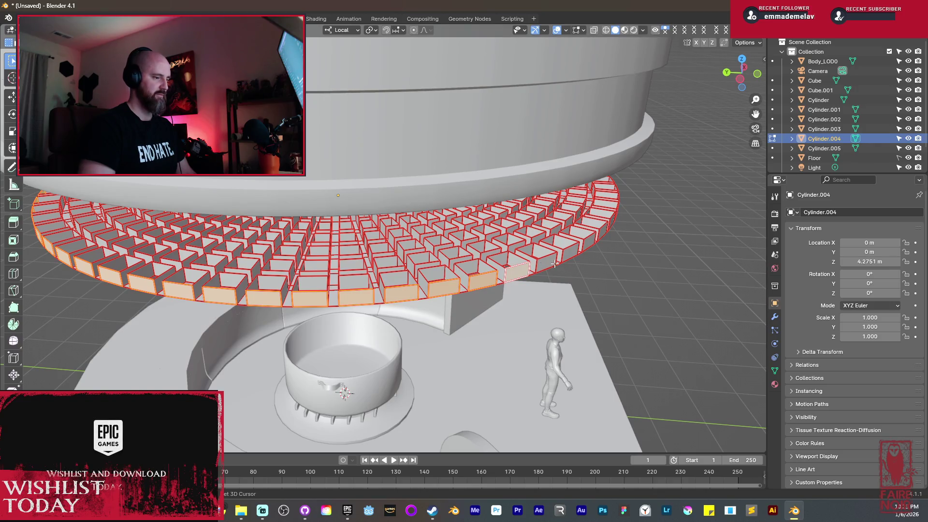
Add the remaining outer ring faces along the front of the ring.
middle_drag(558, 266, 510, 300)
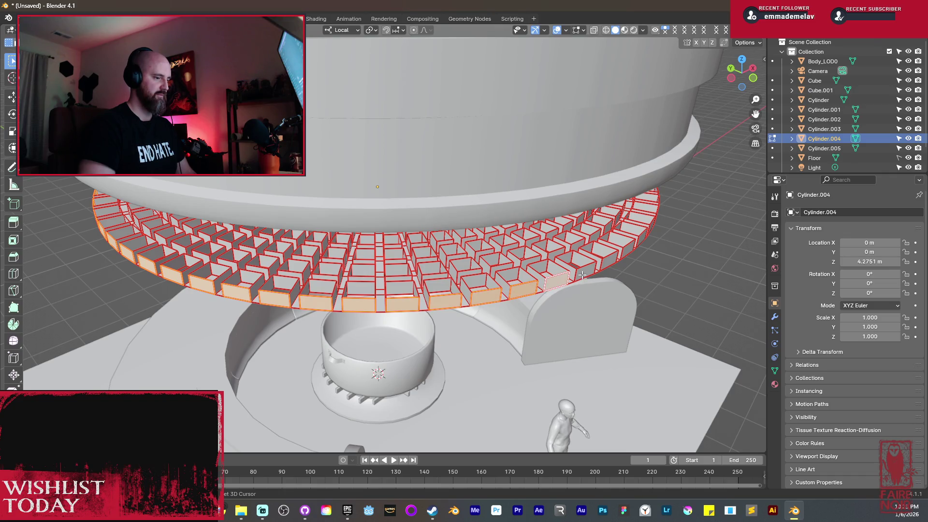
middle_drag(627, 251, 530, 287)
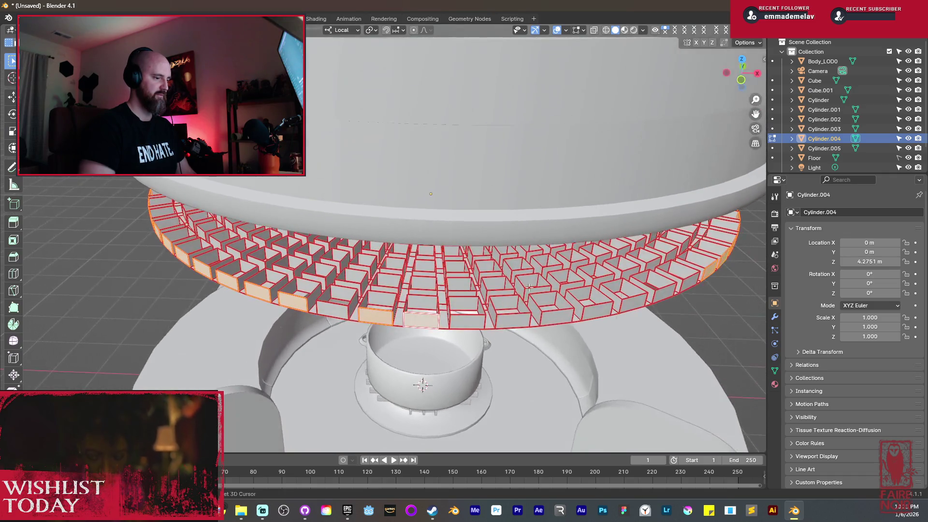
shift+click(476, 318)
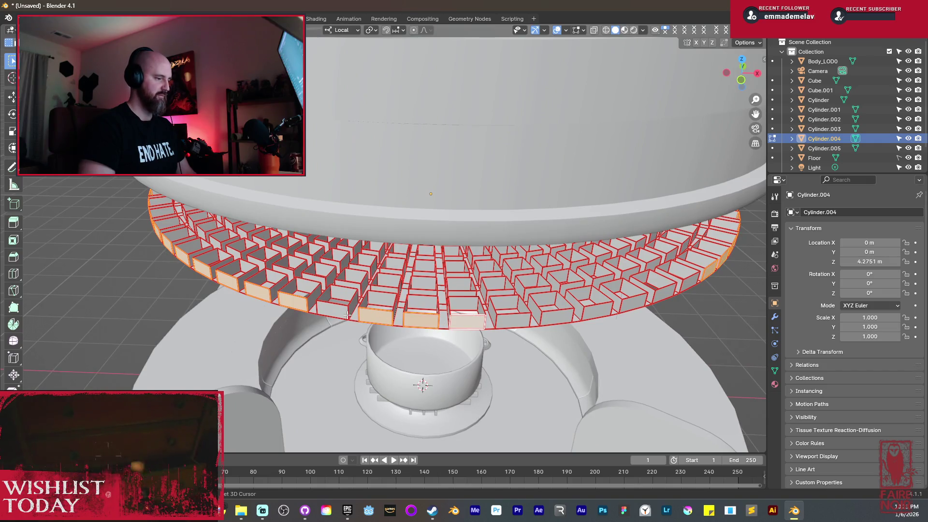
shift+click(332, 311)
shift+click(513, 320)
shift+click(557, 317)
shift+click(600, 311)
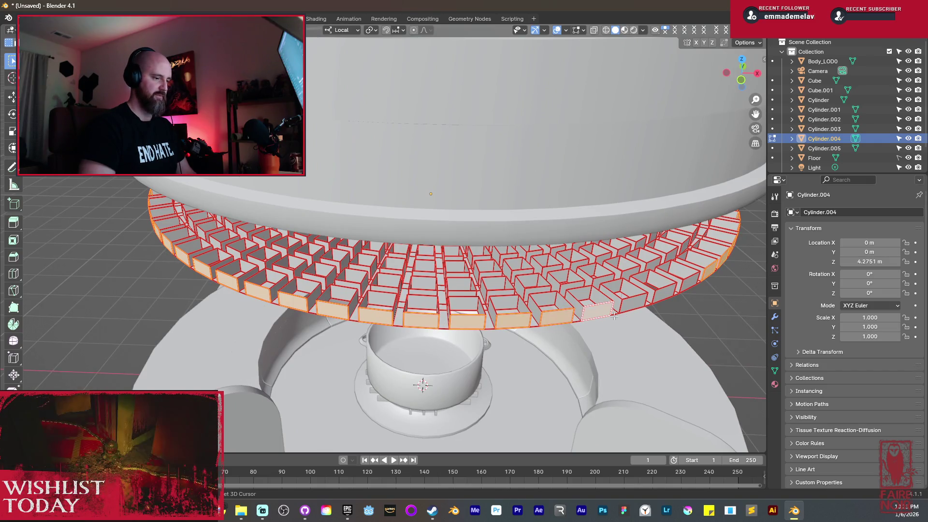
shift+click(650, 303)
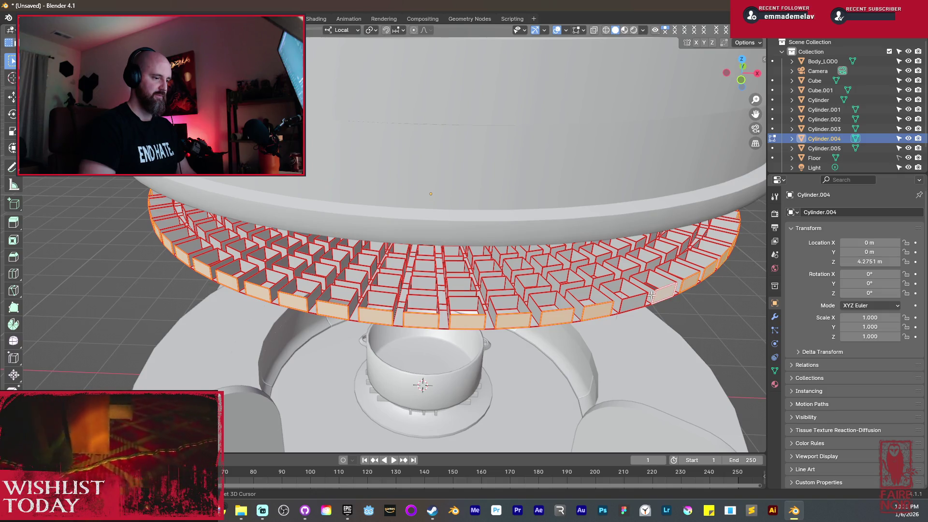
Scale the selected outer faces outward, then delete them.
key(s)
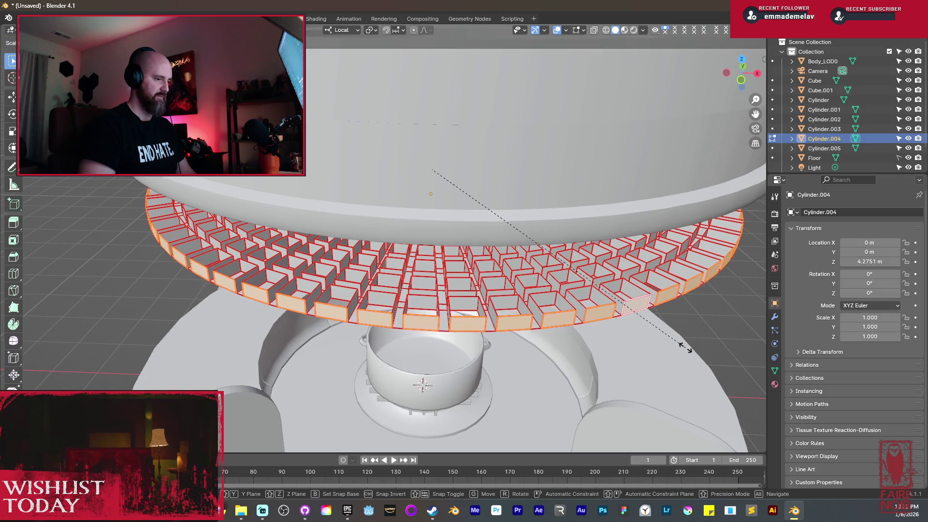
click(707, 369)
key(x)
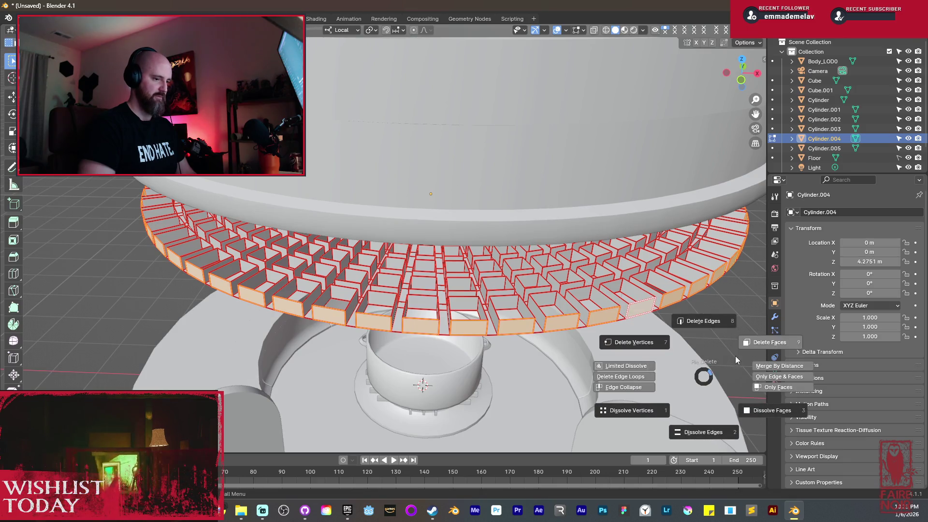
click(758, 342)
scroll(538, 296, up, 5)
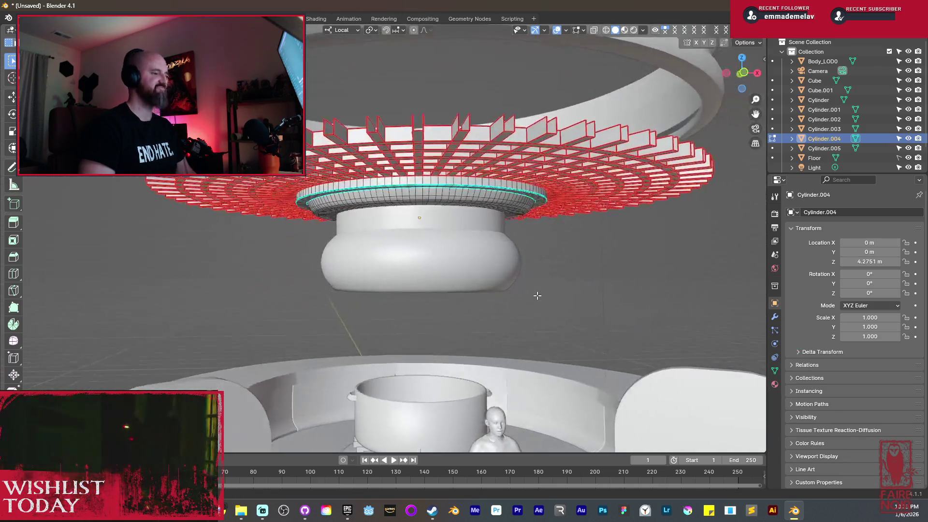
Select the upper ring wall Cylinder.005 and pick its top band's face loop.
scroll(480, 250, down, 3)
click(428, 160)
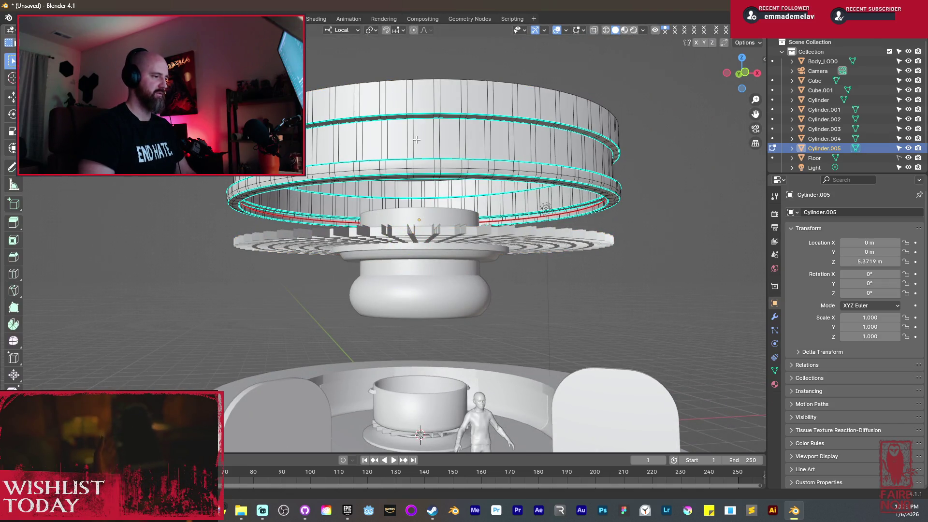
mouse_move(416, 140)
middle_down()
mouse_move(424, 145)
mouse_move(439, 109)
middle_up()
alt+click(424, 145)
alt+click(439, 108)
scroll(440, 97, up, 2)
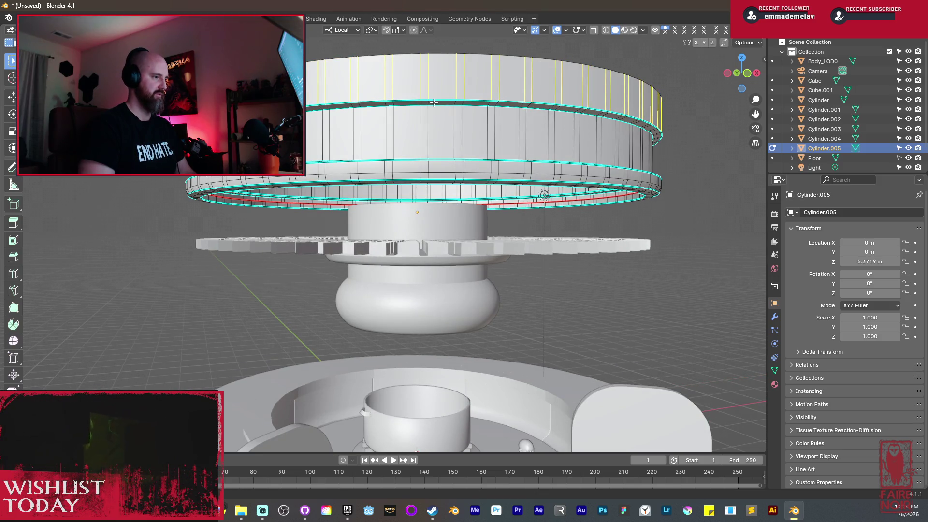
Expand the selection to full edge loops, dissolve those edges, and return to Object Mode.
click(138, 30)
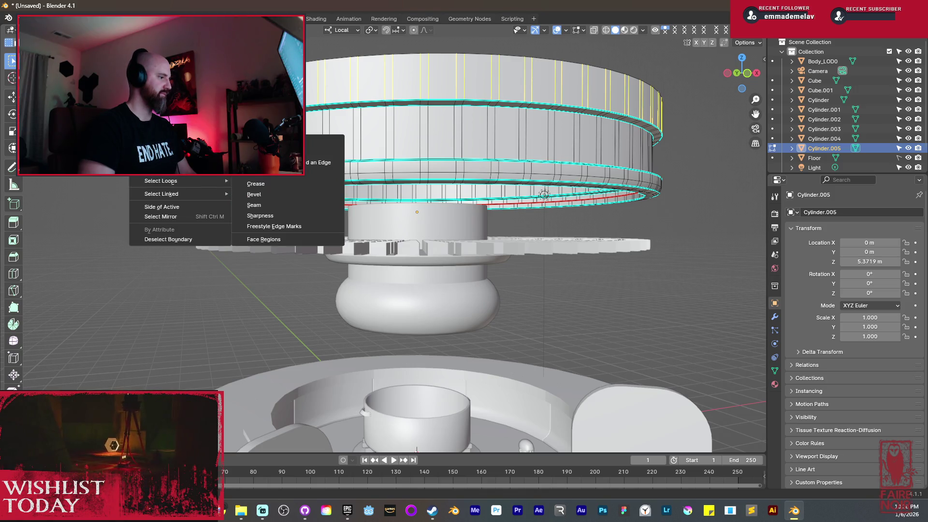
mouse_move(209, 186)
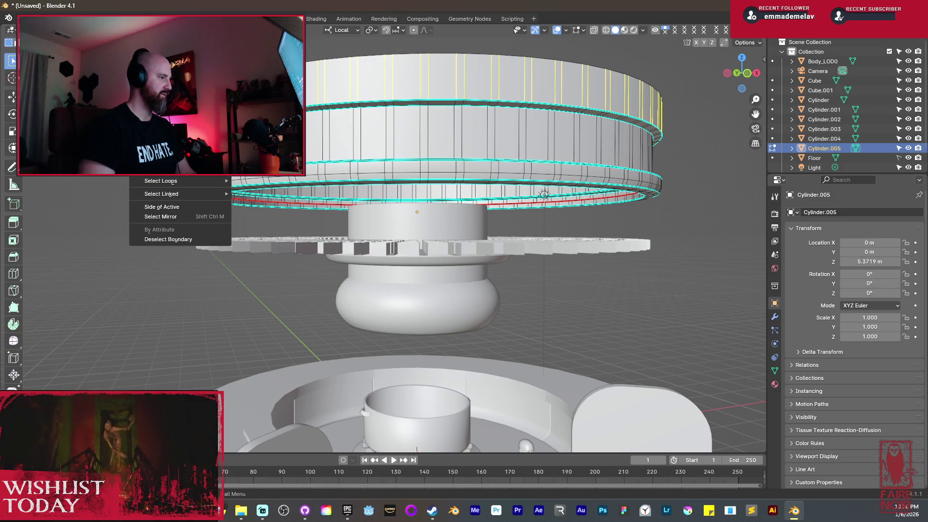
key(Escape)
click(138, 30)
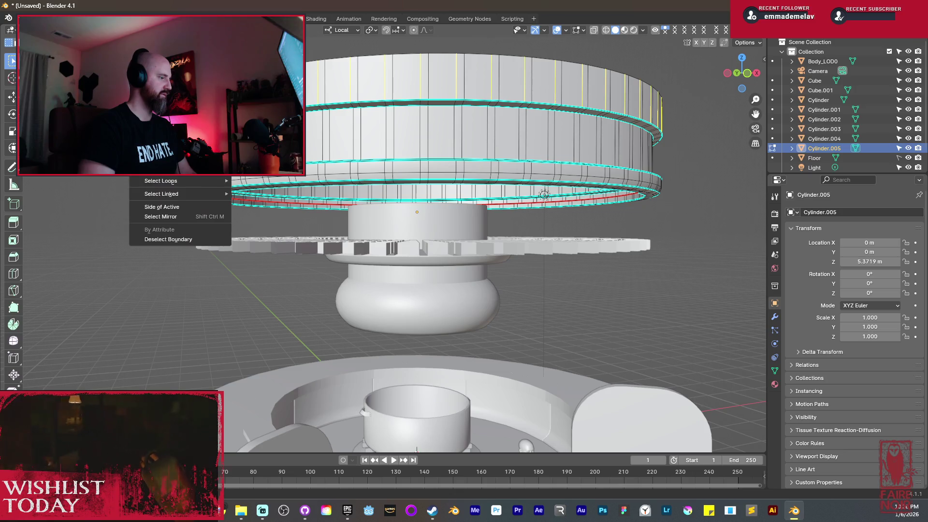
mouse_move(161, 181)
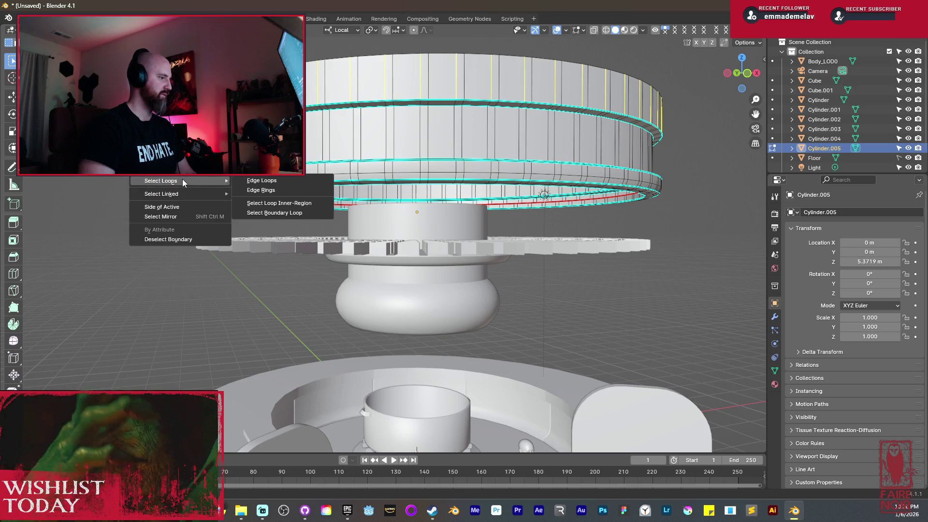
click(250, 182)
key(x)
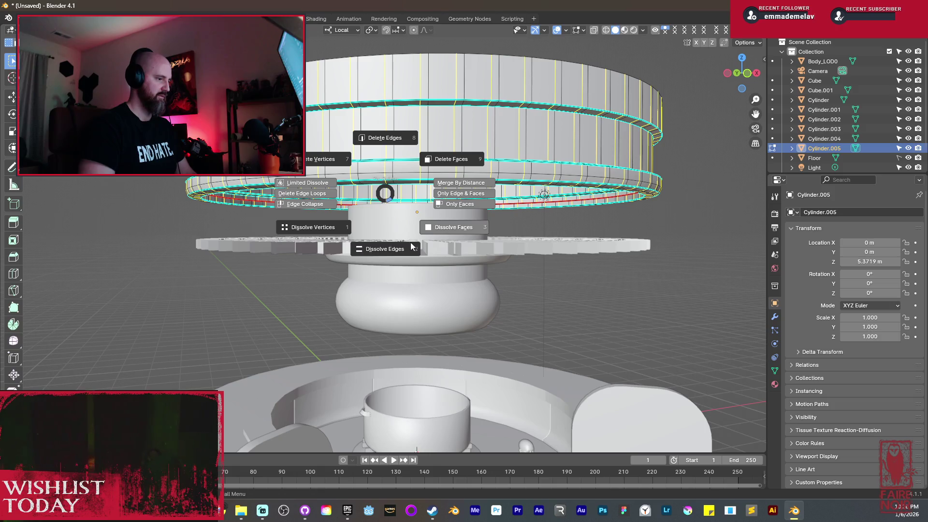
click(411, 246)
mouse_move(411, 246)
middle_down()
mouse_move(701, 239)
mouse_move(533, 172)
mouse_move(538, 155)
mouse_move(468, 181)
middle_up()
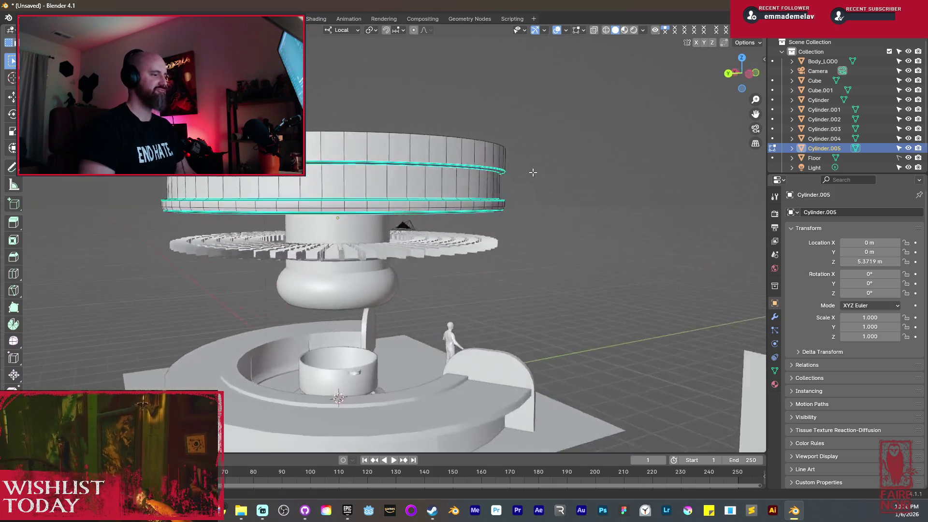
key(Tab)
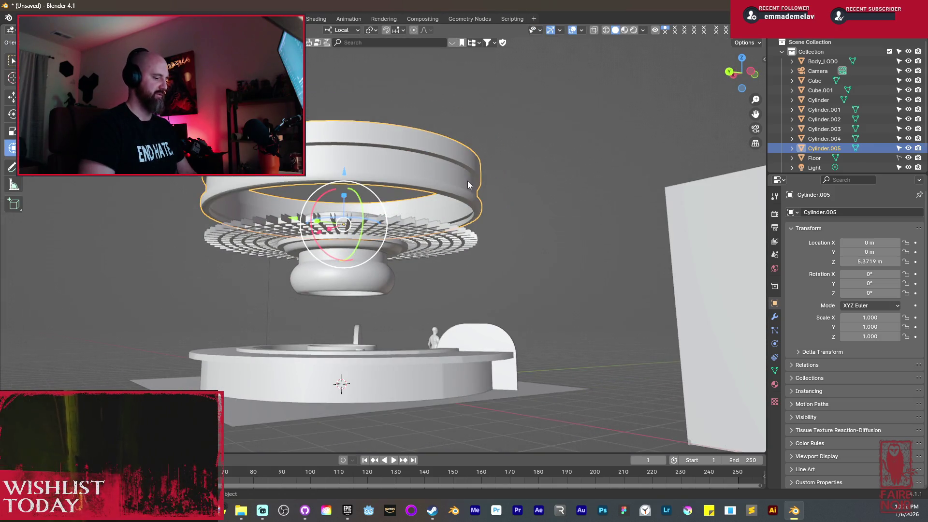
Lower Cylinder.005 vertically to Z 4.3425 m, then move it back up.
key(g)
key(z)
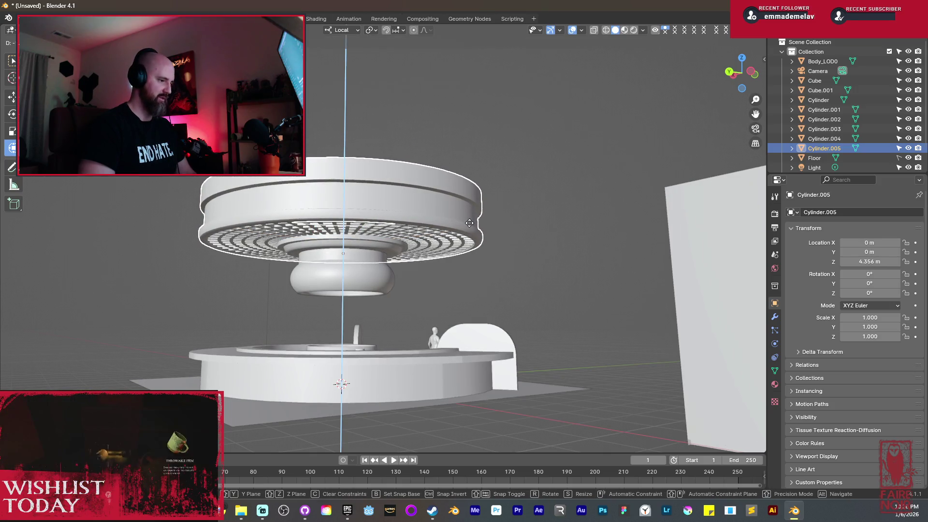
click(469, 226)
scroll(448, 270, up, 3)
key(g)
key(z)
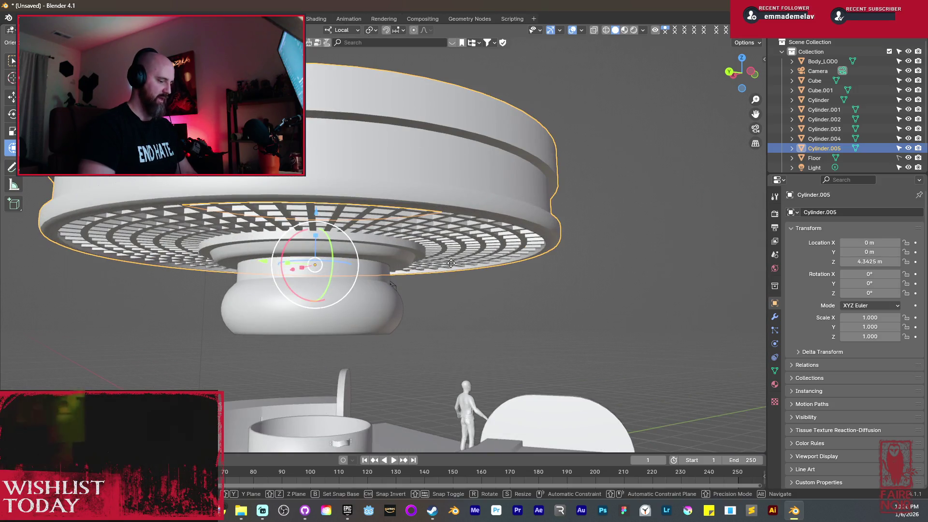
key(Return)
In Edit Mode, select the ring wall's horizontal edge loops.
key(Tab)
middle_drag(483, 218, 518, 200)
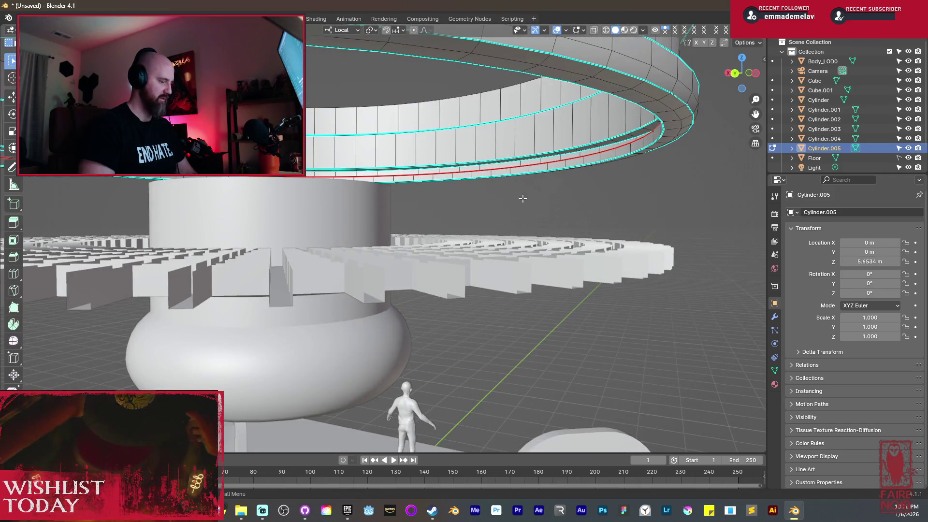
alt+click(597, 153)
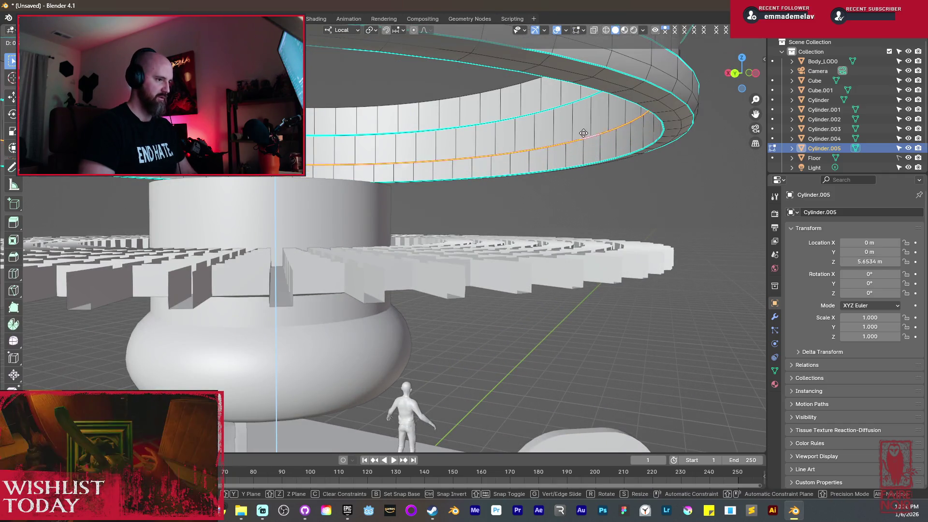
key(KP_Decimal)
mouse_move(564, 158)
middle_down()
mouse_move(637, 198)
mouse_move(611, 166)
mouse_move(587, 188)
middle_up()
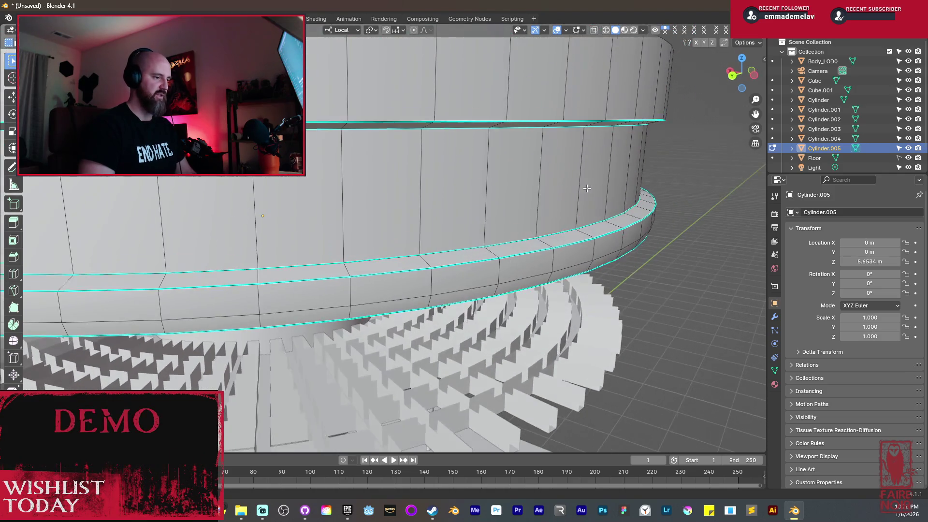
alt+click(562, 232)
middle_drag(561, 231, 519, 107)
scroll(515, 121, up, 4)
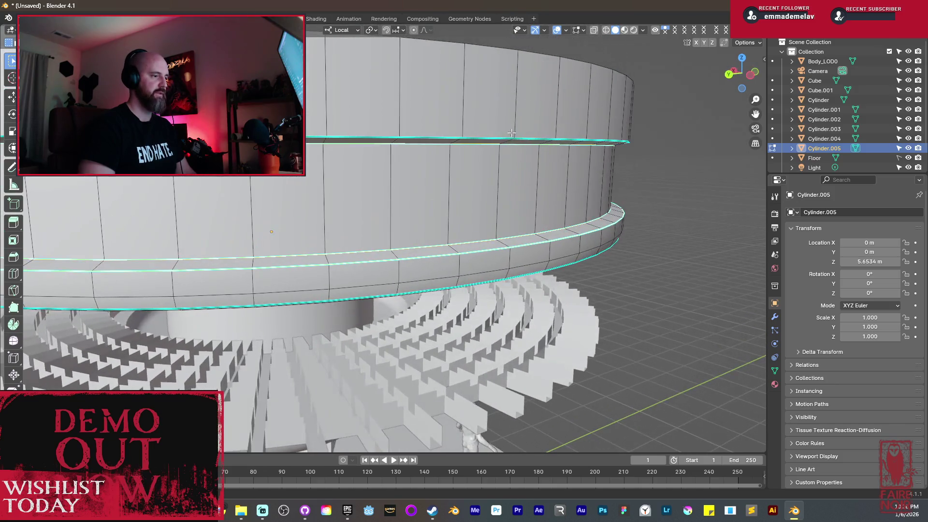
Mark the selected edge loops as seams and return to Object Mode.
key(ctrl+e)
key(Escape)
middle_drag(501, 137, 441, 269)
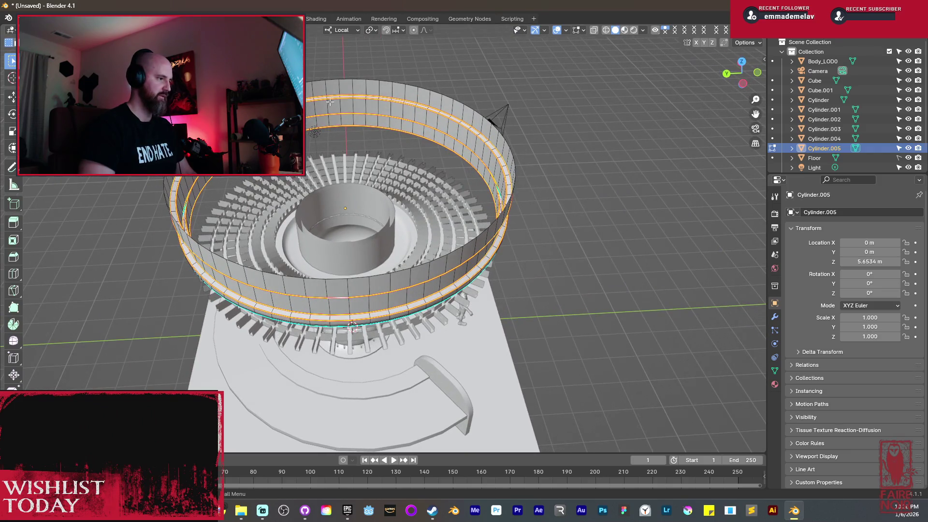
middle_drag(430, 241, 448, 212)
key(ctrl+r)
key(ctrl+e)
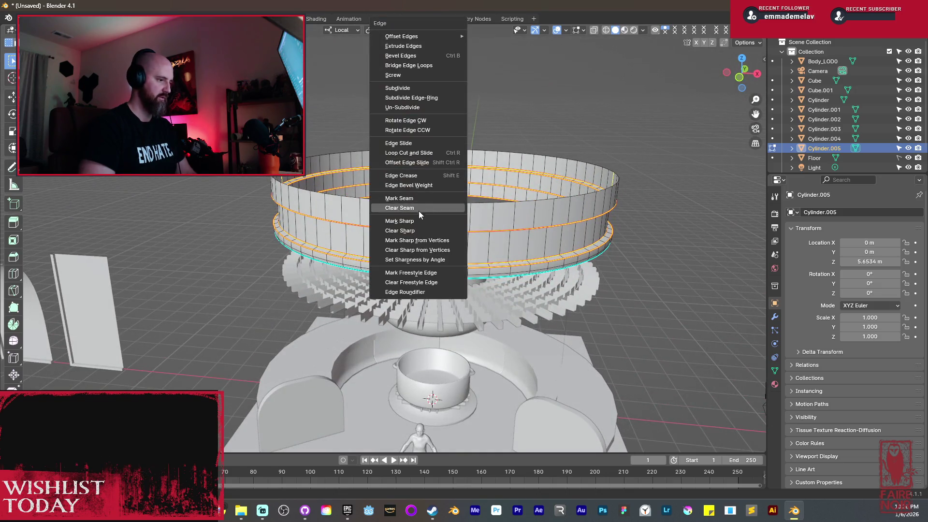
click(412, 200)
key(a)
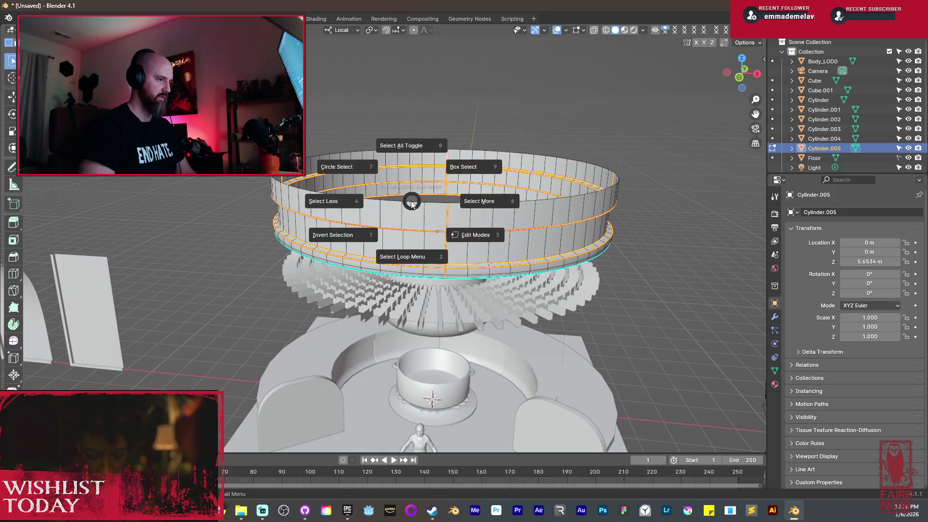
key(Tab)
scroll(506, 213, down, 3)
middle_drag(506, 213, 459, 232)
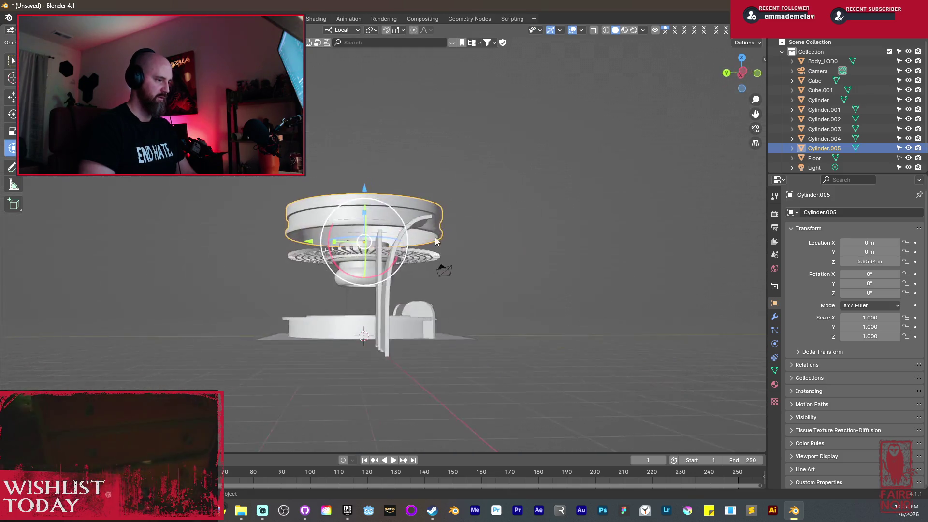
Move Cylinder.005 straight down along Z to 4.3413 m.
scroll(408, 247, up, 5)
middle_drag(408, 247, 435, 271)
key(g)
key(z)
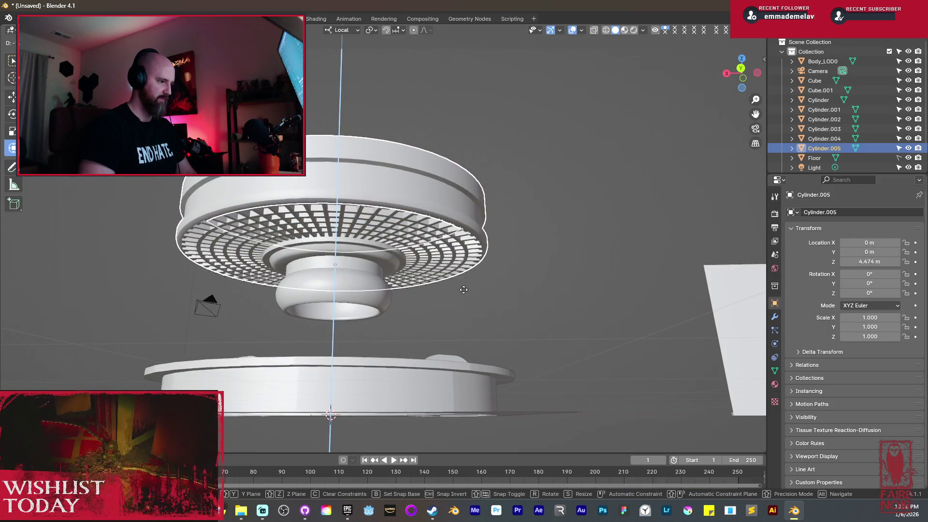
click(460, 333)
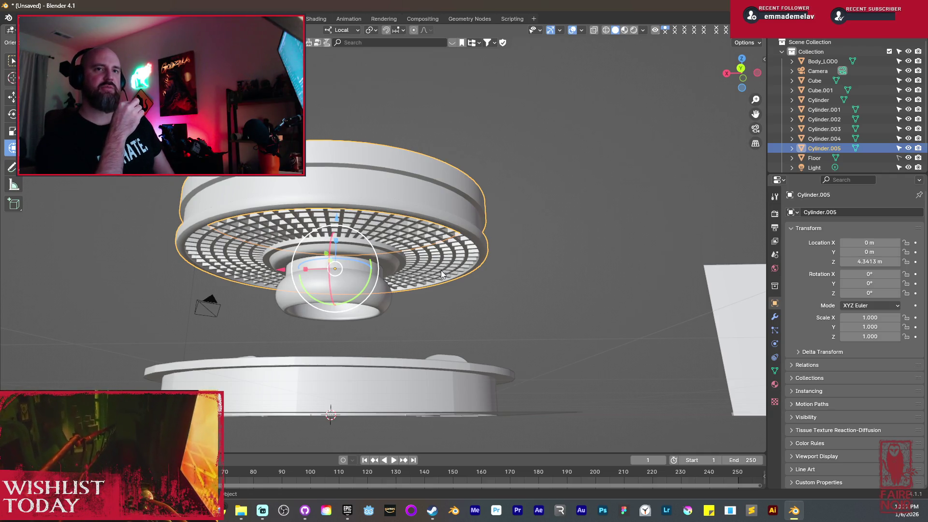
mouse_move(424, 266)
middle_down()
mouse_move(417, 283)
mouse_move(513, 293)
mouse_move(391, 245)
mouse_move(426, 265)
mouse_move(458, 266)
mouse_move(415, 268)
mouse_move(492, 258)
mouse_move(511, 266)
middle_up()
scroll(458, 266, up, 3)
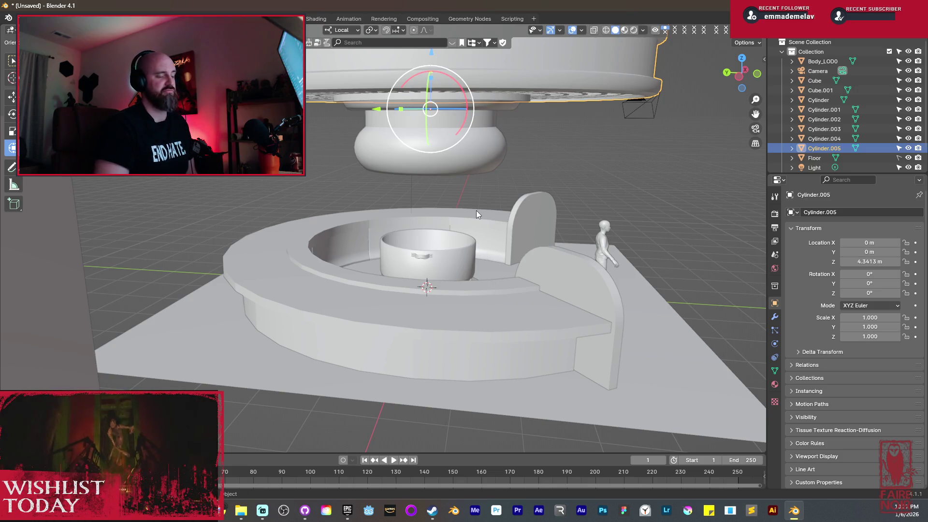
Inspect the base from several angles and select the spiral ramp object, Cylinder.
middle_drag(479, 207, 485, 214)
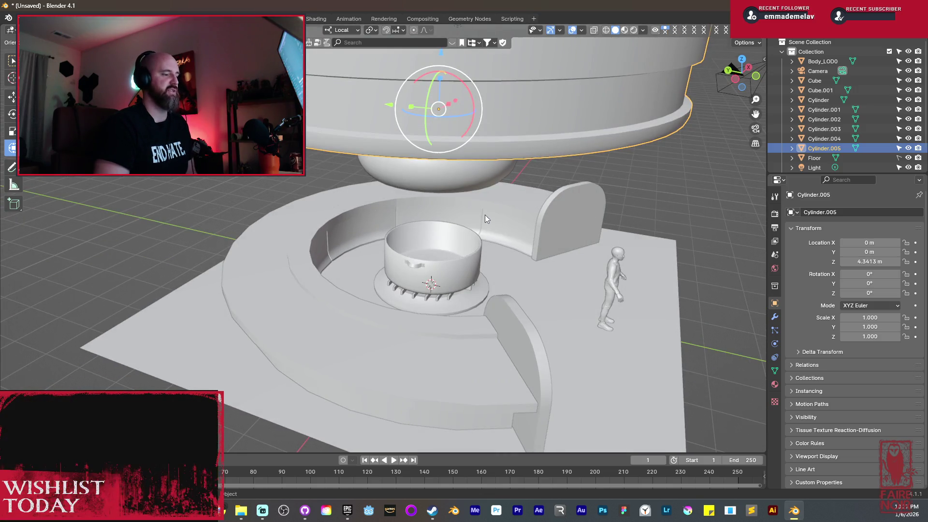
mouse_move(502, 307)
middle_down()
mouse_move(493, 332)
mouse_move(431, 298)
mouse_move(451, 228)
mouse_move(469, 204)
mouse_move(486, 208)
middle_up()
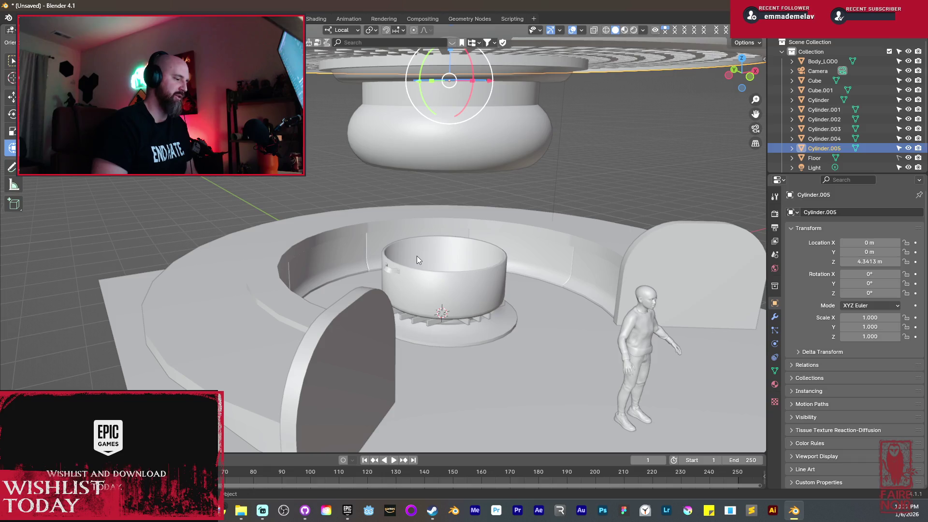
mouse_move(413, 250)
middle_down()
mouse_move(423, 259)
mouse_move(485, 254)
mouse_move(478, 248)
mouse_move(465, 306)
mouse_move(434, 311)
mouse_move(445, 309)
mouse_move(438, 295)
mouse_move(399, 294)
mouse_move(476, 300)
middle_up()
click(486, 313)
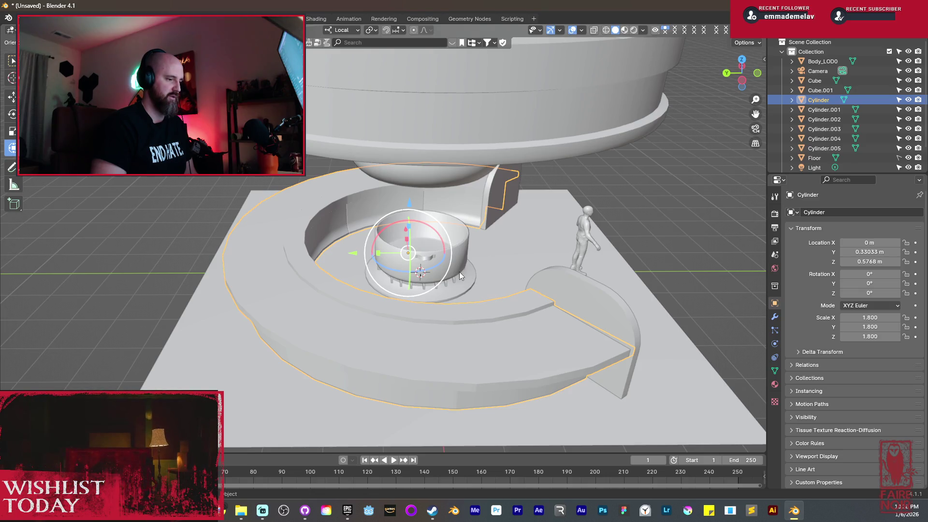
Snap the 3D cursor to the world origin and set Cylinder's origin to the 3D cursor.
key(shift+s)
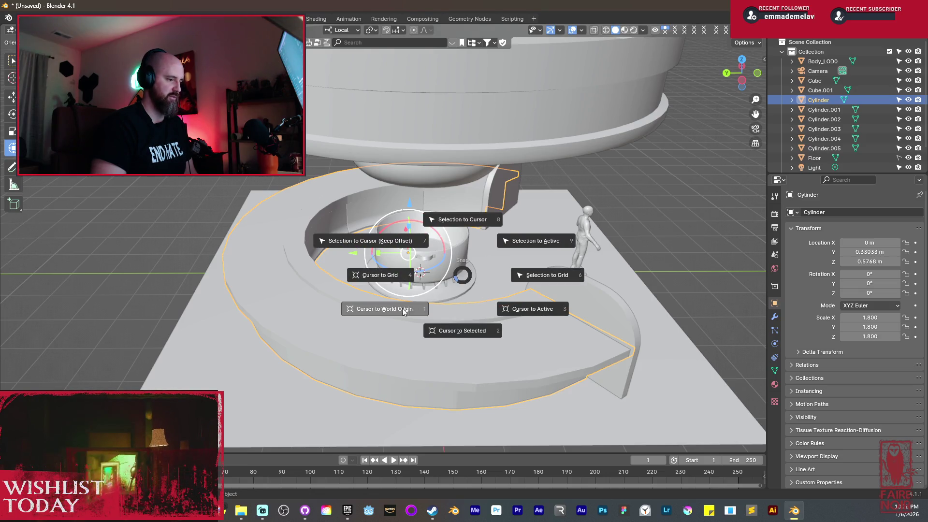
click(395, 310)
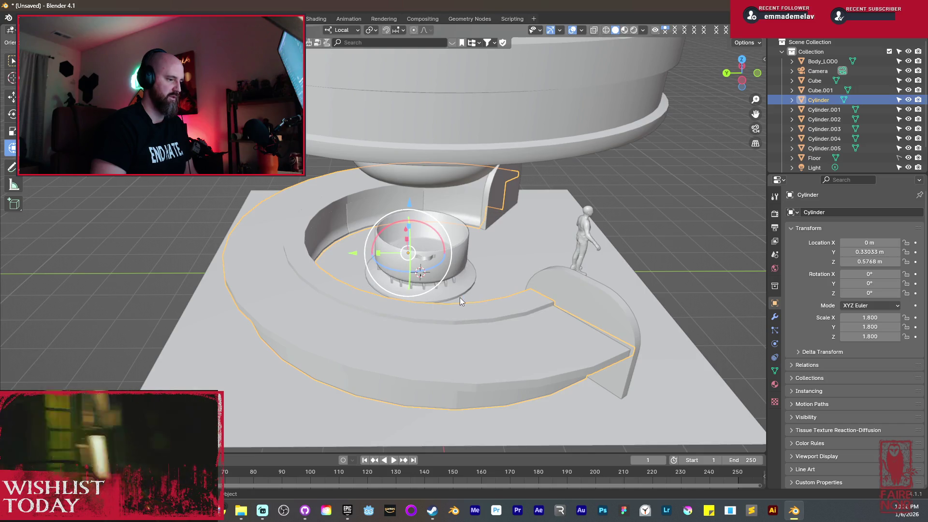
right_click(474, 310)
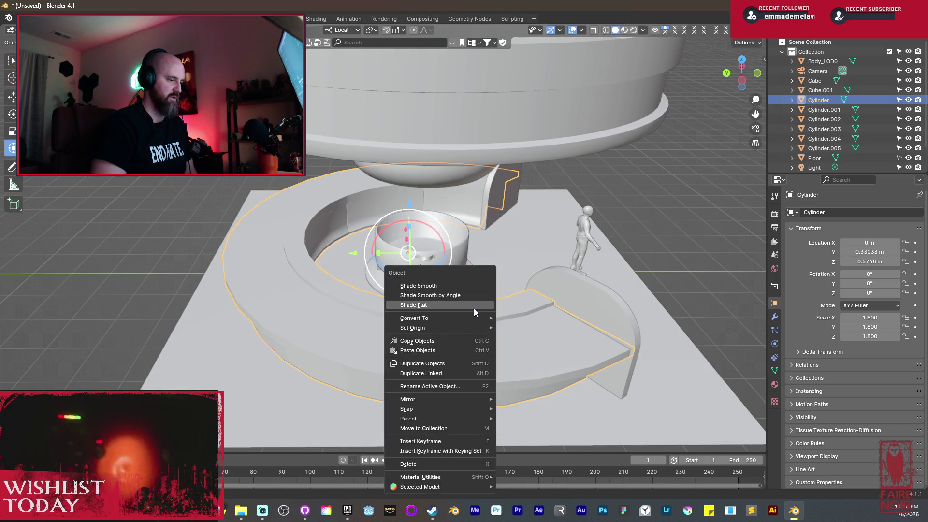
mouse_move(431, 330)
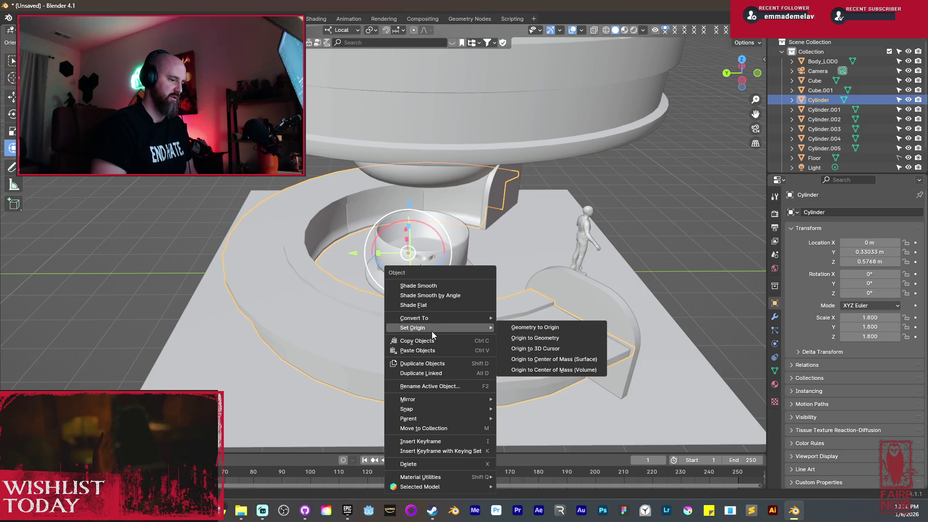
click(546, 346)
middle_drag(504, 318, 382, 298)
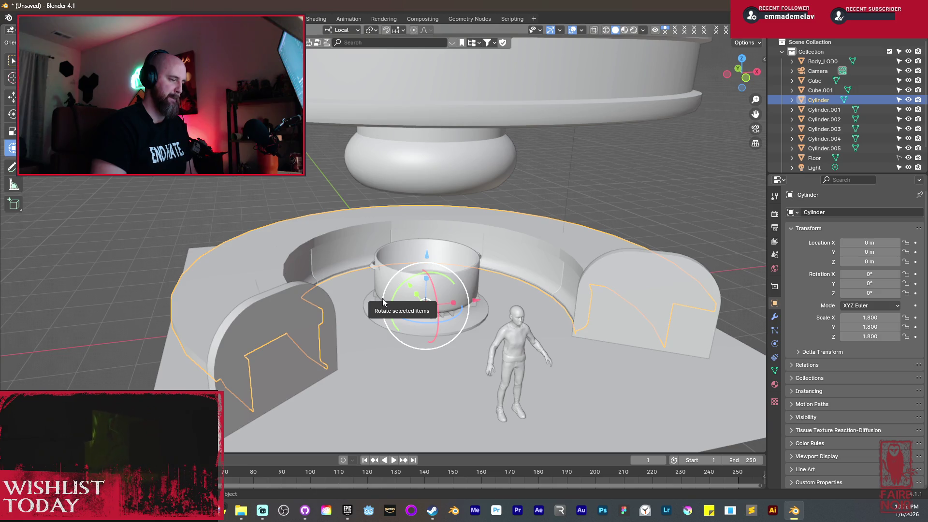
key(shift+a)
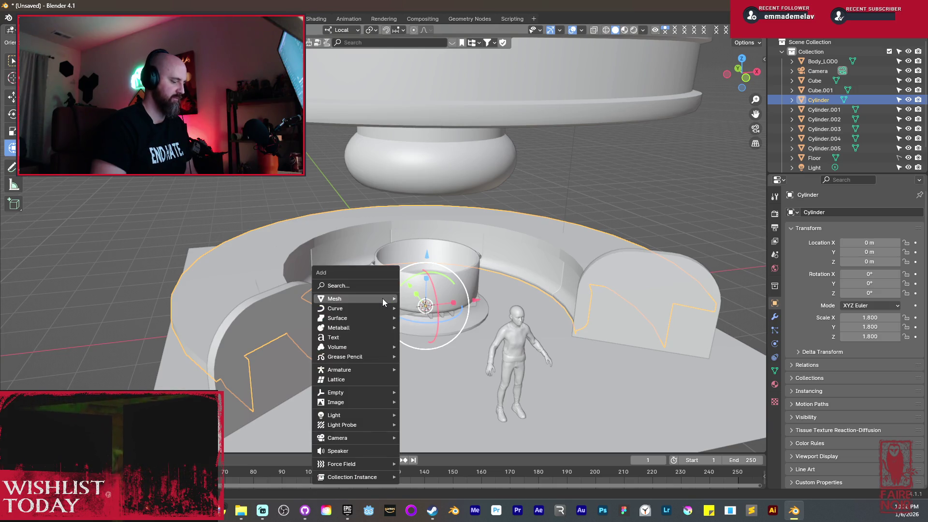
Add a new plane and raise it vertically above the pot.
mouse_move(375, 295)
click(433, 31)
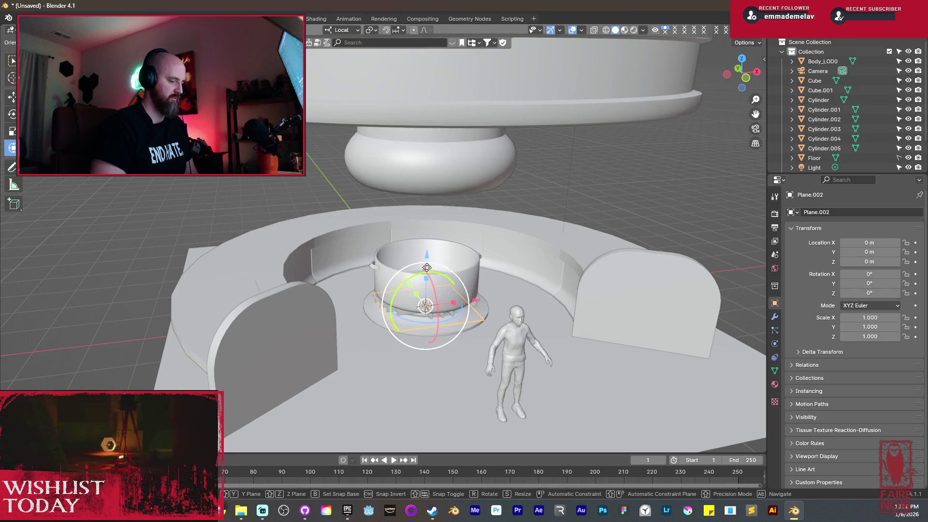
key(g)
key(z)
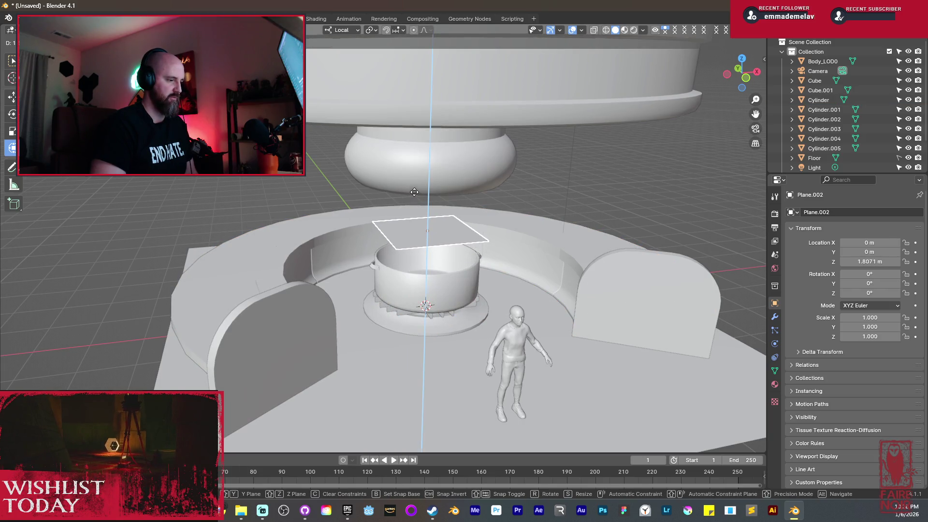
click(415, 192)
scroll(419, 230, up, 2)
scroll(472, 266, up, 2)
Narrow the plane along X and widen its far edge into a tapered plank.
key(Tab)
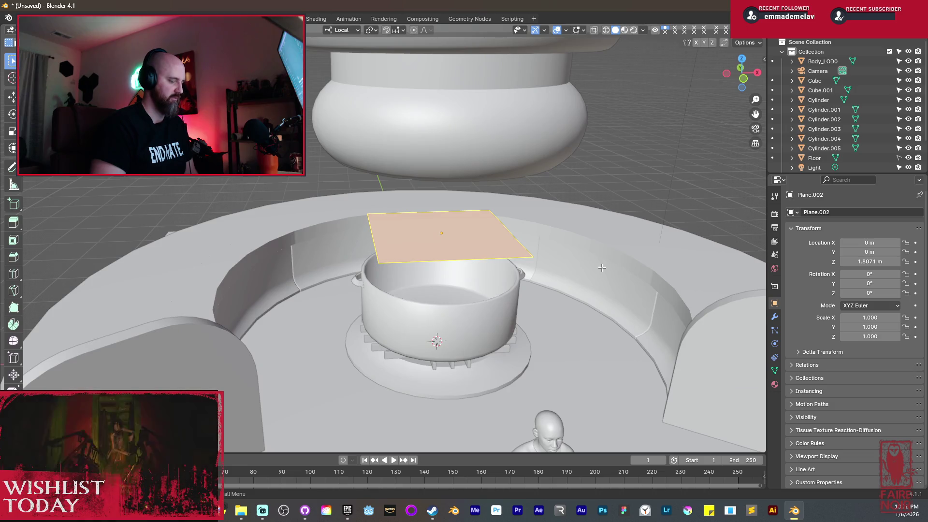
key(s)
key(x)
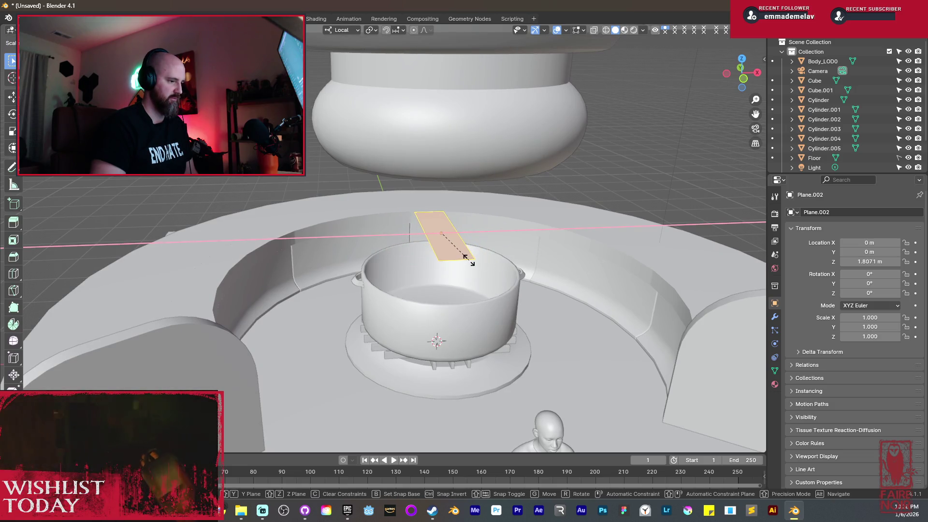
click(465, 256)
middle_drag(466, 256, 432, 214)
click(432, 214)
key(s)
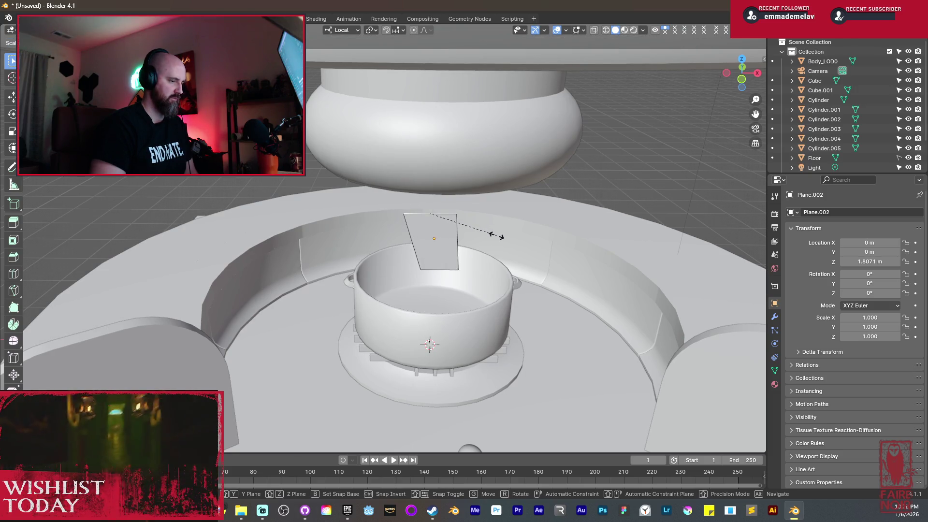
click(497, 236)
middle_drag(496, 236, 578, 273)
key(Tab)
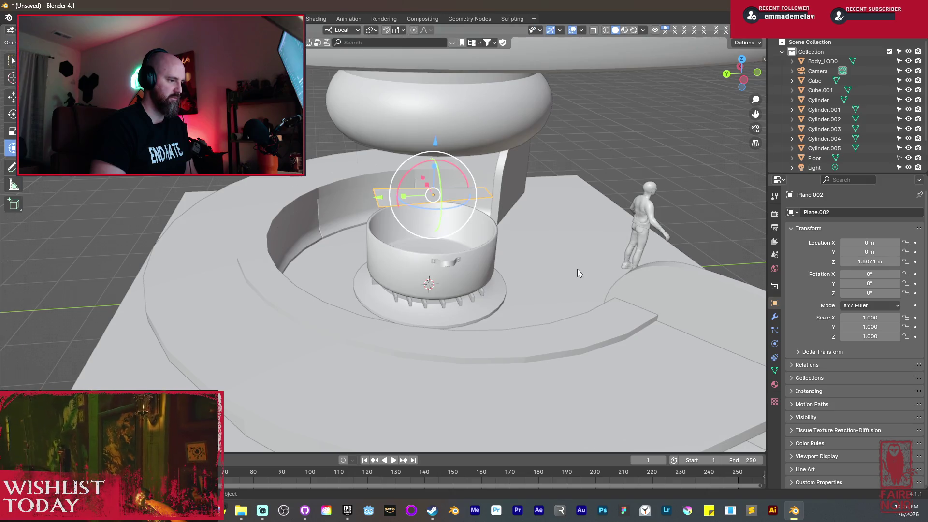
Move the plank along Y and Z to Y 3.9423 m, Z 1.1768 m against the outer ring.
key(g)
key(y)
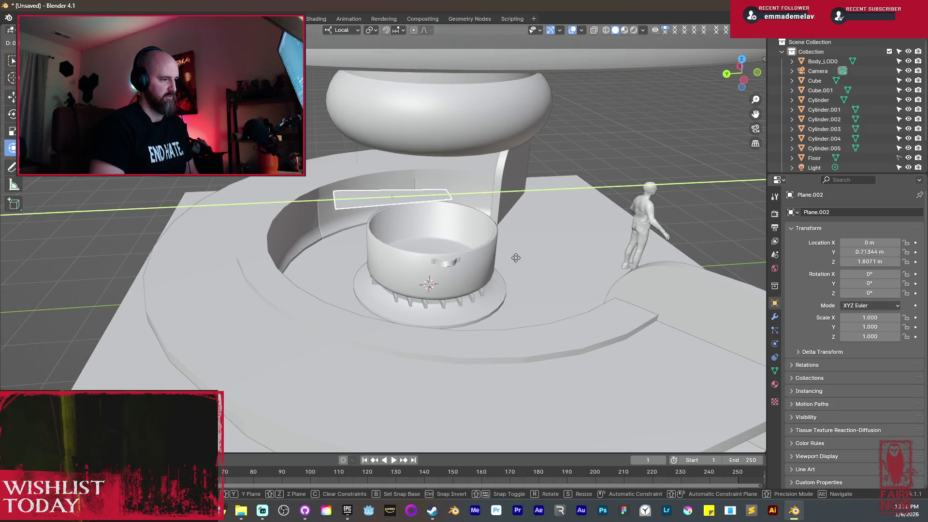
alt+middle_drag(343, 261, 402, 245)
key(z)
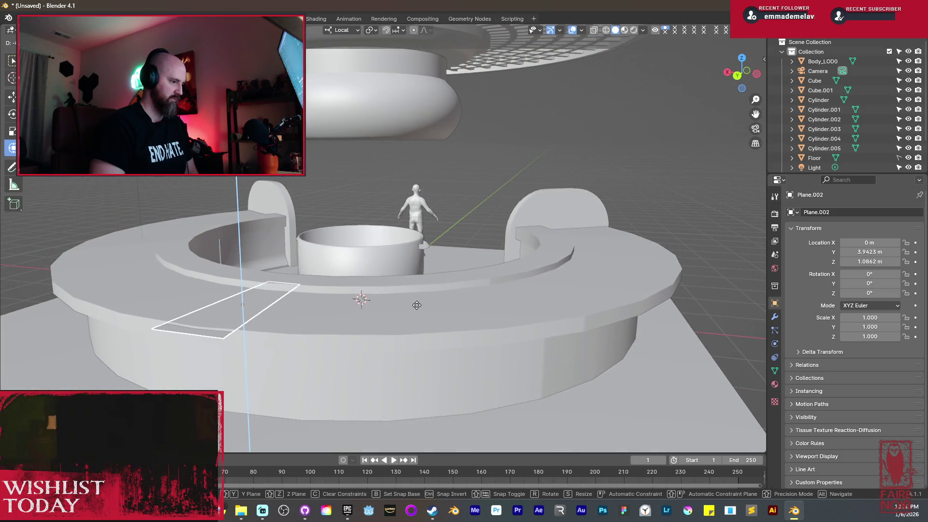
click(418, 273)
mouse_move(417, 269)
middle_down()
mouse_move(254, 305)
mouse_move(465, 318)
middle_up()
scroll(400, 286, up, 3)
key(Tab)
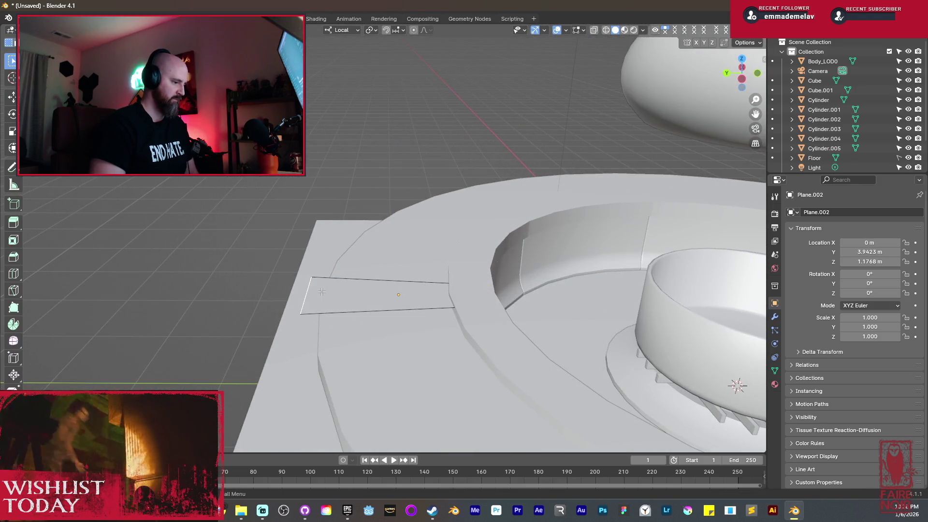
Slide Plane.002's outer edge along Y and add a lengthwise loop cut splitting it into two strips.
key(g)
key(y)
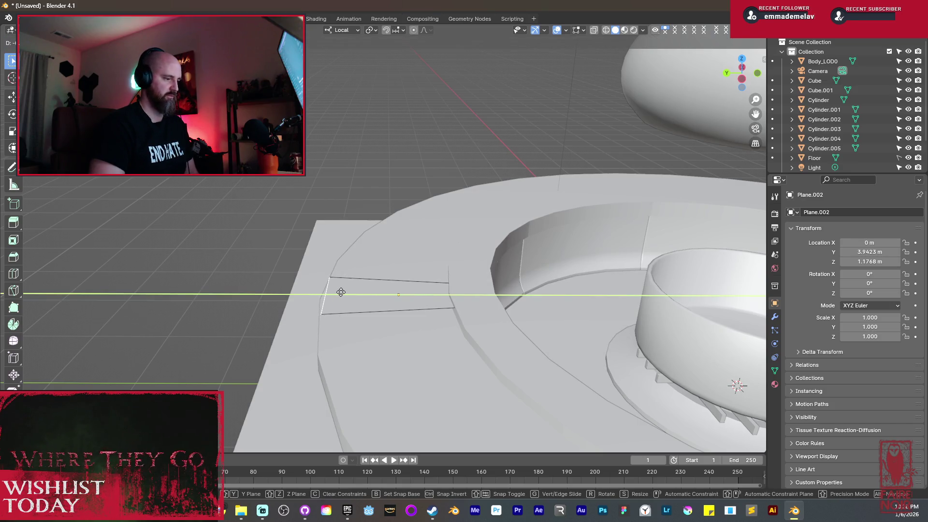
click(340, 292)
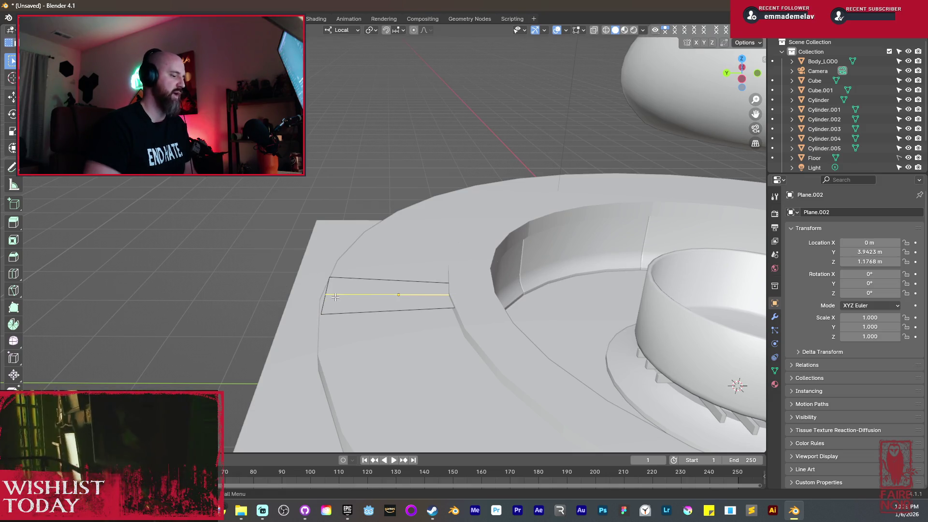
click(333, 295)
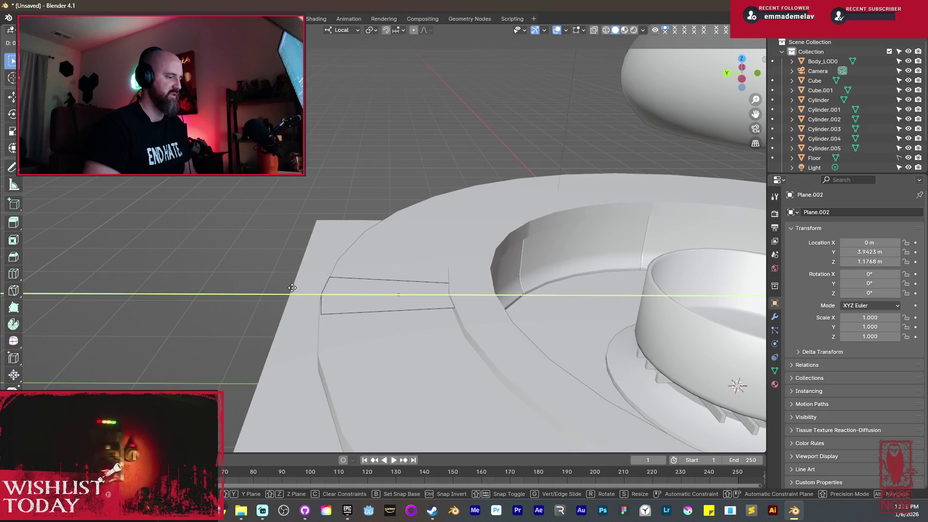
click(292, 288)
scroll(338, 290, down, 3)
mouse_move(339, 290)
middle_down()
mouse_move(499, 309)
mouse_move(486, 305)
middle_up()
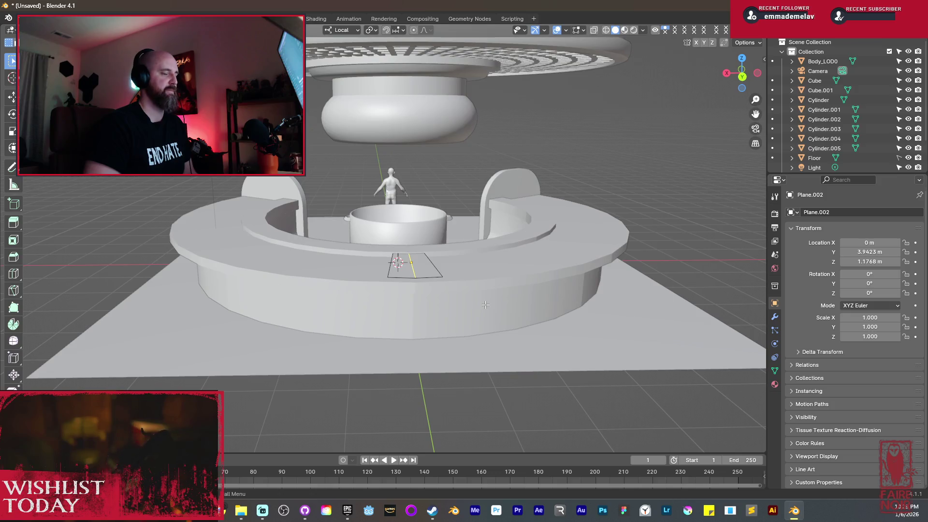
Select the base ring Cylinder and add a radial loop cut, sliding it toward the plank.
click(522, 273)
middle_drag(507, 280, 492, 279)
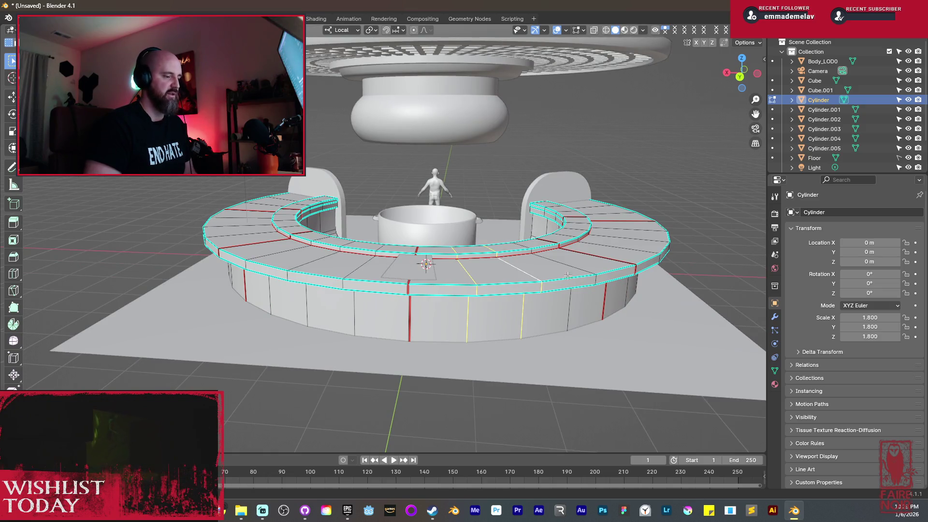
mouse_move(573, 273)
middle_down()
mouse_move(479, 333)
mouse_move(441, 336)
middle_up()
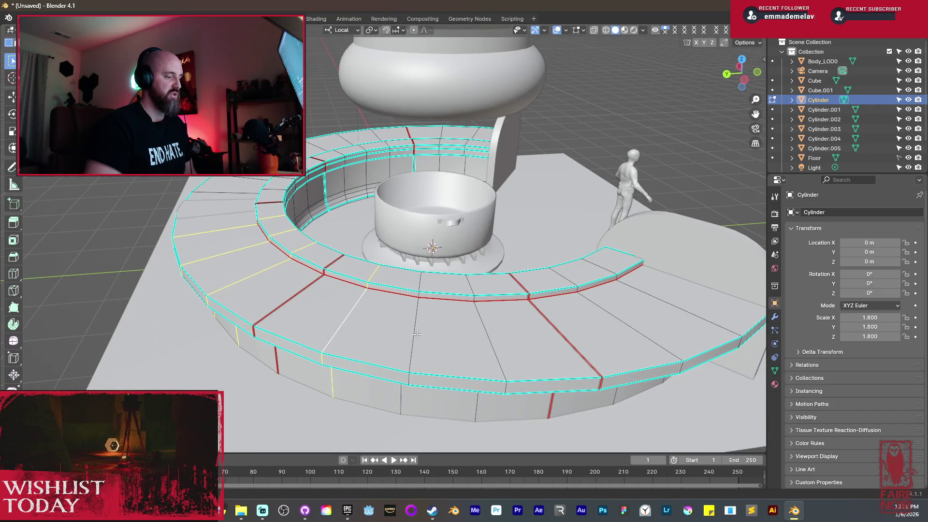
mouse_move(259, 312)
middle_down()
mouse_move(232, 309)
mouse_move(300, 329)
middle_up()
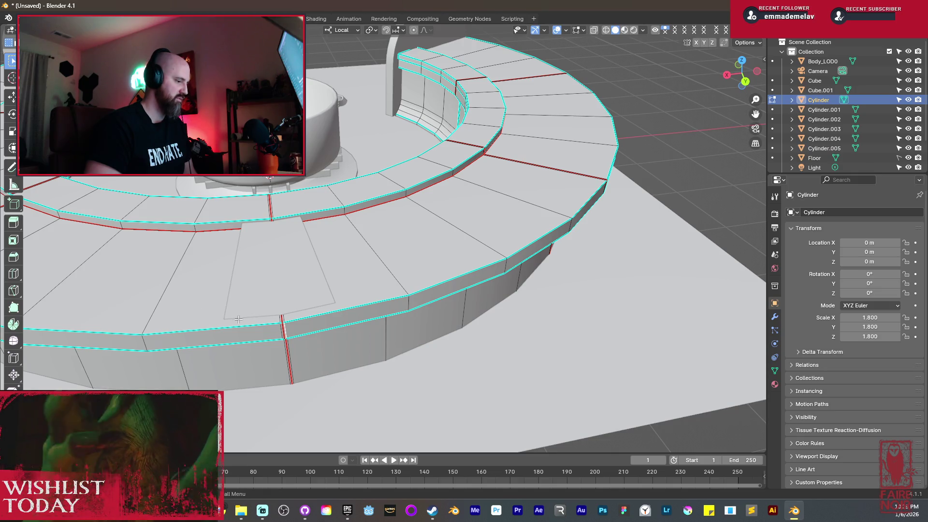
click(14, 359)
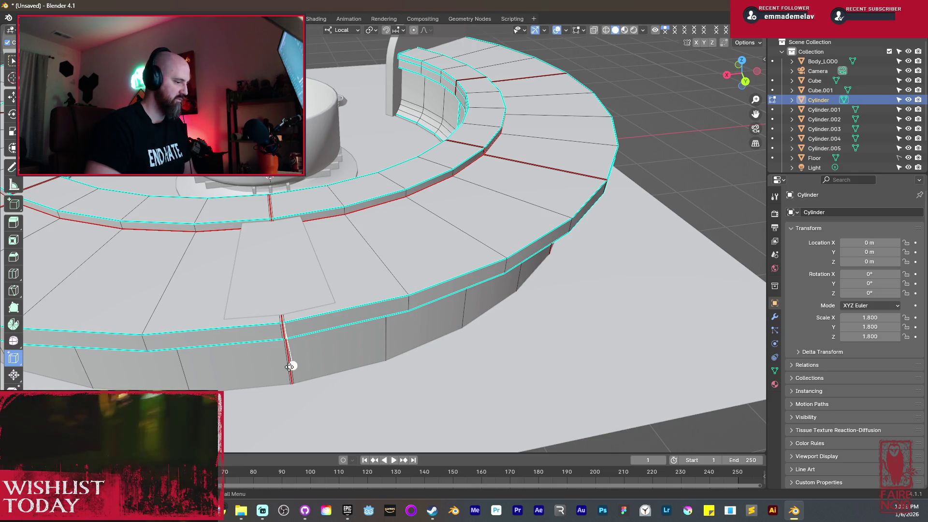
click(320, 359)
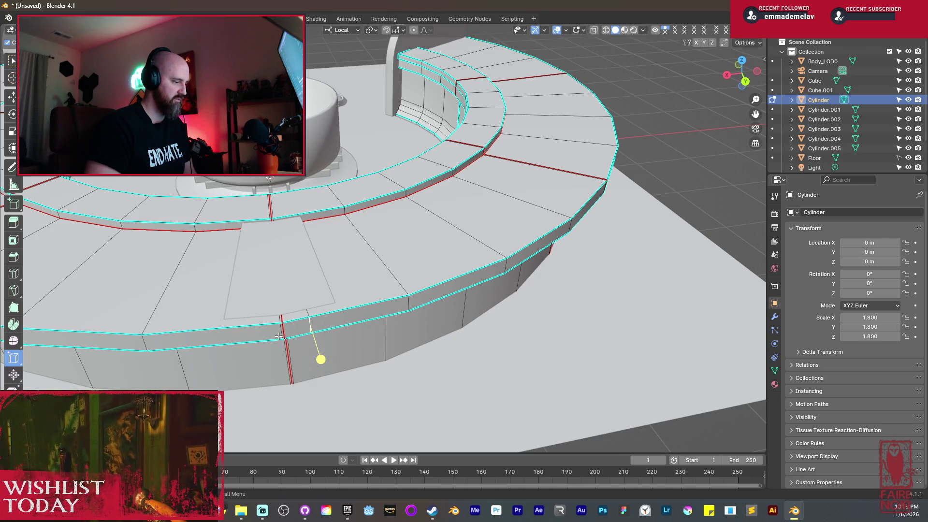
drag(289, 364, 244, 369)
mouse_move(244, 369)
middle_down()
mouse_move(269, 314)
mouse_move(197, 300)
mouse_move(199, 321)
middle_up()
scroll(259, 379, up, 2)
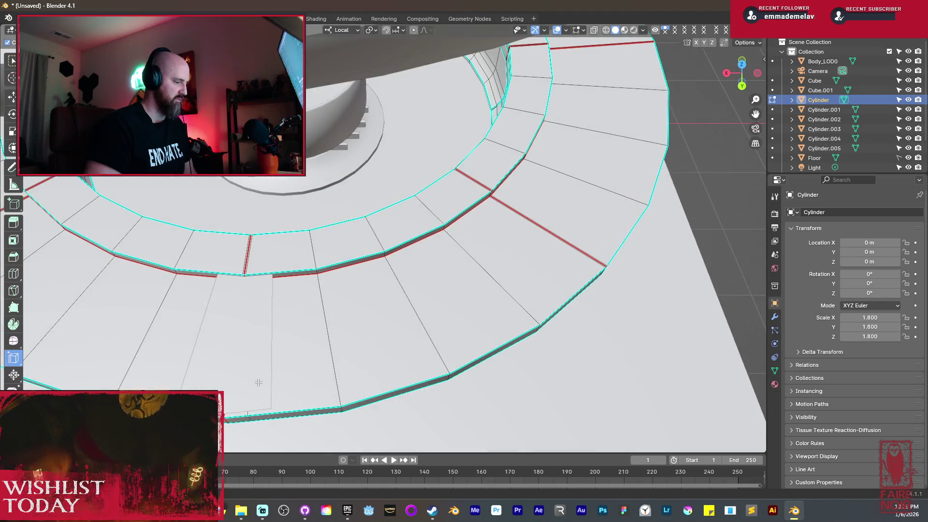
Try sliding an edge along the ring, cancelling both edge slide attempts.
middle_drag(259, 379, 310, 377)
scroll(309, 377, down, 3)
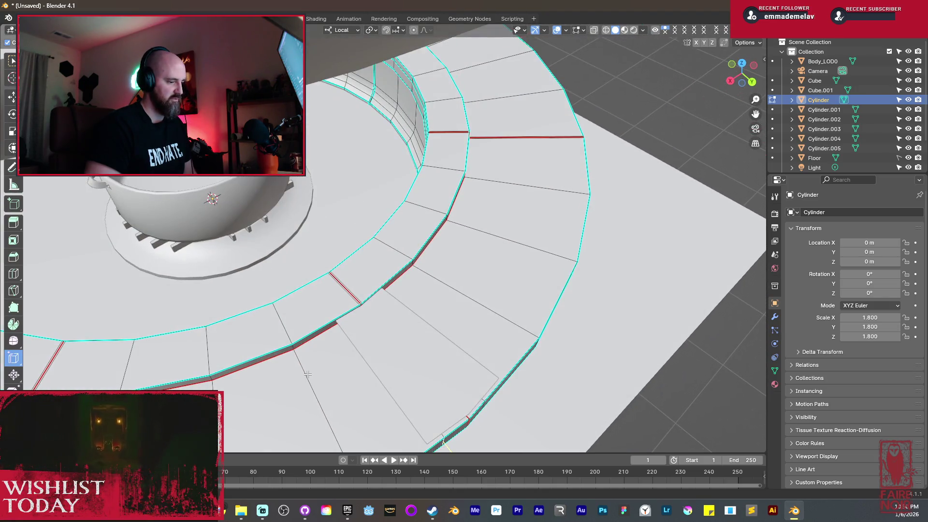
scroll(401, 323, down, 3)
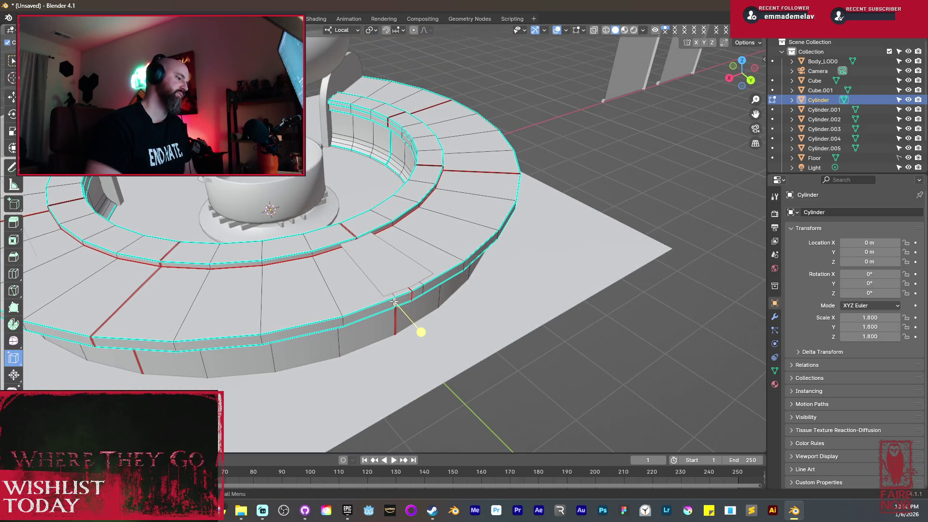
middle_drag(394, 302, 373, 288)
scroll(372, 285, up, 3)
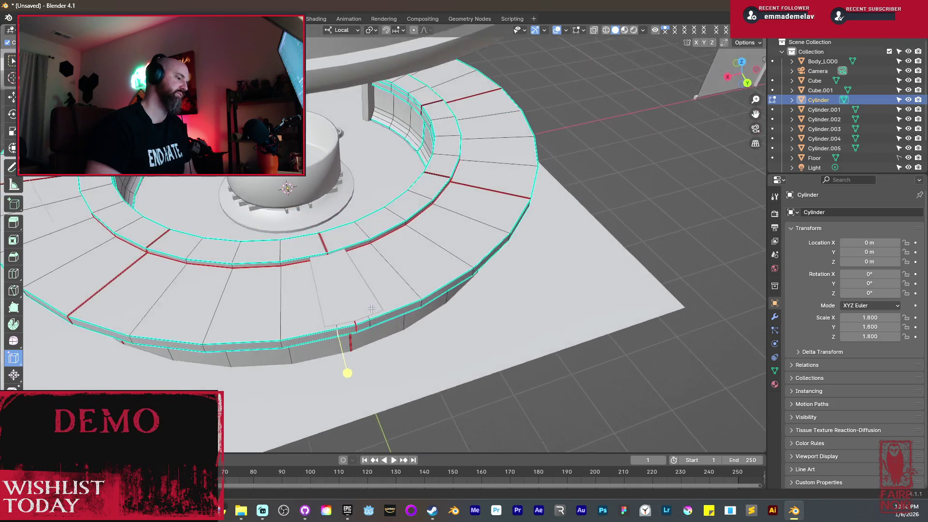
scroll(371, 285, up, 2)
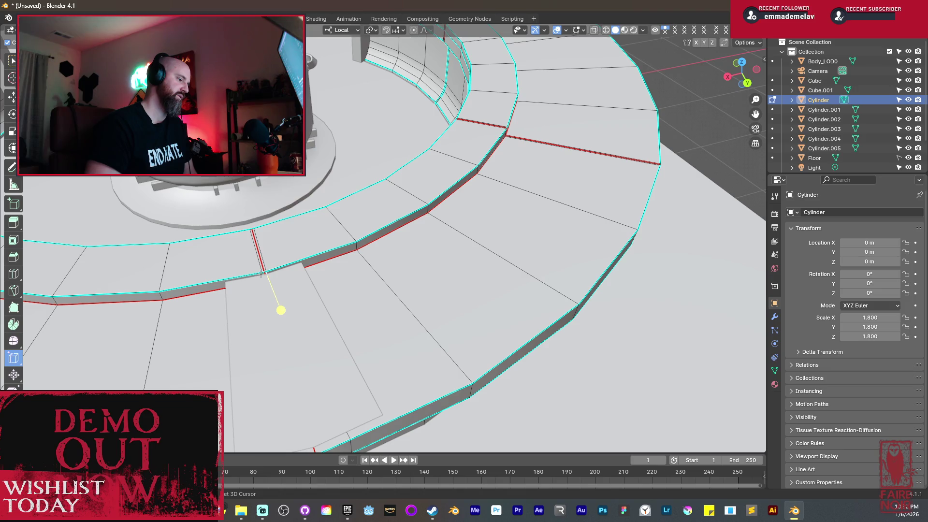
key(g)
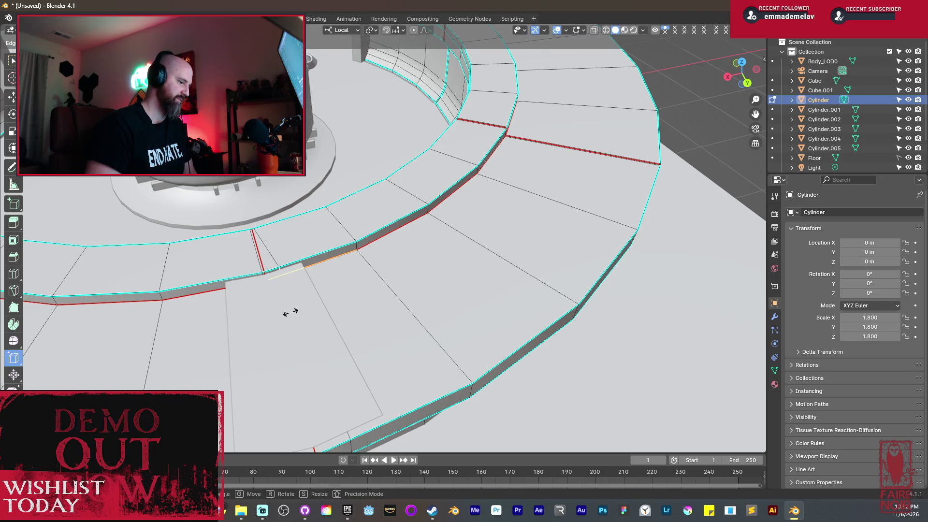
right_click(269, 289)
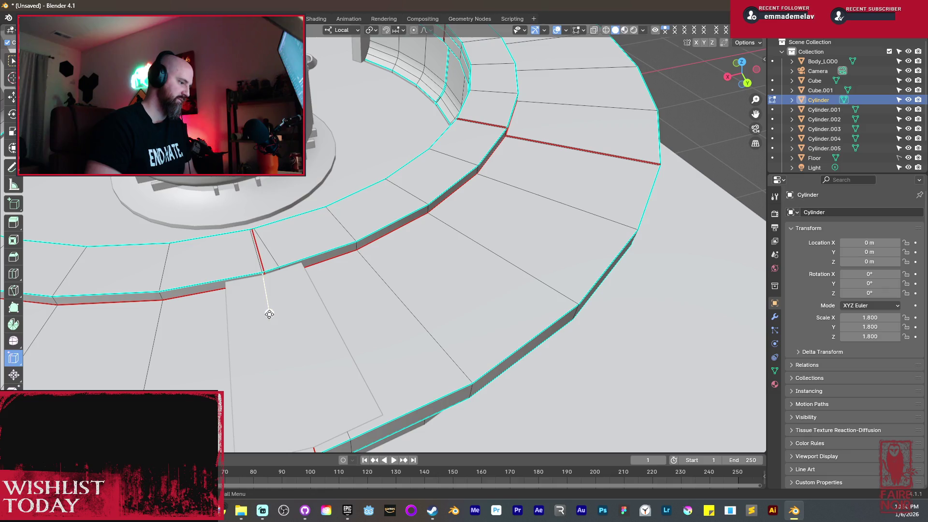
key(g)
key(g)
right_click(260, 317)
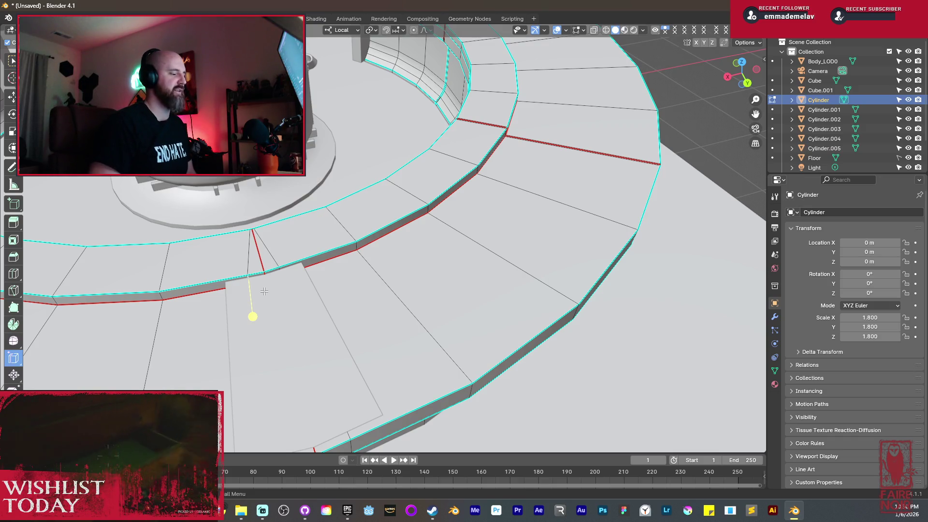
Slide another new cut into place beside the red radial seam edge.
middle_drag(279, 311, 509, 280)
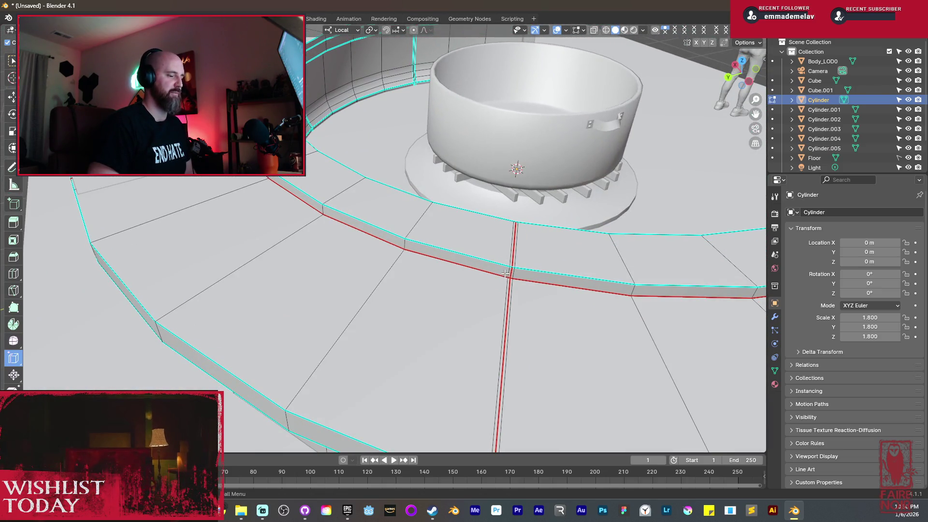
click(484, 299)
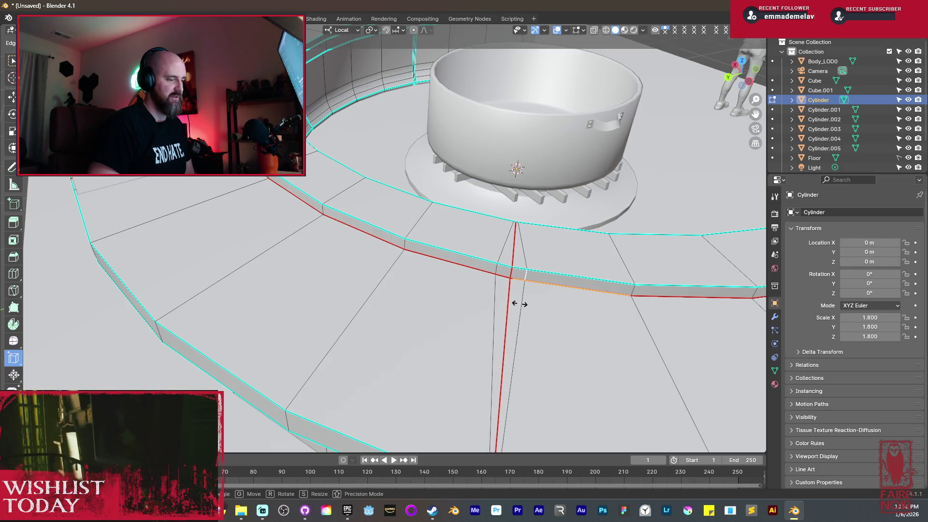
middle_drag(526, 306, 493, 326)
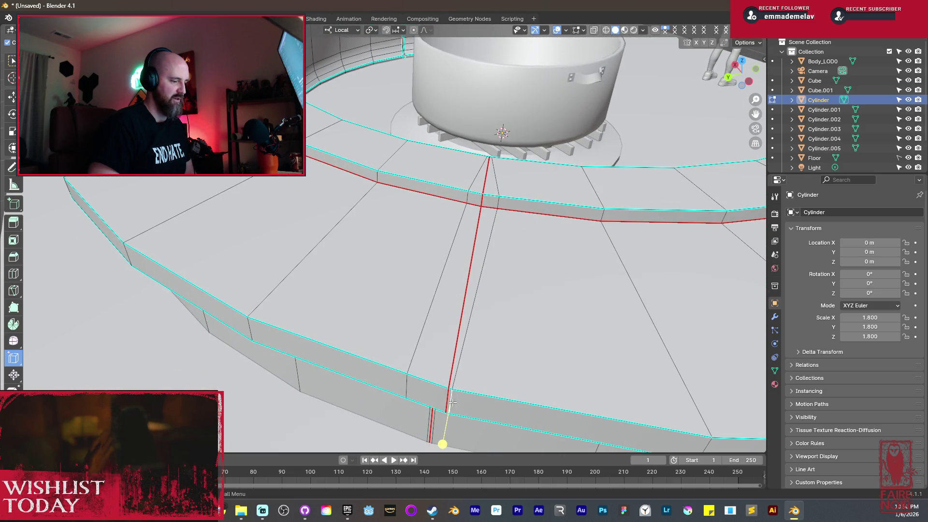
middle_drag(469, 412, 452, 380)
drag(402, 353, 453, 357)
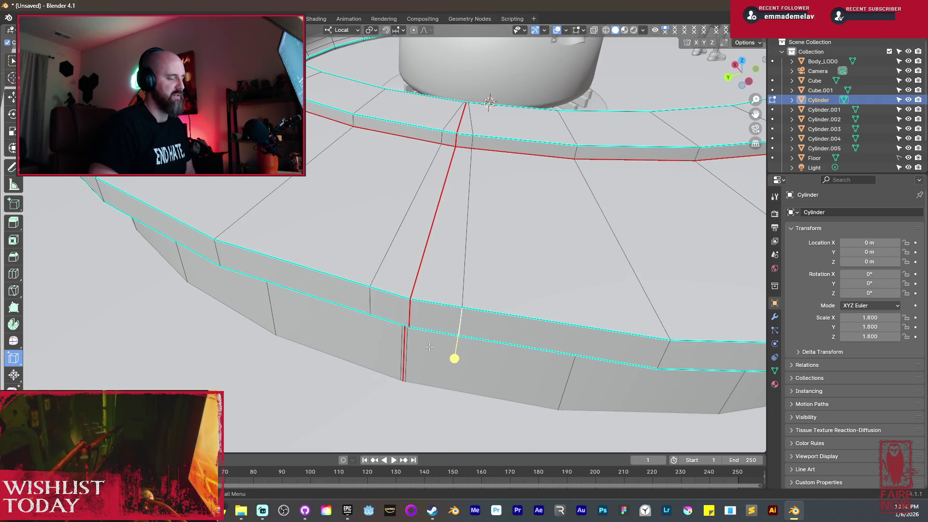
mouse_move(454, 356)
middle_down()
mouse_move(249, 343)
mouse_move(436, 292)
mouse_move(415, 274)
middle_up()
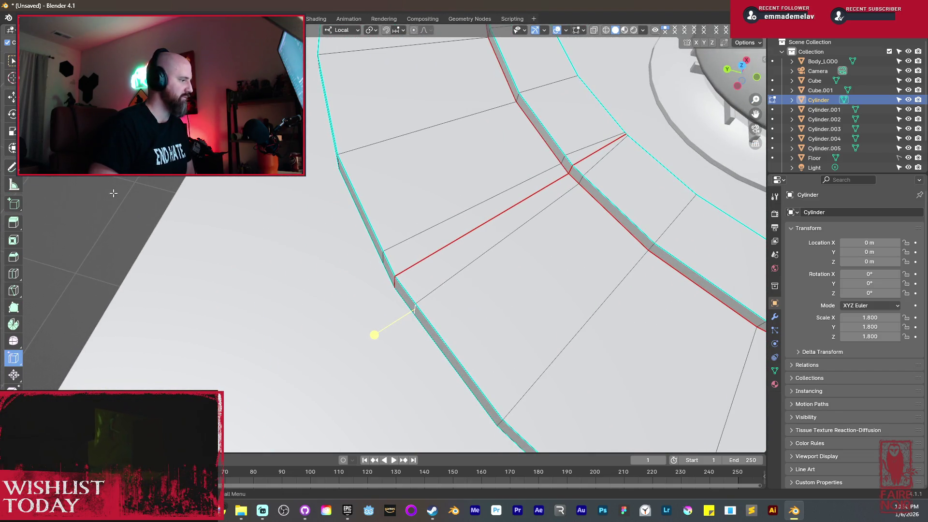
key(shift+space)
key(t)
middle_drag(374, 335, 370, 307)
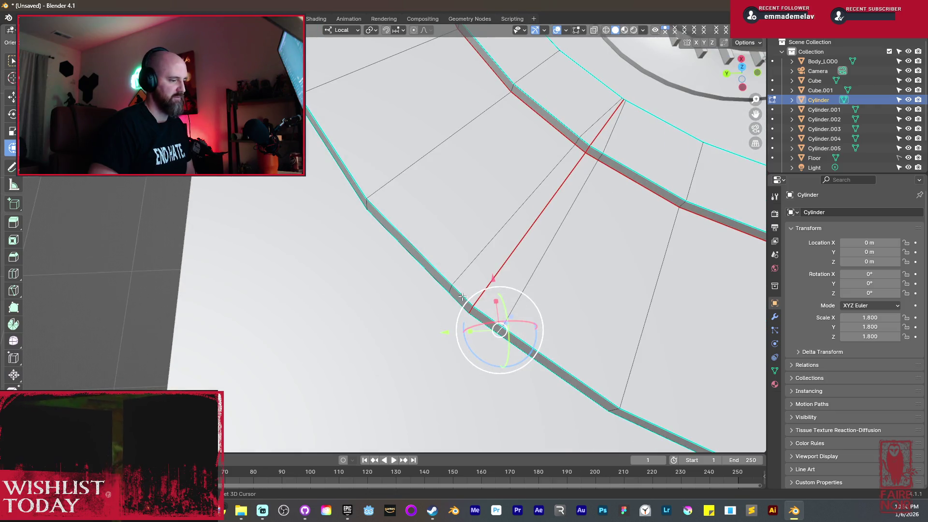
Snap the 3D cursor onto the ring edge and shift the selection along X and Y.
shift+right_drag(450, 289, 467, 295)
drag(466, 259, 469, 263)
drag(418, 315, 472, 315)
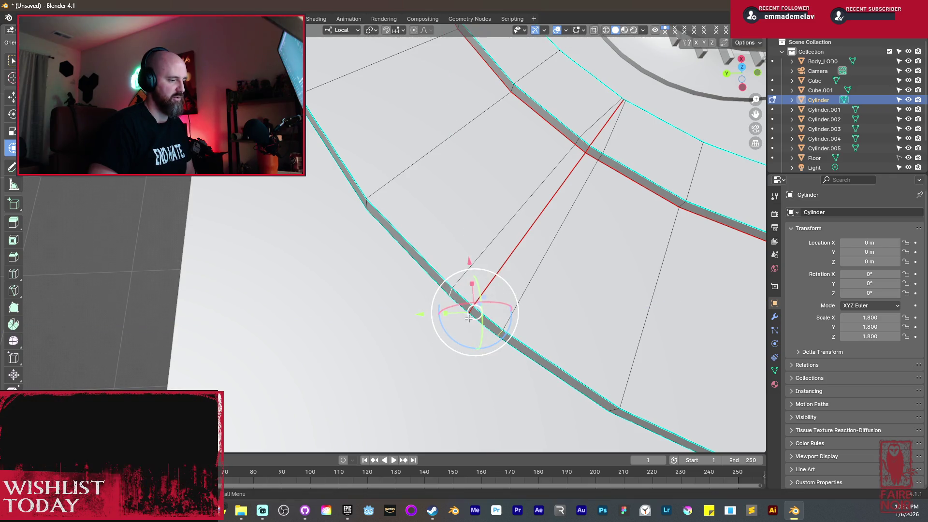
scroll(504, 282, down, 10)
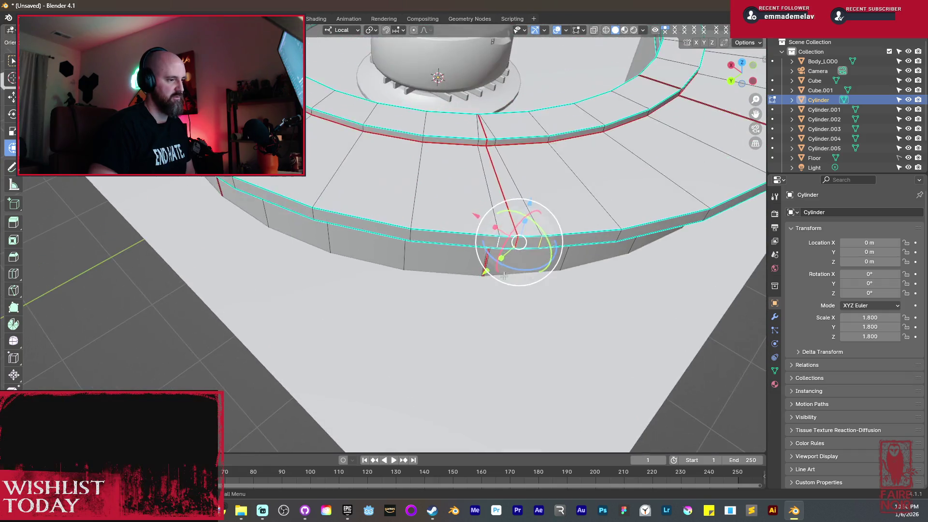
key(Tab)
scroll(504, 282, up, 8)
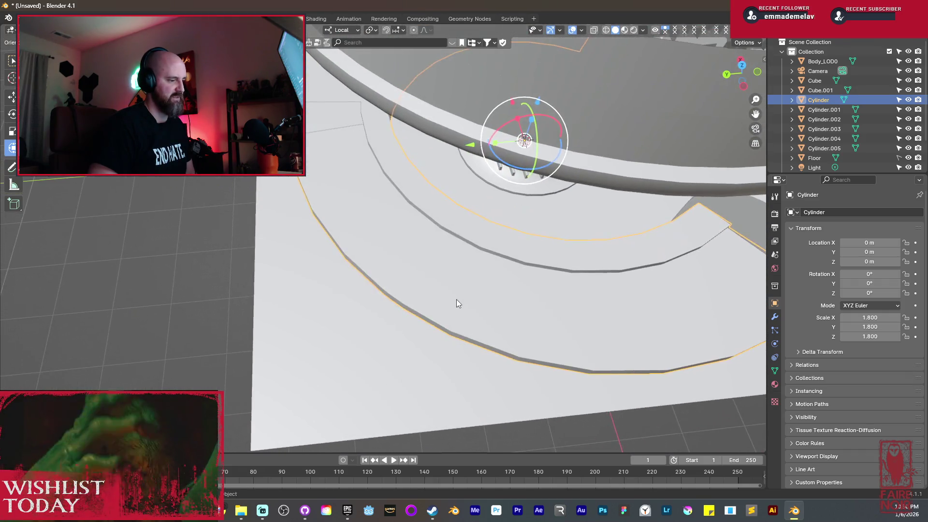
key(Tab)
mouse_move(484, 312)
middle_down()
mouse_move(608, 286)
mouse_move(395, 251)
middle_up()
scroll(395, 251, up, 2)
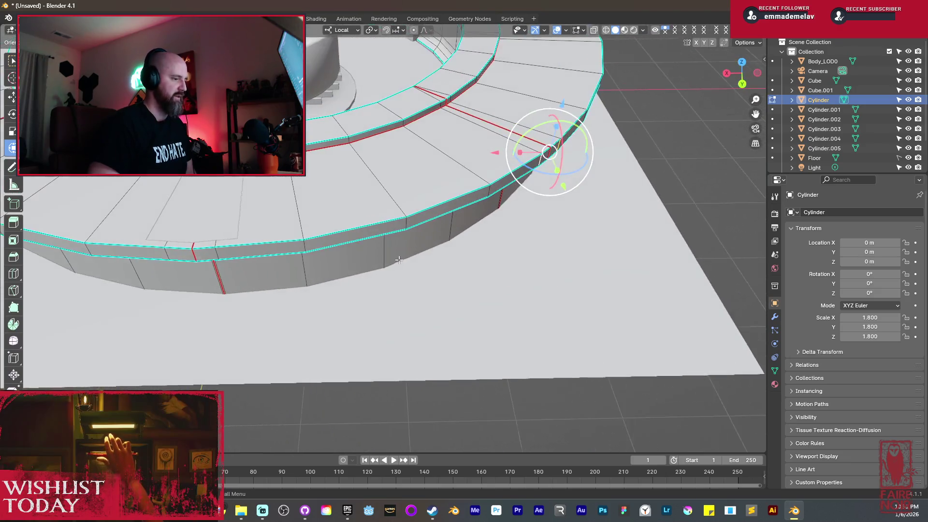
Select one radial edge ring, then add three more around the base ring.
ctrl+alt+click(378, 189)
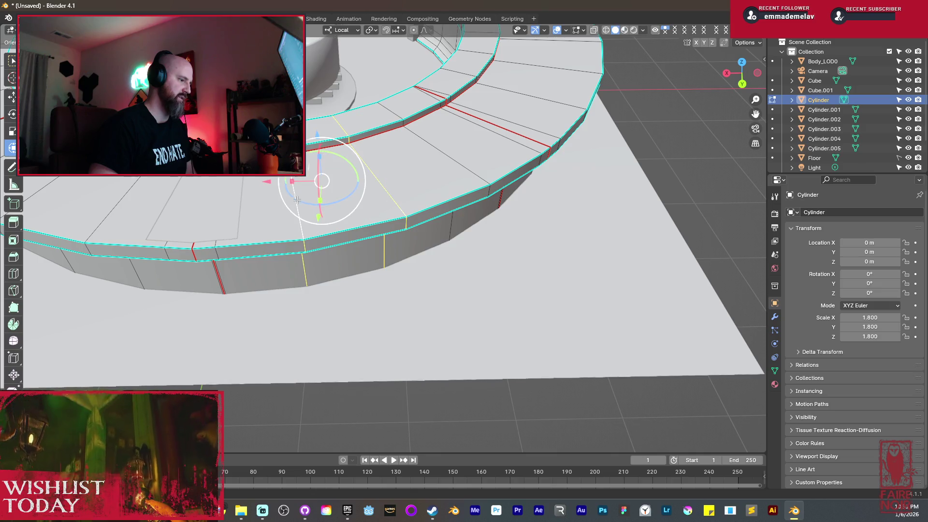
mouse_move(378, 189)
middle_down()
mouse_move(458, 193)
mouse_move(438, 225)
mouse_move(498, 213)
mouse_move(489, 296)
middle_up()
mouse_move(562, 309)
middle_down()
mouse_move(404, 244)
mouse_move(290, 216)
middle_up()
shift+click(404, 244)
shift+click(282, 267)
middle_drag(221, 262, 380, 257)
shift+click(332, 215)
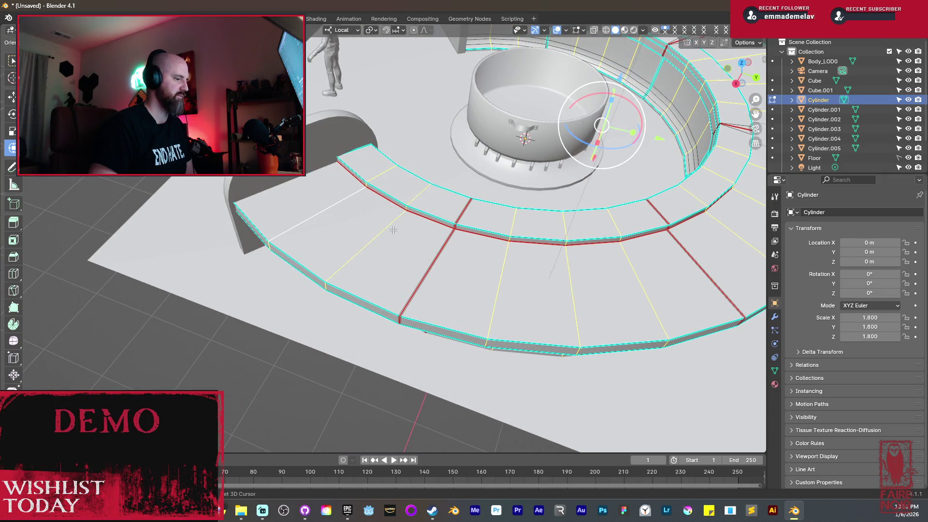
Bevel the selected radial edges into narrow strips and inspect the bevelled ring from below.
key(ctrl+b)
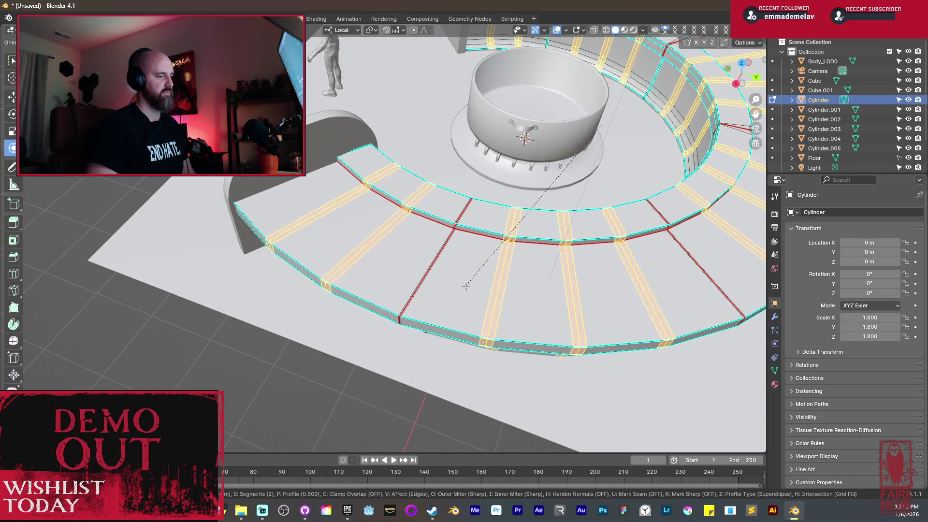
click(415, 367)
key(Tab)
scroll(550, 314, down, 5)
mouse_move(550, 315)
middle_down()
mouse_move(571, 294)
mouse_move(507, 256)
middle_up()
scroll(506, 256, up, 3)
mouse_move(541, 282)
middle_down()
mouse_move(600, 281)
mouse_move(446, 321)
mouse_move(458, 321)
mouse_move(385, 294)
mouse_move(480, 283)
mouse_move(459, 262)
mouse_move(425, 310)
middle_up()
Return to Edit Mode on the ring mesh and select a single ring edge.
key(Tab)
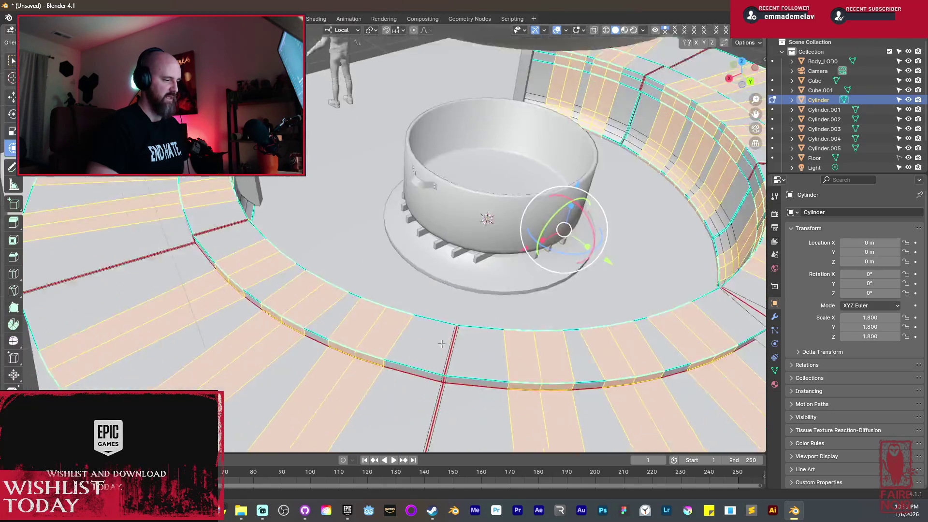
scroll(426, 310, up, 3)
click(395, 348)
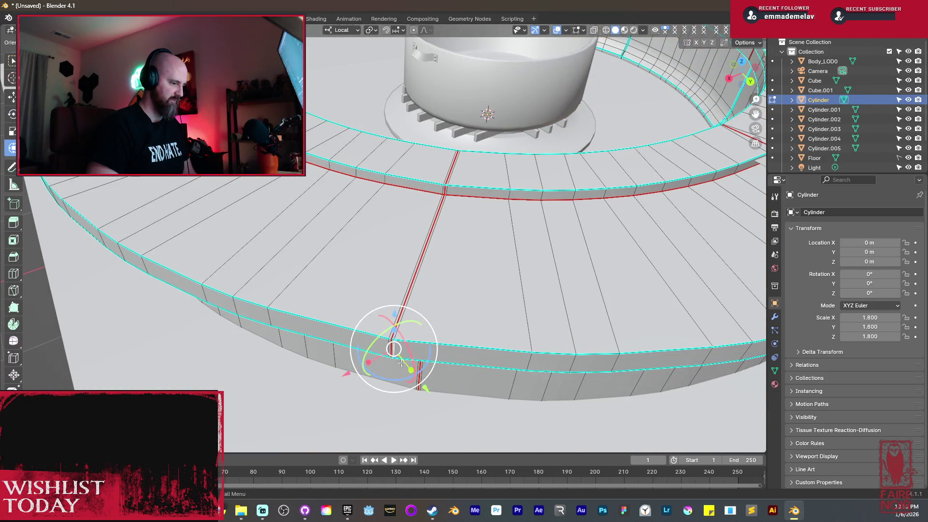
Edge-slide the seam edges along the ring top and wall to line up with the red seams.
click(13, 358)
mouse_move(388, 390)
mouse_down()
mouse_move(408, 393)
mouse_move(389, 379)
mouse_move(360, 382)
mouse_up()
scroll(401, 350, up, 4)
scroll(402, 350, up, 3)
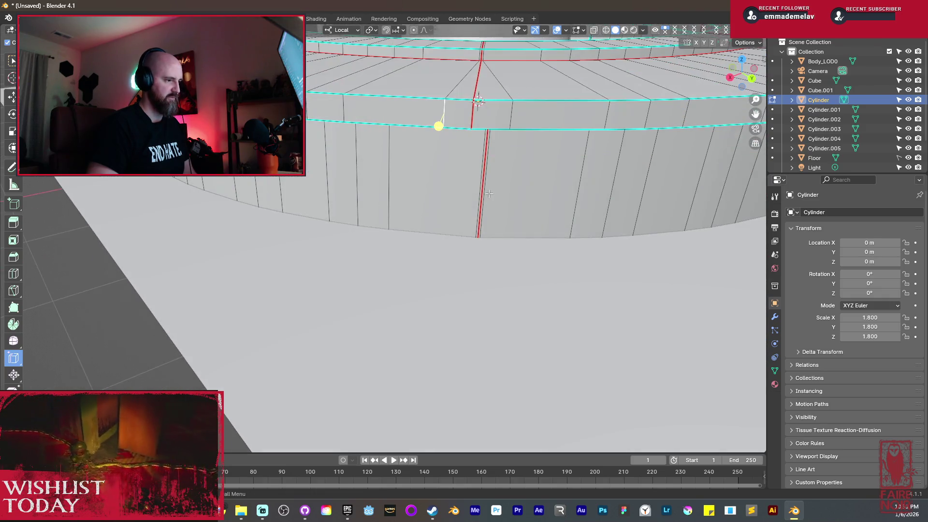
mouse_move(481, 198)
mouse_down()
mouse_move(467, 207)
mouse_move(514, 198)
mouse_up()
scroll(484, 227, down, 5)
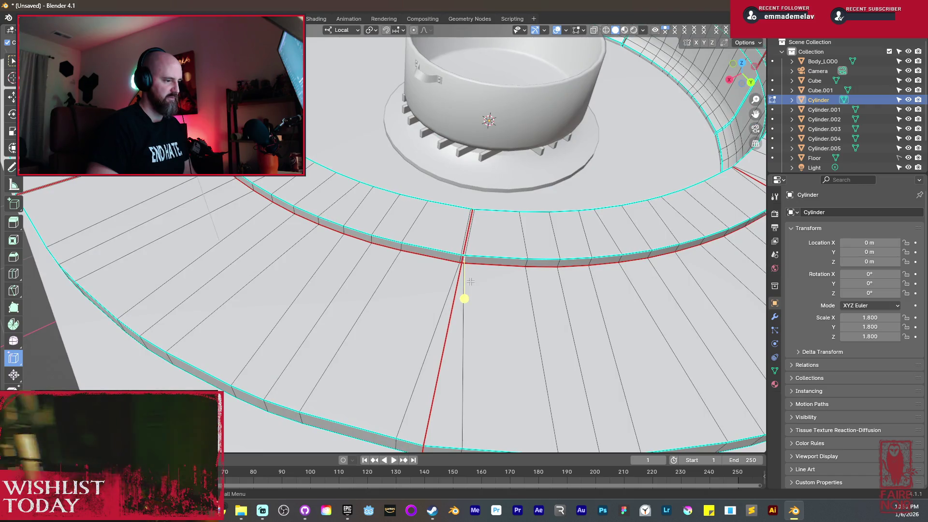
drag(467, 295, 461, 263)
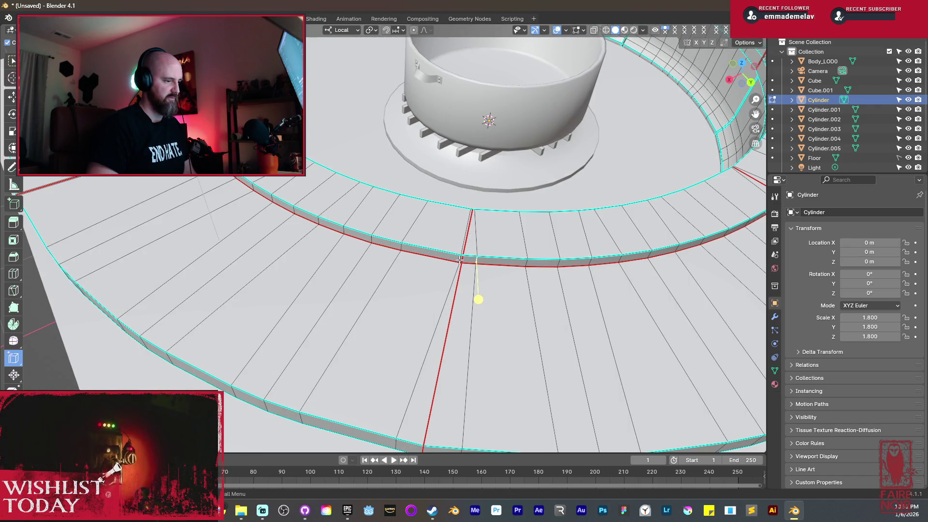
drag(454, 301, 441, 292)
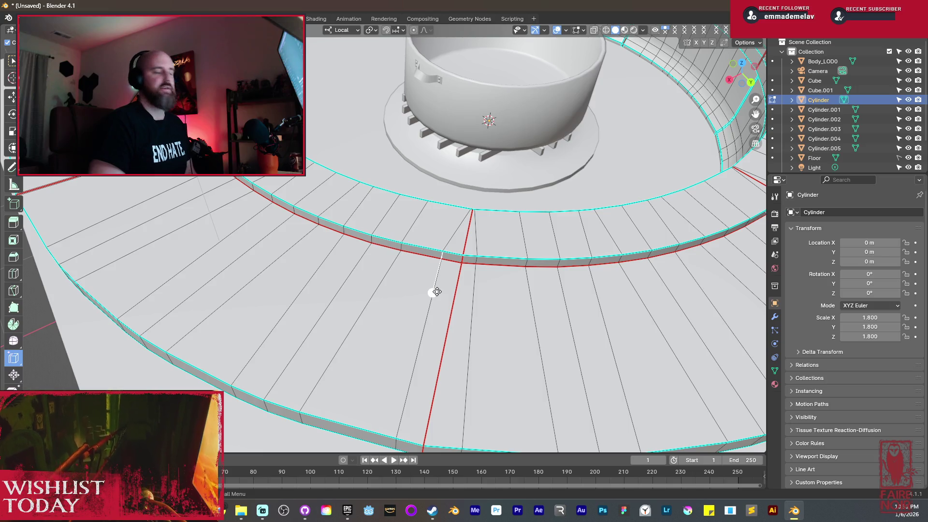
shift+scroll(405, 387, down, 3)
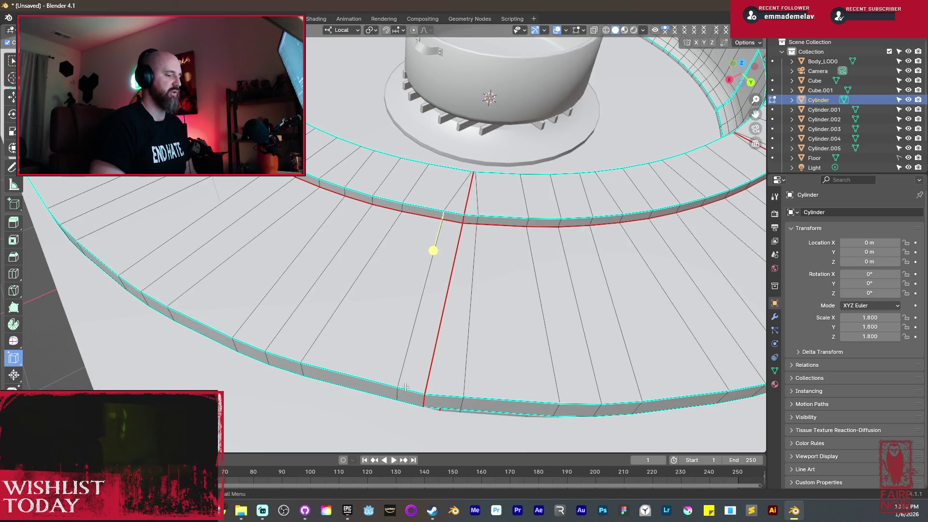
drag(385, 439, 376, 438)
middle_drag(372, 222, 326, 278)
drag(296, 350, 310, 353)
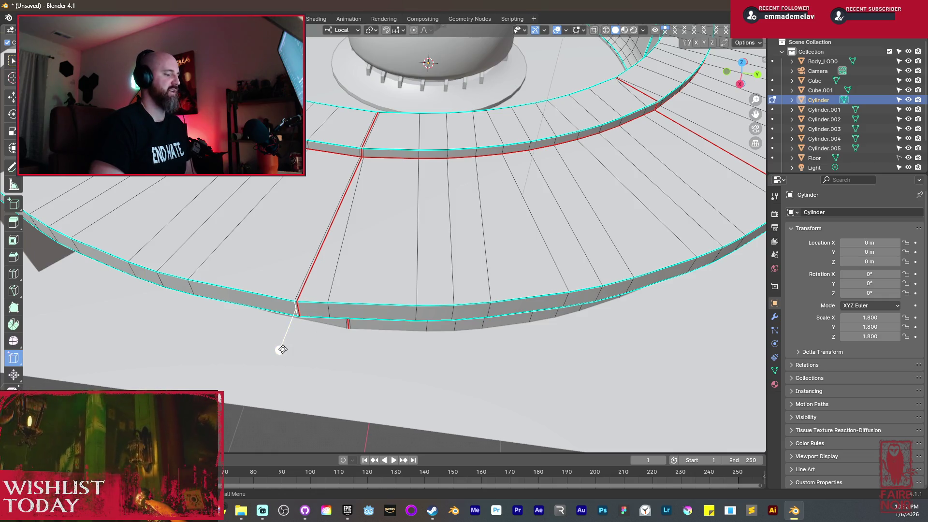
Cut two new edge loops into the ring rim, one near the inner seam.
drag(282, 348, 270, 349)
click(258, 349)
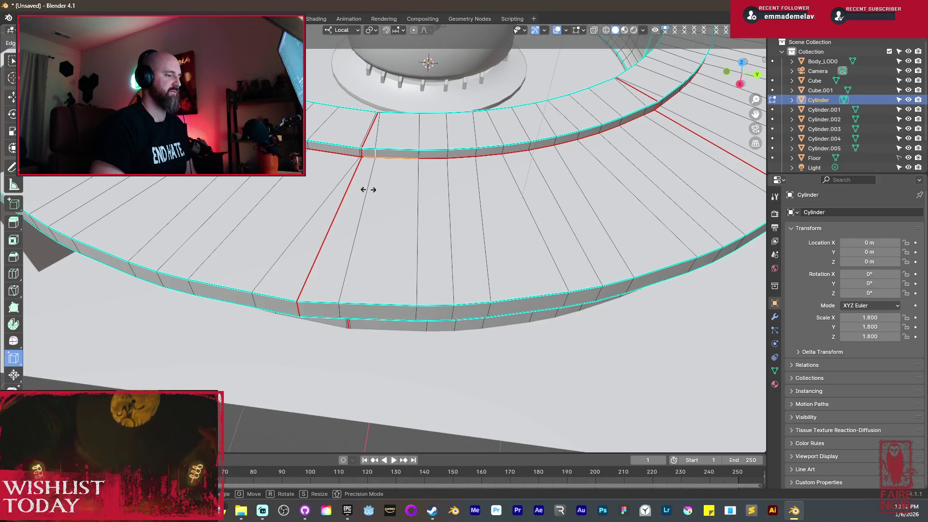
click(354, 175)
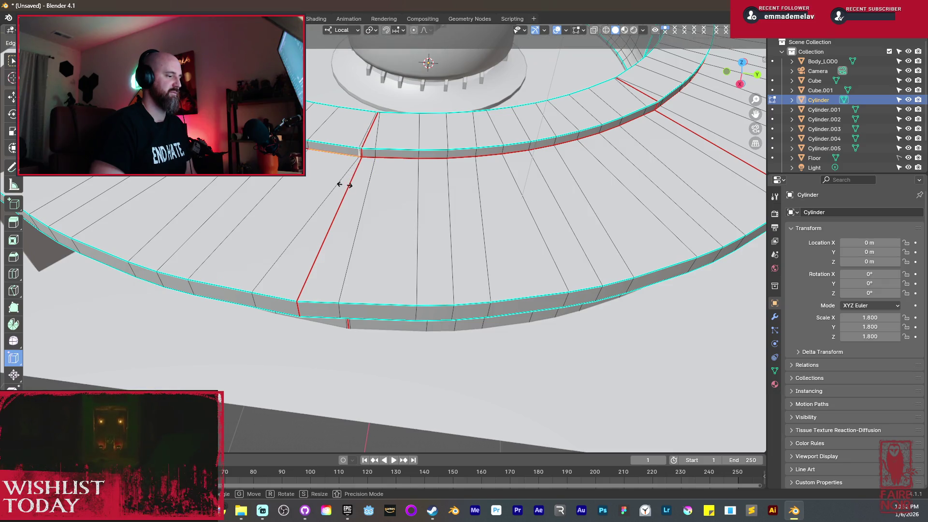
click(332, 182)
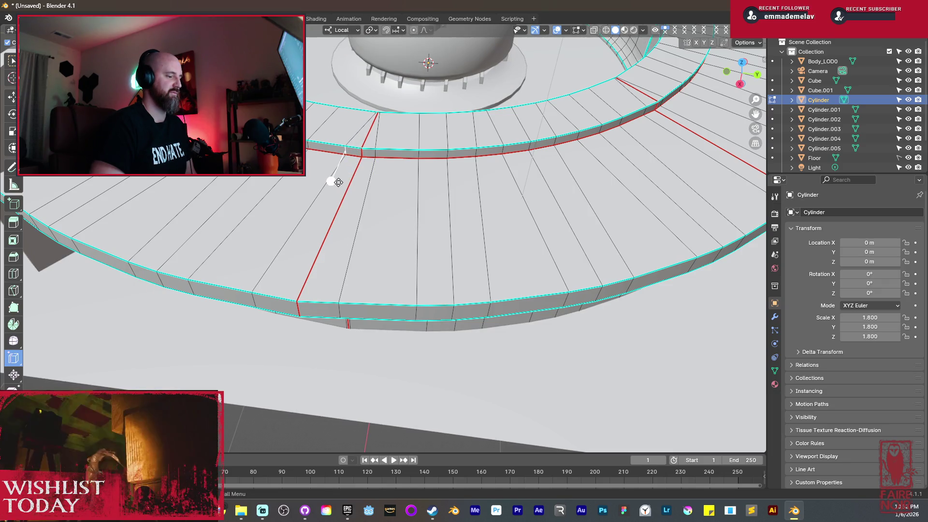
mouse_move(547, 232)
middle_down()
mouse_move(471, 222)
mouse_move(331, 278)
middle_up()
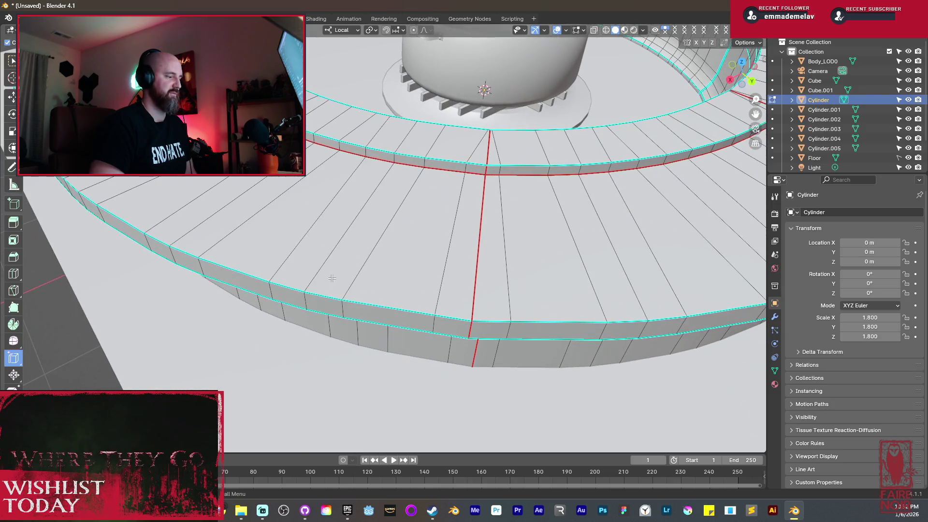
Add new radial edge loops and slide each into its plank position on the ring.
mouse_move(203, 274)
middle_down()
mouse_move(213, 311)
mouse_move(246, 318)
middle_up()
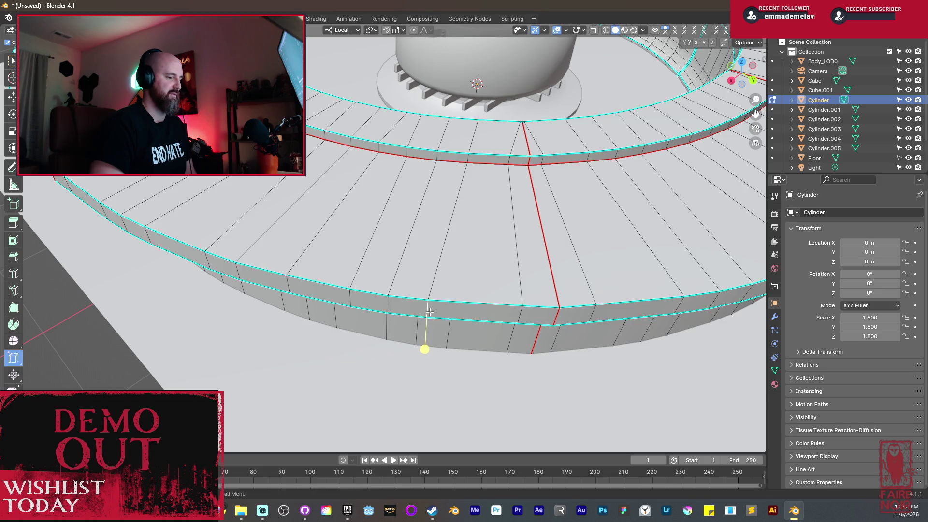
drag(425, 346, 442, 353)
mouse_move(441, 353)
middle_down()
mouse_move(394, 345)
mouse_move(378, 287)
middle_up()
drag(367, 318, 355, 317)
drag(287, 302, 311, 310)
middle_drag(311, 311, 349, 314)
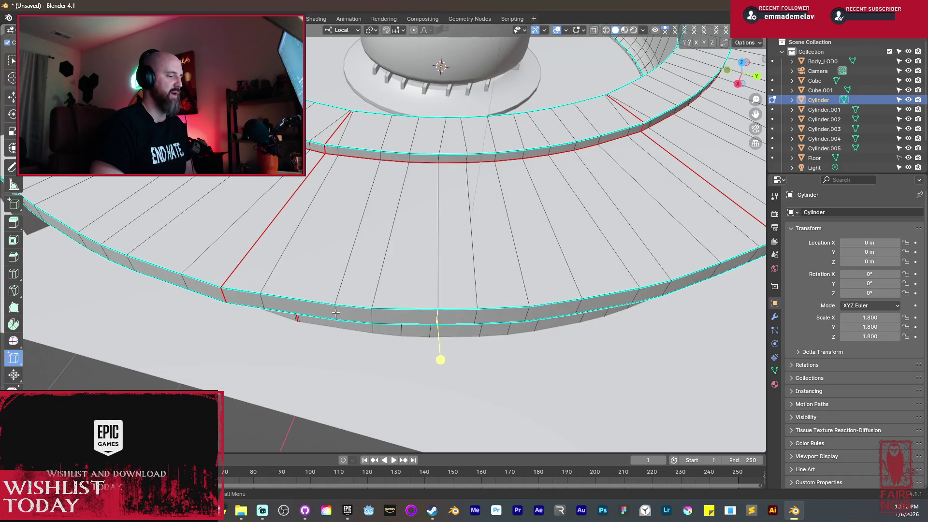
drag(324, 354, 315, 352)
middle_drag(177, 283, 215, 289)
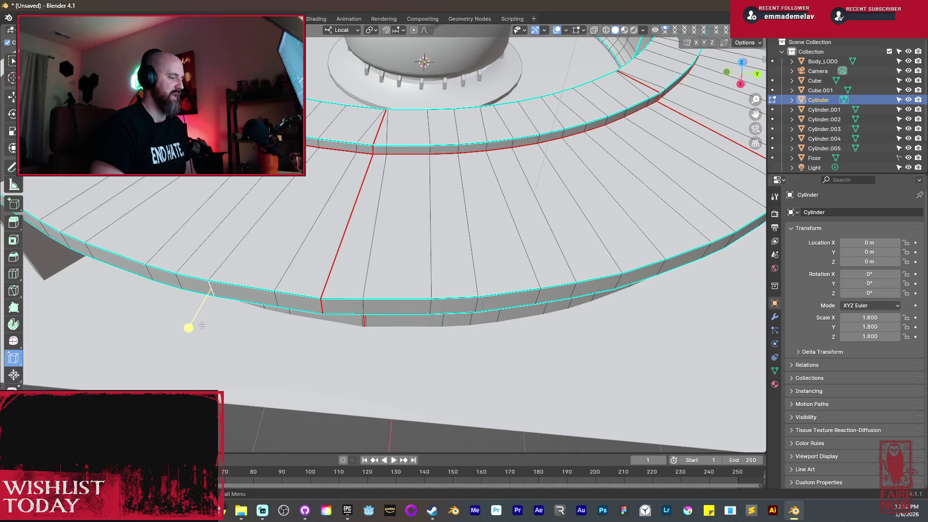
Cut another edge loop and snap-move the selected edge using a base point.
middle_drag(207, 336, 231, 320)
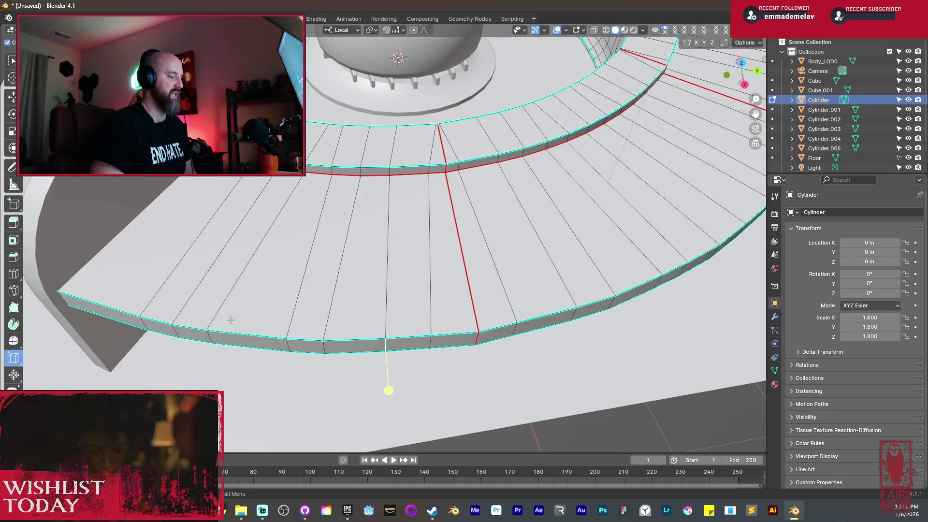
drag(279, 391, 194, 382)
mouse_move(204, 387)
middle_down()
mouse_move(369, 389)
mouse_move(421, 326)
mouse_move(126, 358)
middle_up()
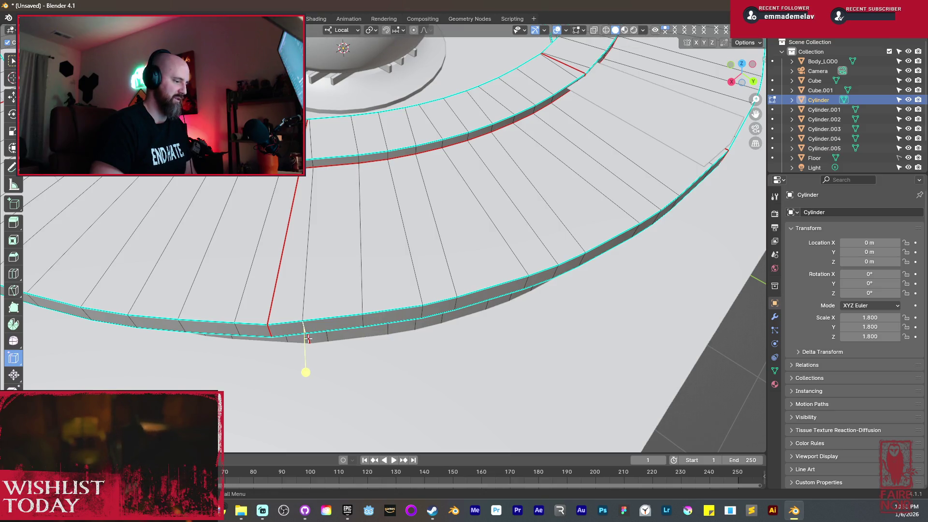
key(g)
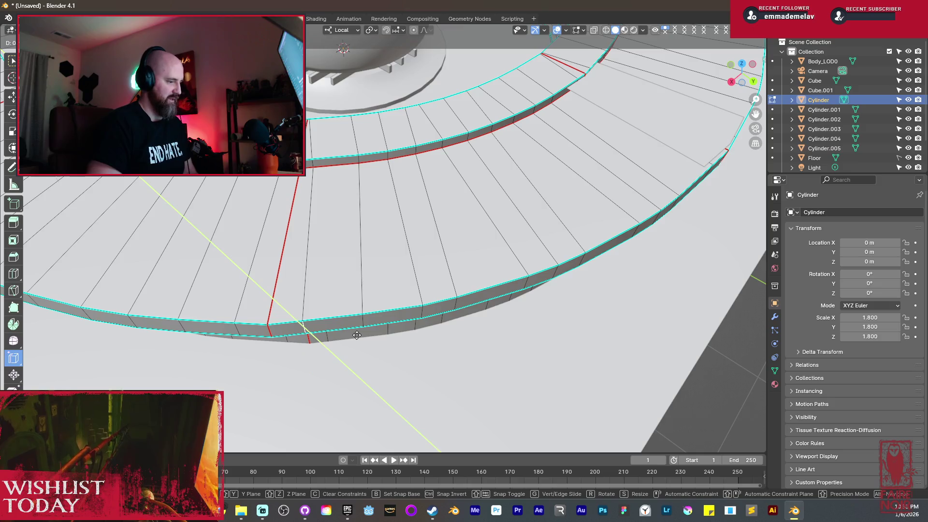
key(b)
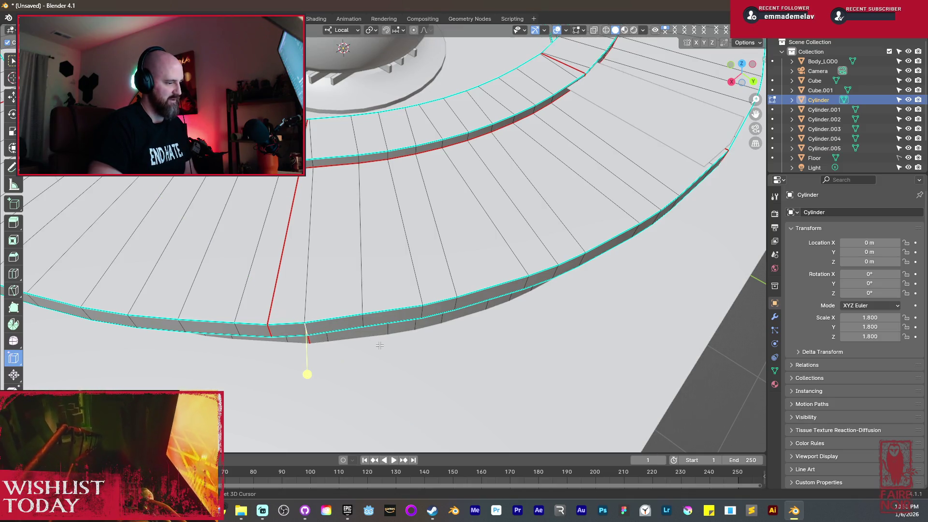
click(360, 321)
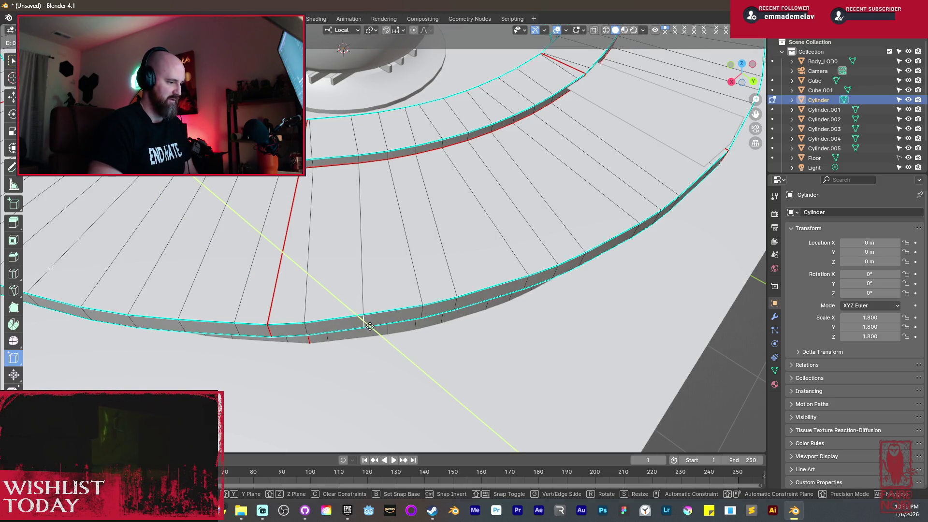
key(b)
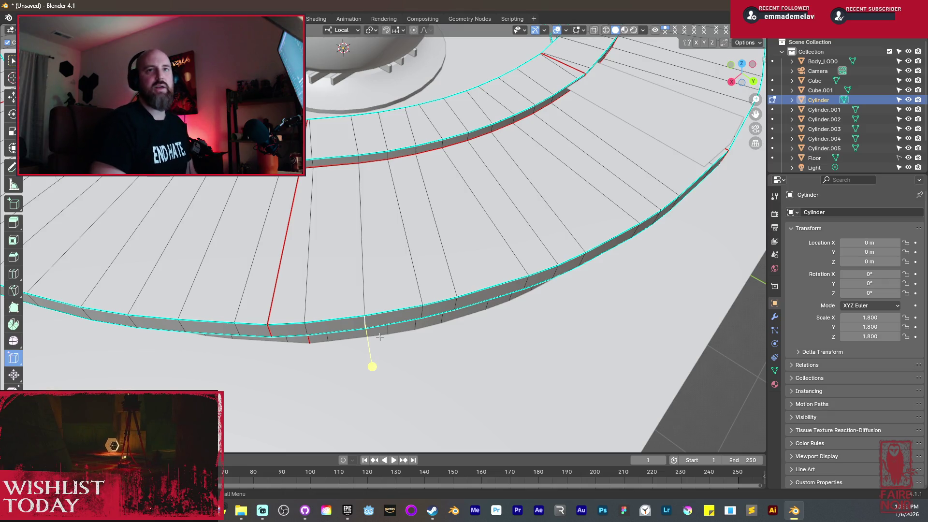
Cut one more edge loop into the rim and slide it to the right.
middle_drag(454, 299, 415, 295)
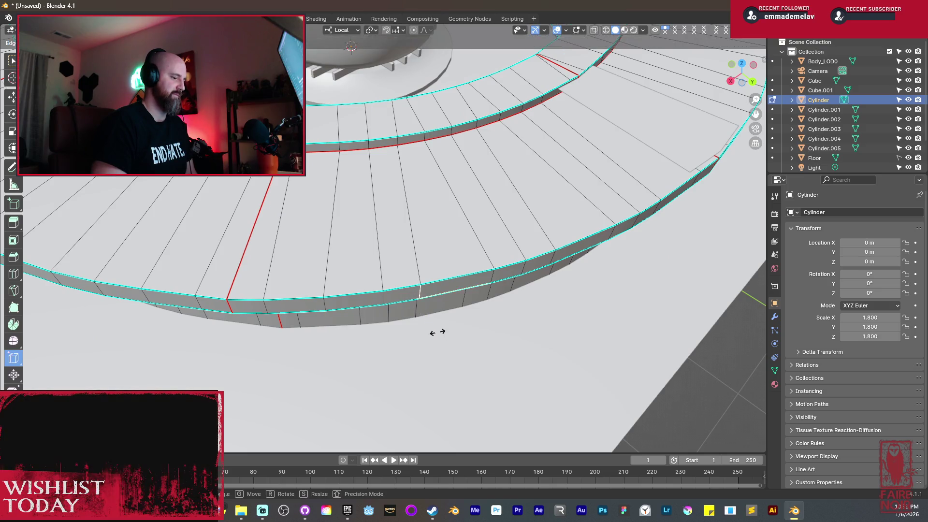
middle_drag(468, 289, 395, 375)
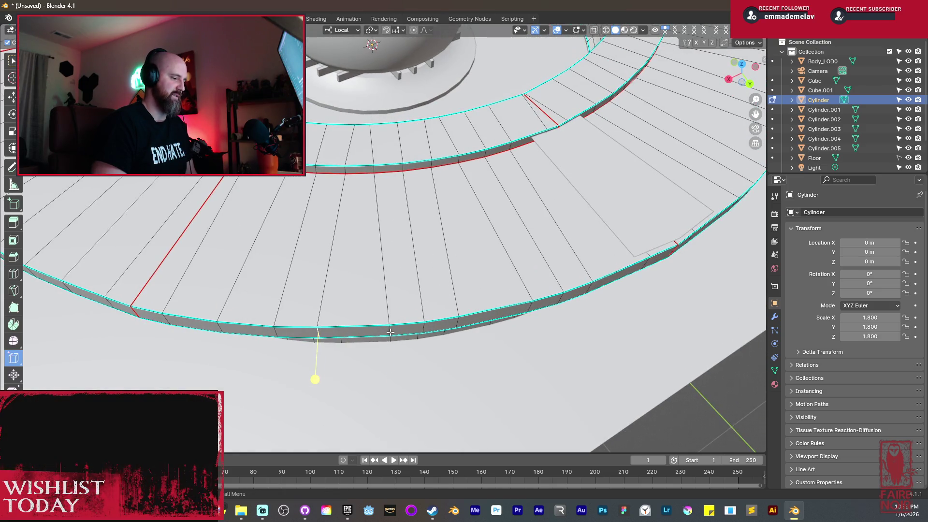
click(396, 375)
drag(385, 376, 477, 368)
click(478, 368)
mouse_move(485, 373)
middle_down()
mouse_move(497, 353)
mouse_move(488, 321)
mouse_move(350, 256)
mouse_move(261, 255)
mouse_move(341, 240)
mouse_move(426, 244)
mouse_move(483, 278)
mouse_move(461, 306)
mouse_move(474, 217)
mouse_move(467, 141)
middle_up()
Cancel a trial proportional vertical move and leave Edit Mode on the ring.
key(Tab)
key(Tab)
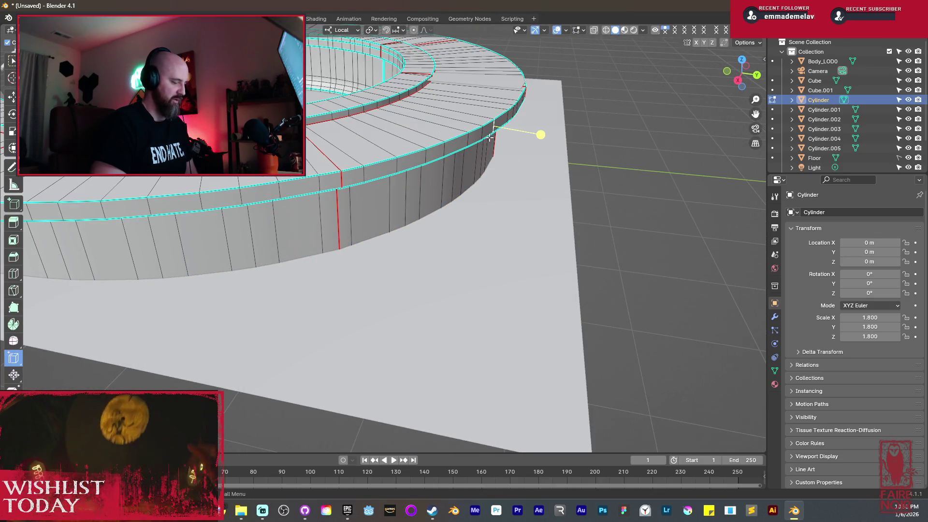
key(o)
key(g)
key(z)
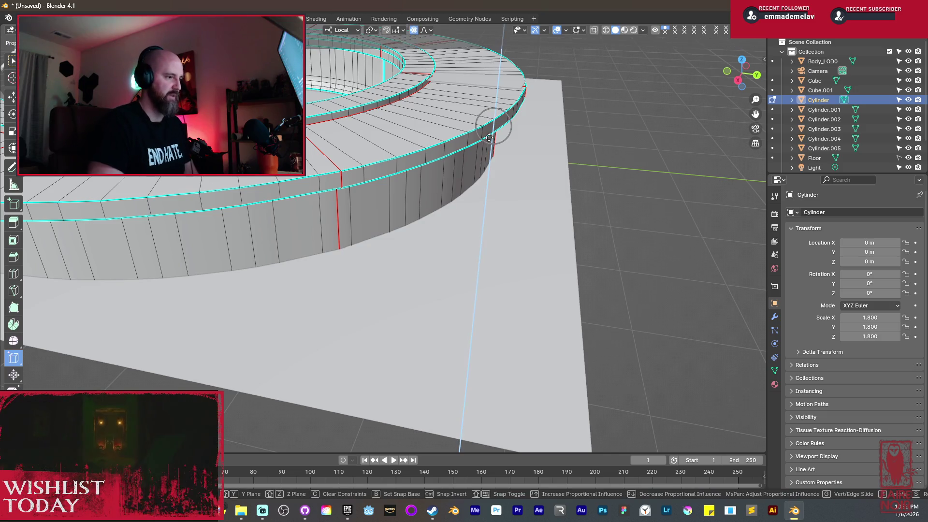
key(Escape)
key(ctrl+r)
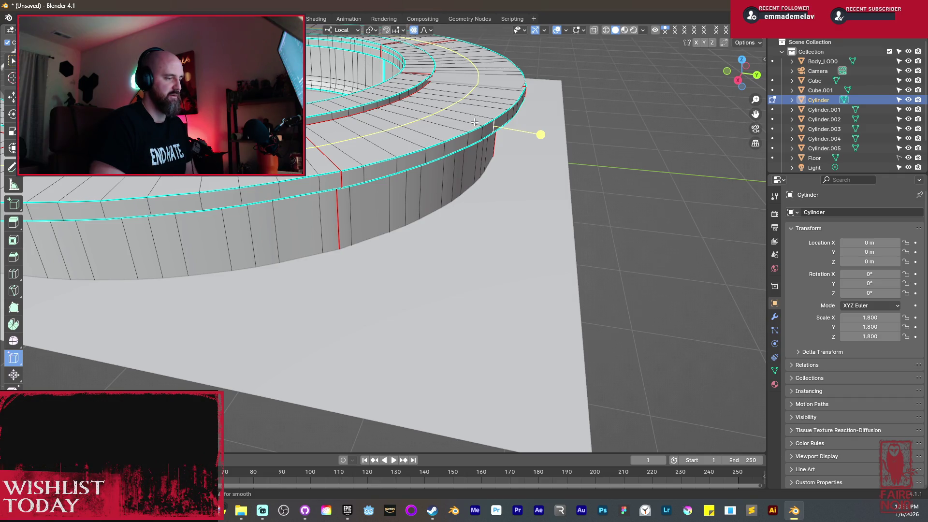
key(Tab)
middle_drag(495, 168, 454, 191)
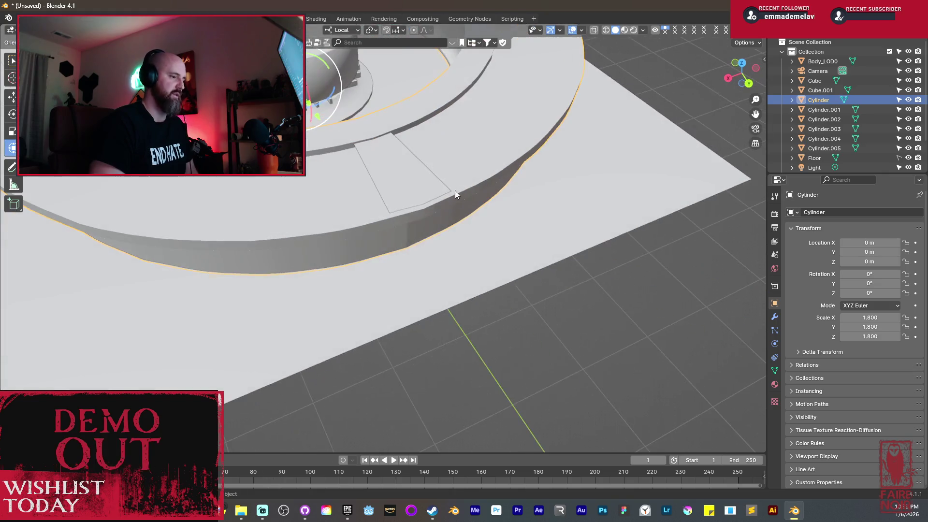
Bevel Plane.002's middle edge into several lengthwise plank strips.
click(428, 200)
key(ctrl+b)
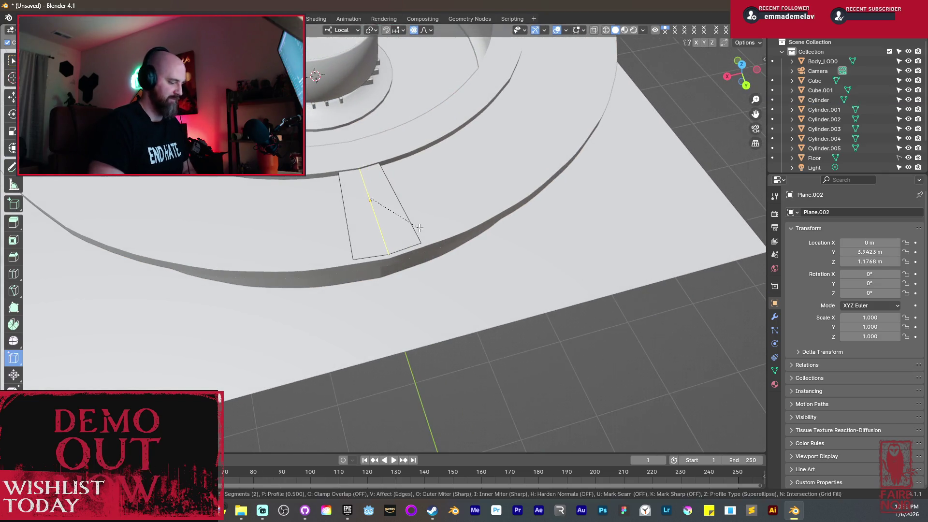
click(438, 231)
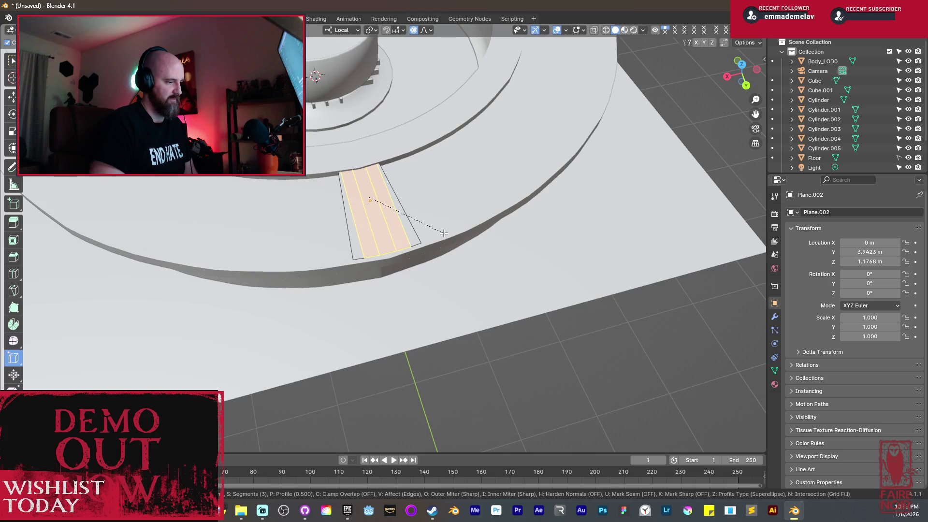
mouse_move(438, 232)
middle_down()
mouse_move(415, 229)
mouse_move(446, 305)
middle_up()
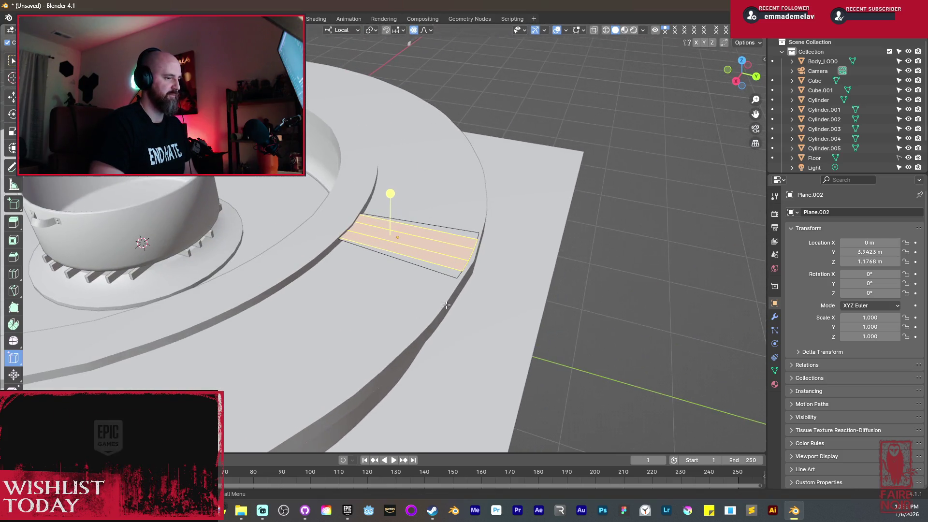
Move the bridge's outer end edge slightly inward.
click(458, 276)
key(g)
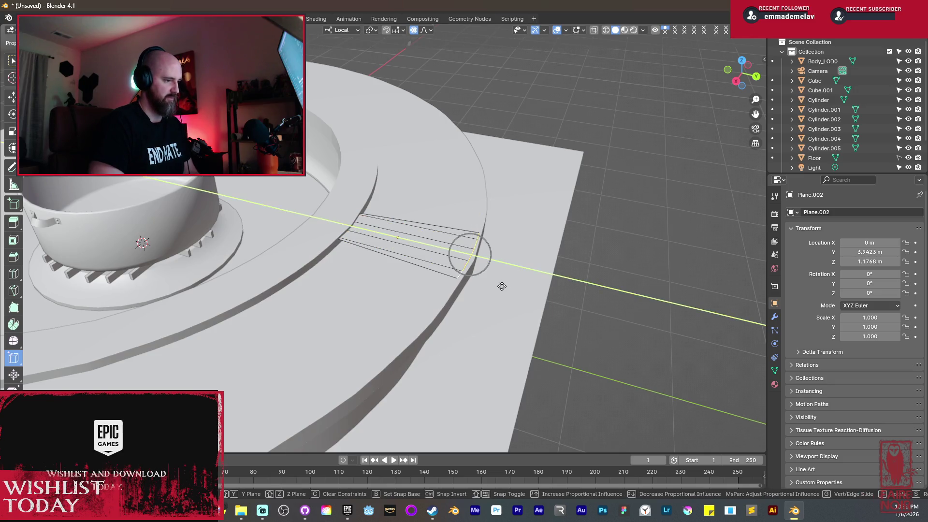
click(450, 269)
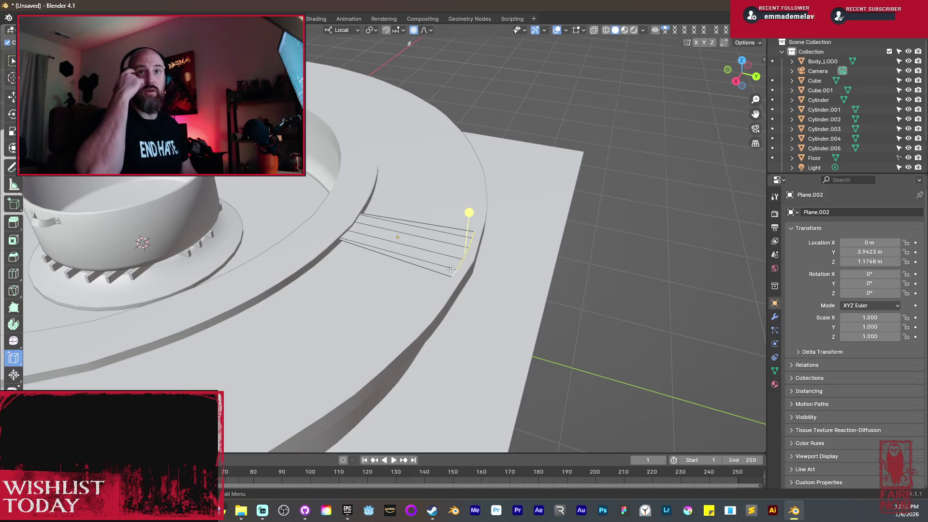
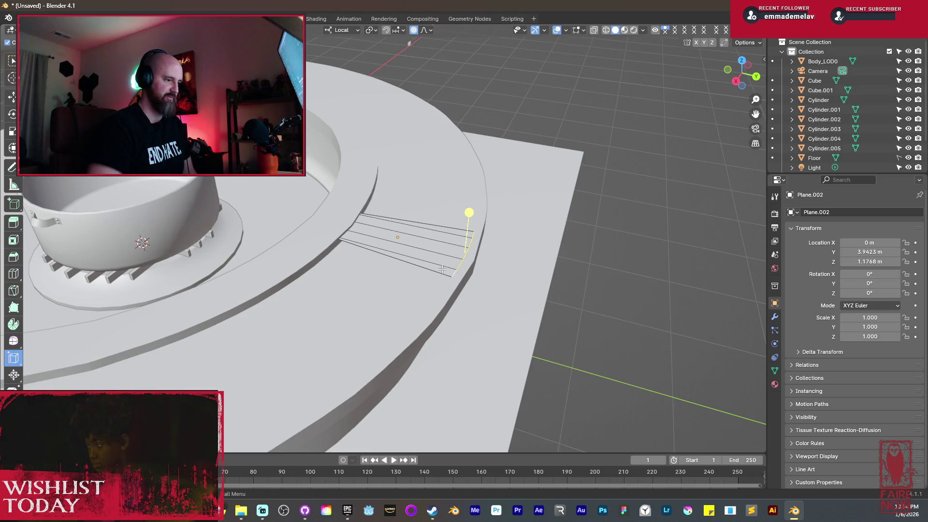
Extrude all of the plank plane's faces upward to give it thickness.
key(a)
key(e)
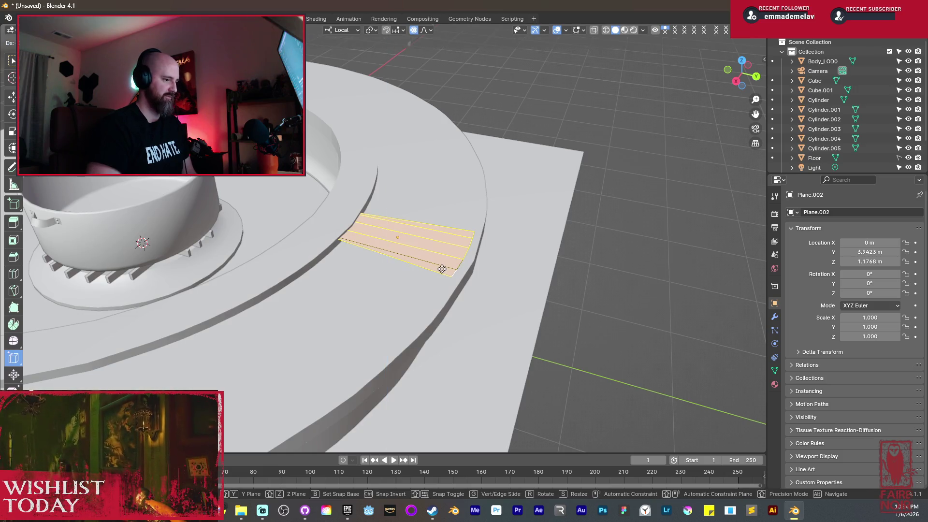
click(452, 319)
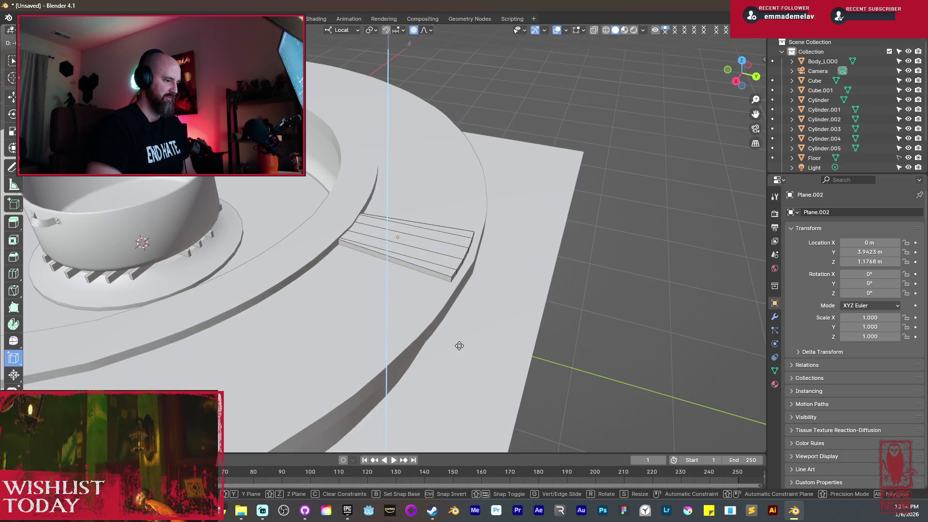
mouse_move(455, 310)
middle_down()
mouse_move(437, 258)
mouse_move(472, 300)
middle_up()
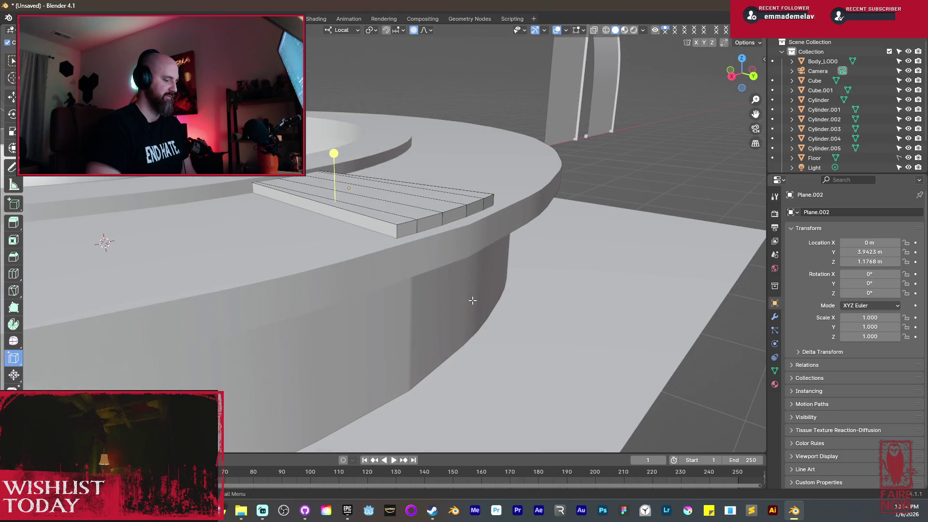
Isolate the plank in edge mode and mark one of its end edges as a seam.
key(ctrl+Tab)
click(525, 267)
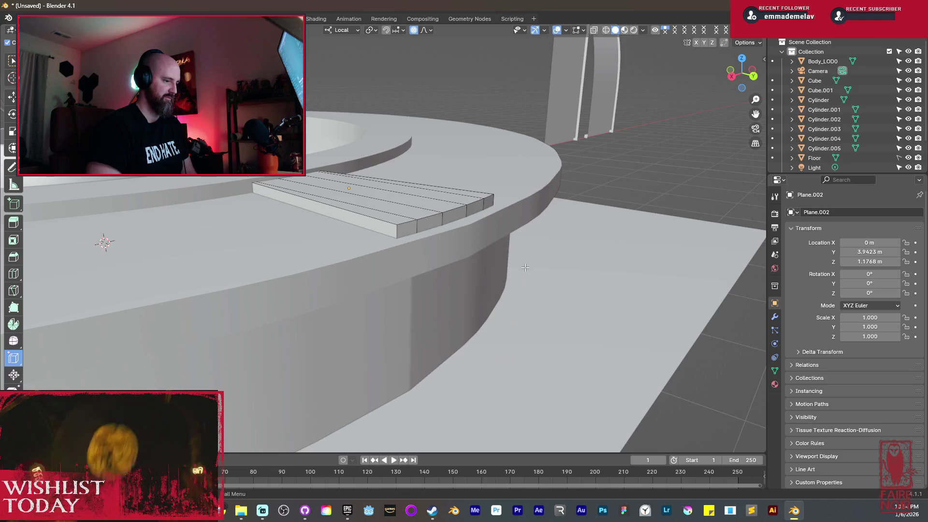
key(KP_Divide)
middle_drag(525, 268, 446, 205)
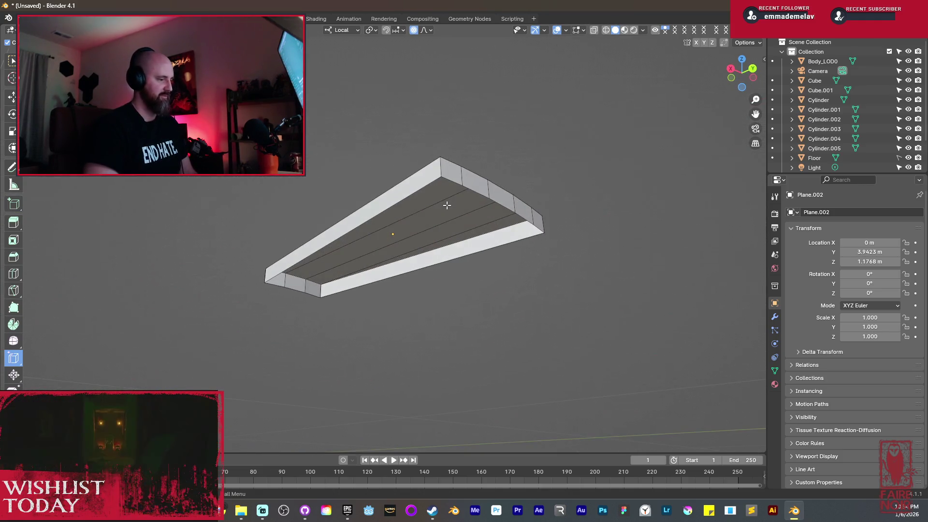
key(k)
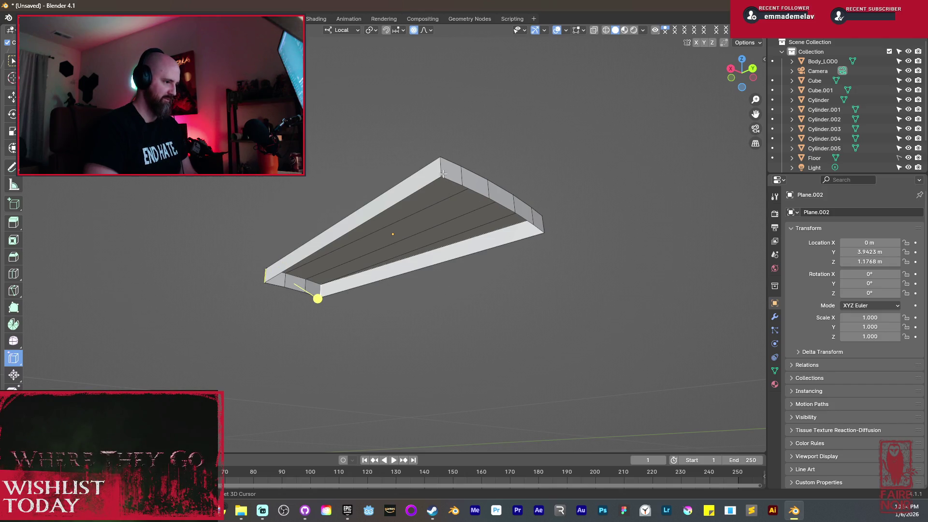
key(ctrl+e)
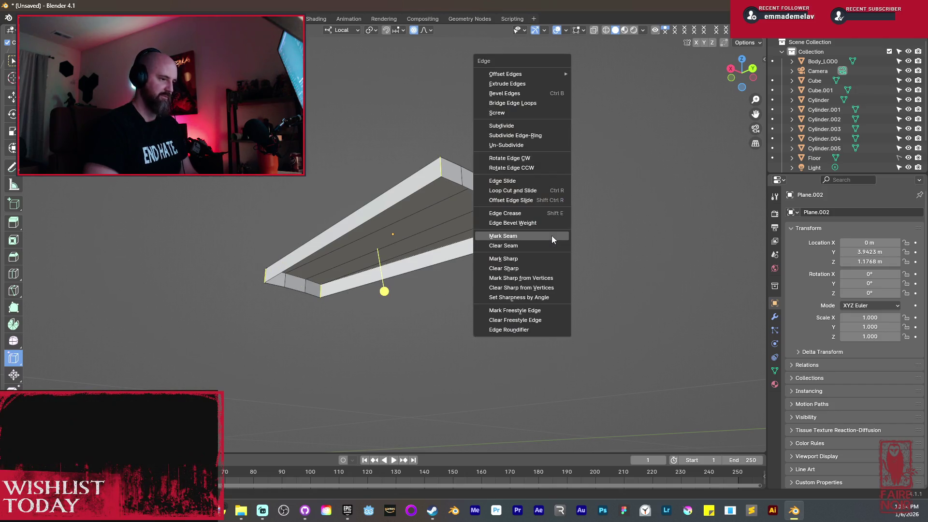
click(552, 236)
Leave local view and return the plank to object mode.
key(KP_Divide)
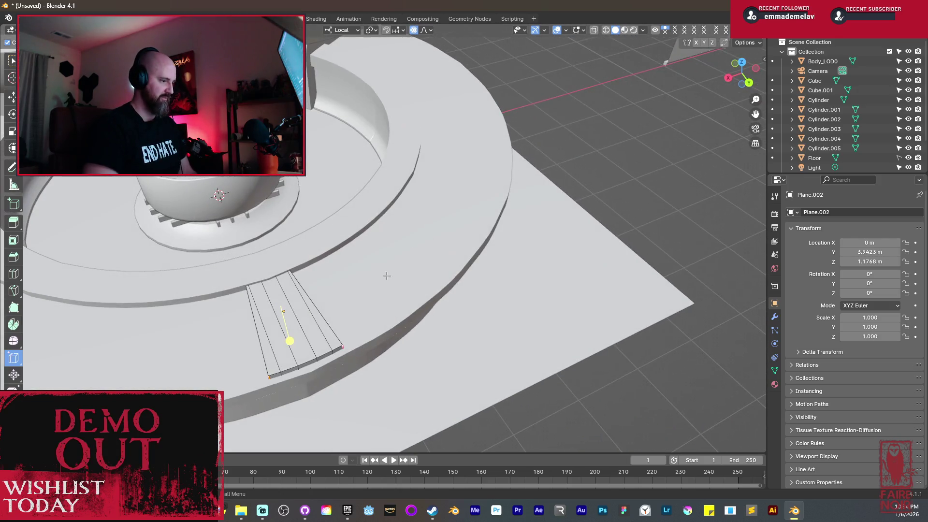
key(Tab)
mouse_move(387, 275)
middle_down()
mouse_move(369, 277)
mouse_move(466, 254)
middle_up()
key(period)
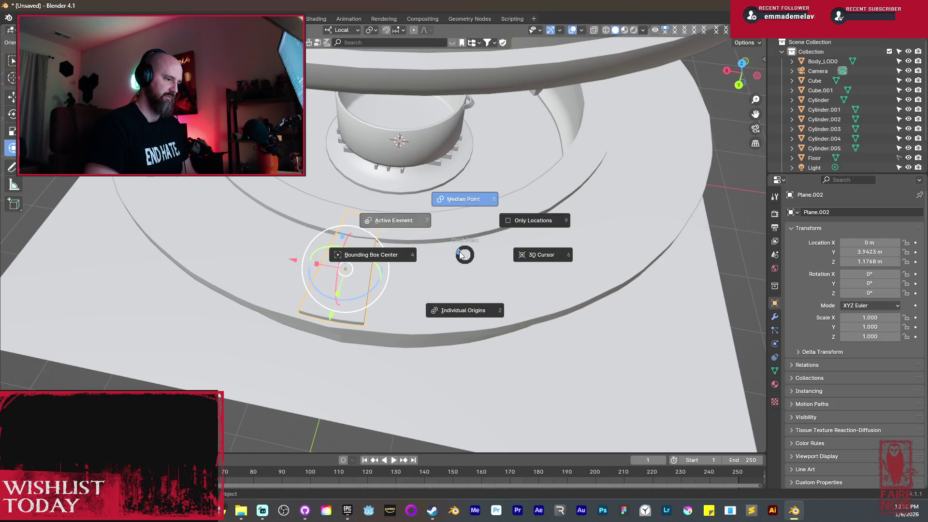
With the pivot at the 3D cursor, rotate the whole plank about Z to a new spot on the ring.
click(527, 255)
key(Tab)
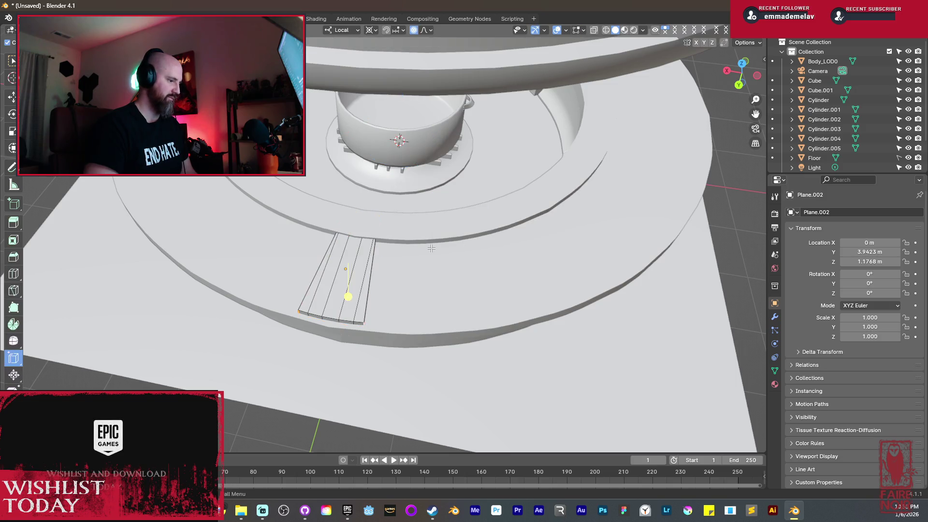
key(shift+z)
mouse_move(430, 265)
middle_down()
mouse_move(379, 259)
mouse_move(435, 260)
middle_up()
key(z)
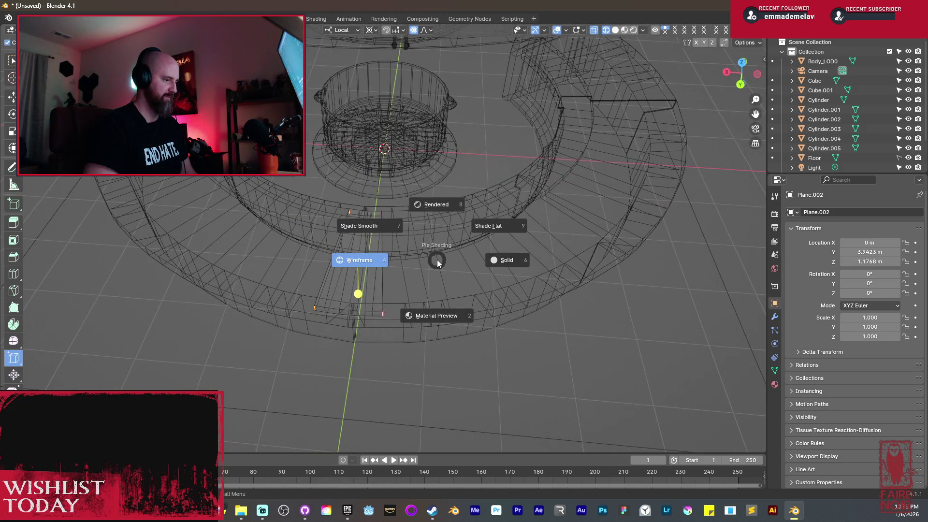
key(shift+s)
key(a)
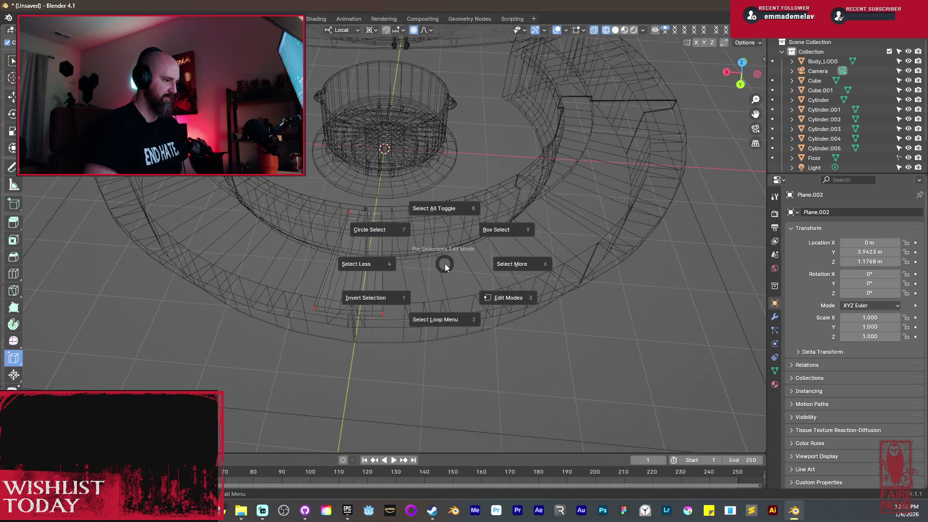
middle_drag(445, 264, 502, 303)
key(r)
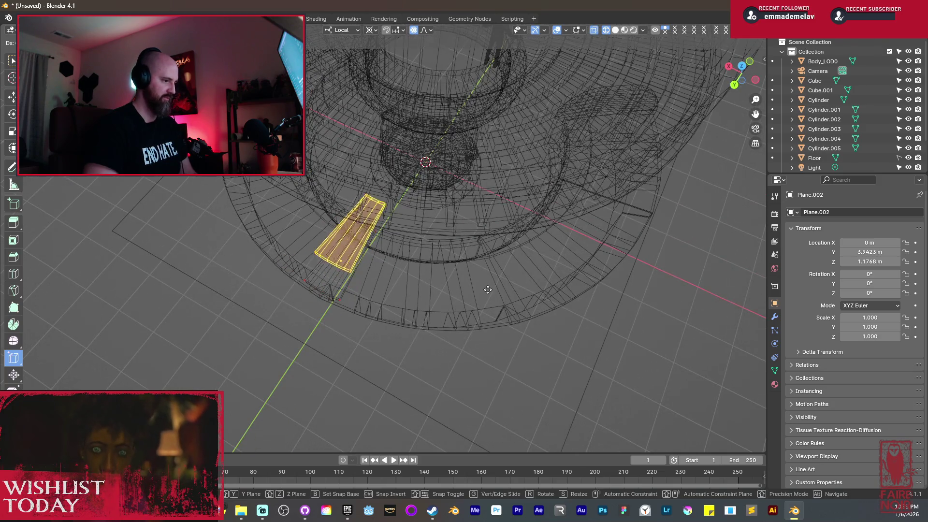
key(z)
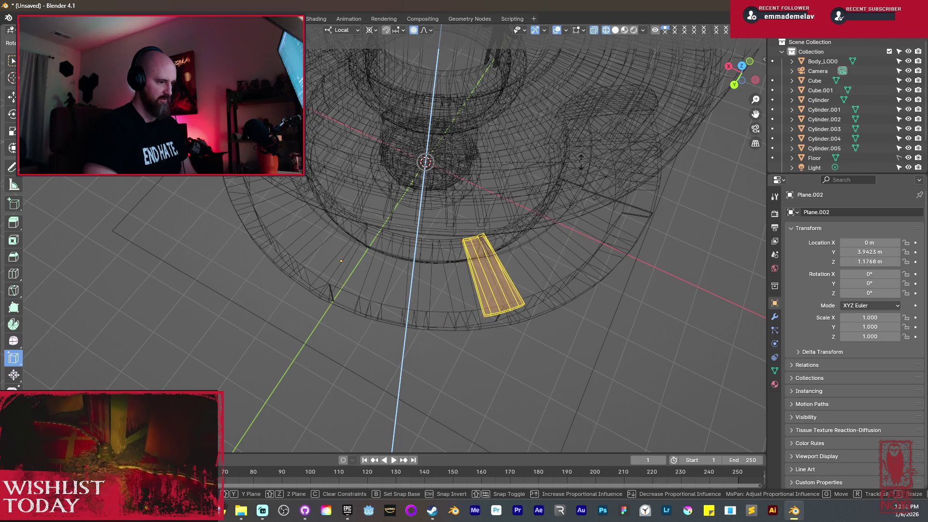
key(Return)
Switch the pivot to Median Point and slide the plank along the X axis.
mouse_move(426, 213)
middle_down()
mouse_move(448, 238)
mouse_move(435, 222)
mouse_move(430, 150)
mouse_move(386, 242)
mouse_move(420, 244)
mouse_move(416, 256)
middle_up()
key(alt+z)
key(period)
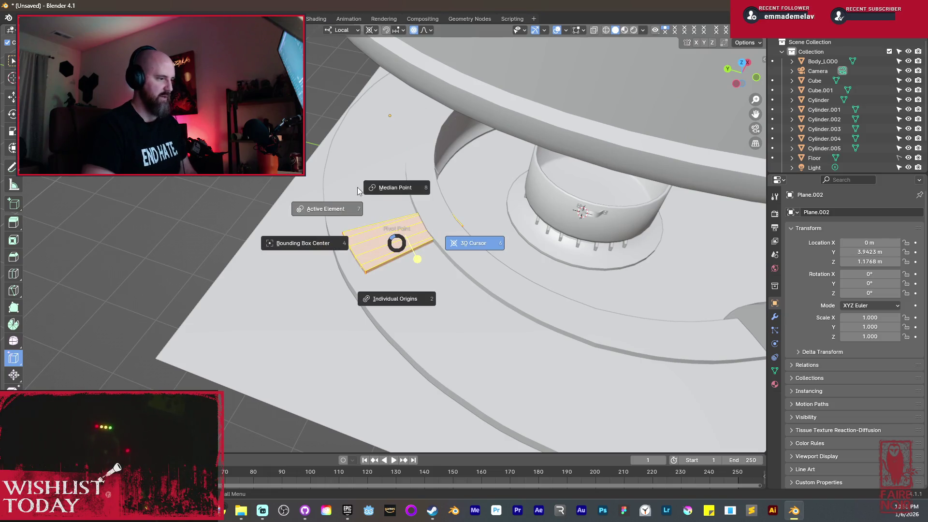
click(385, 190)
mouse_move(385, 189)
middle_down()
mouse_move(528, 245)
mouse_move(512, 246)
middle_up()
key(shift+z)
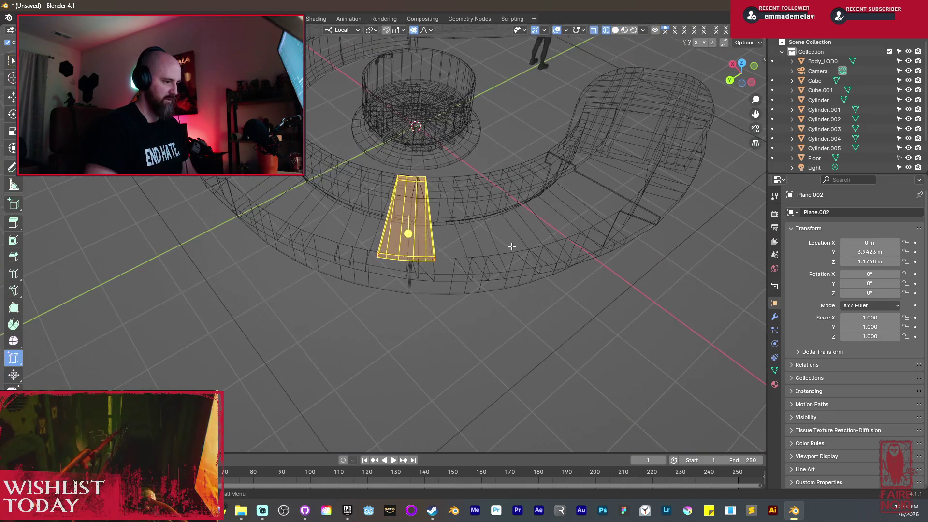
key(g)
key(x)
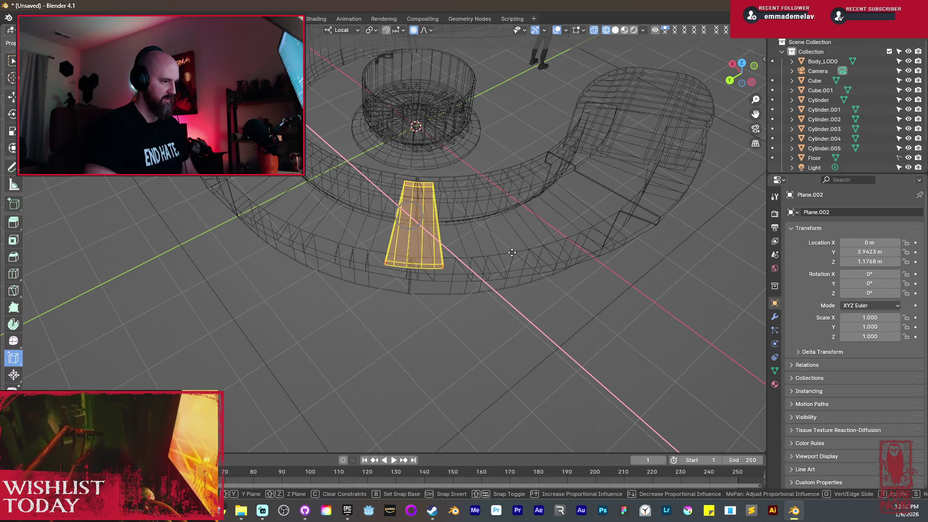
click(512, 253)
Rotate the plank about Z to refine its angle on the ledge.
key(shift+z)
middle_drag(482, 246, 513, 251)
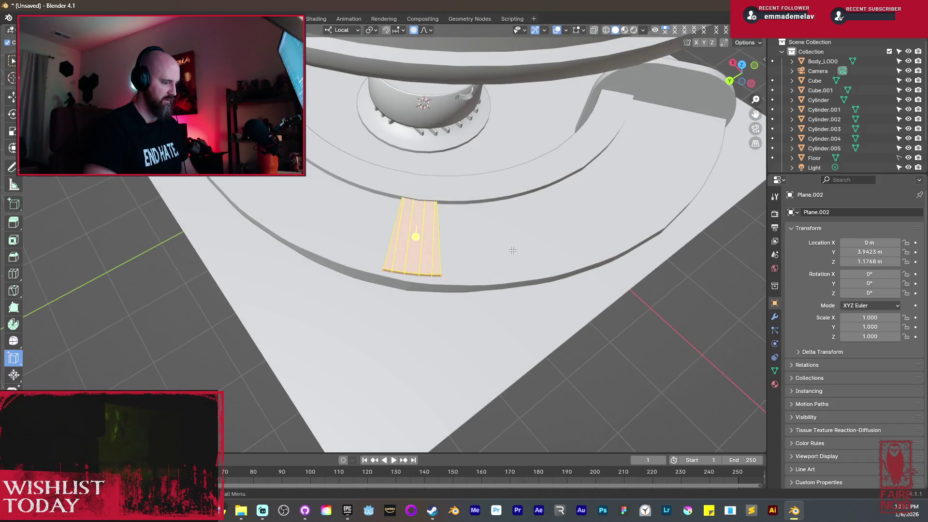
key(r)
key(z)
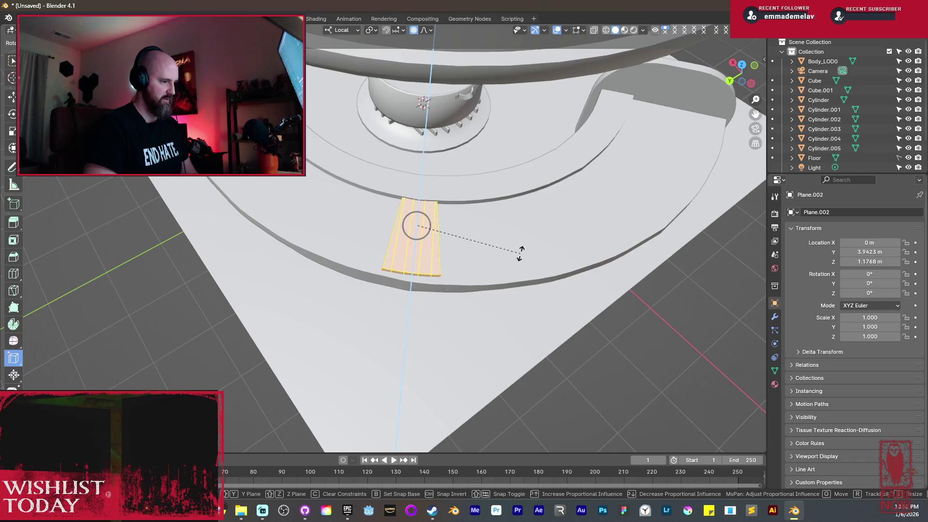
click(520, 252)
key(shift+z)
middle_drag(516, 258, 509, 277)
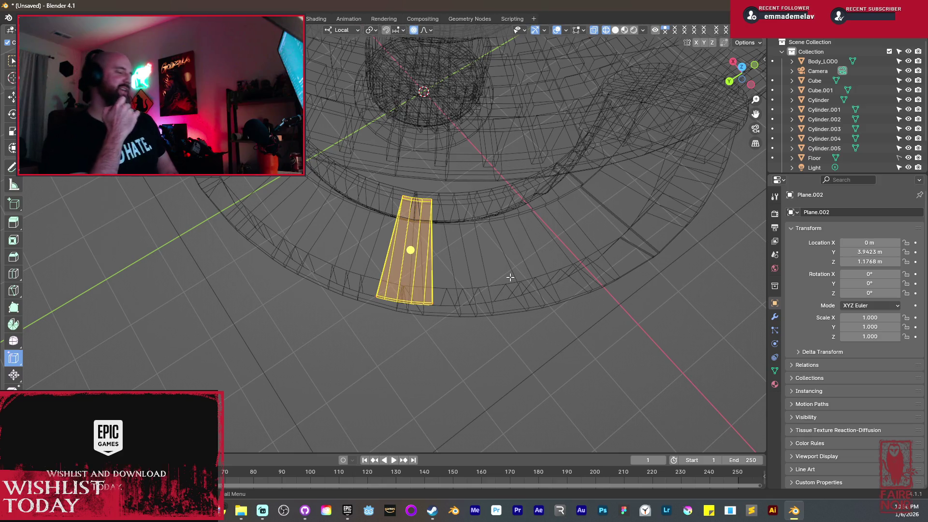
Rotate Plane.002 slightly about the Z axis.
key(shift+z)
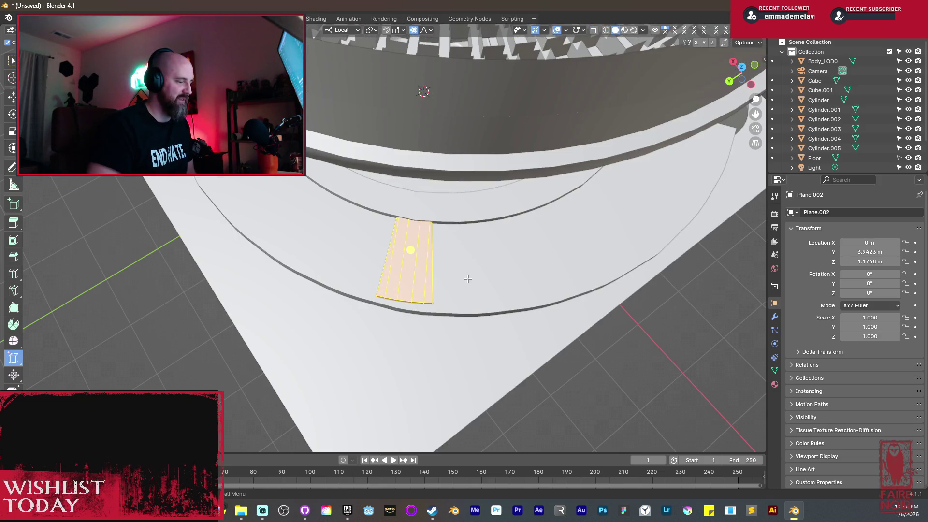
key(r)
key(z)
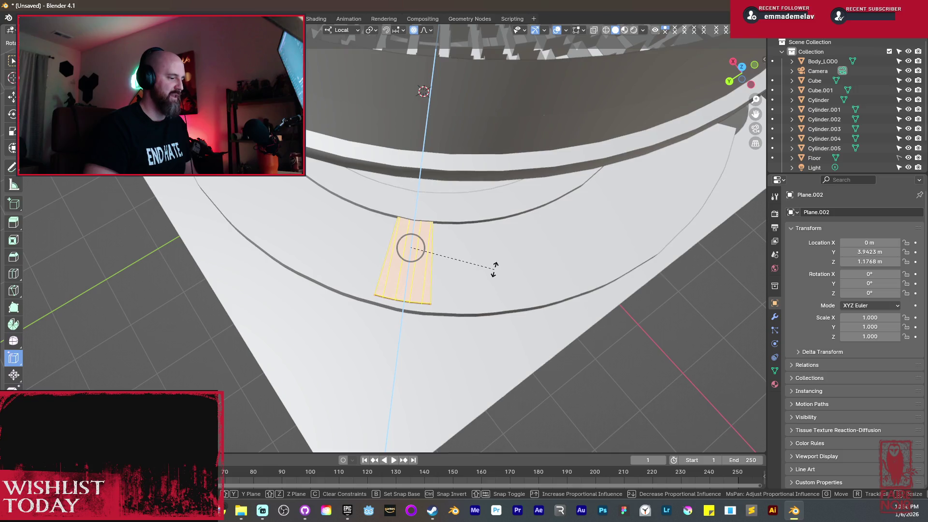
click(494, 269)
key(shift+z)
middle_drag(494, 271, 503, 269)
Slide the plank along the X axis so it sits on the ring's step.
key(g)
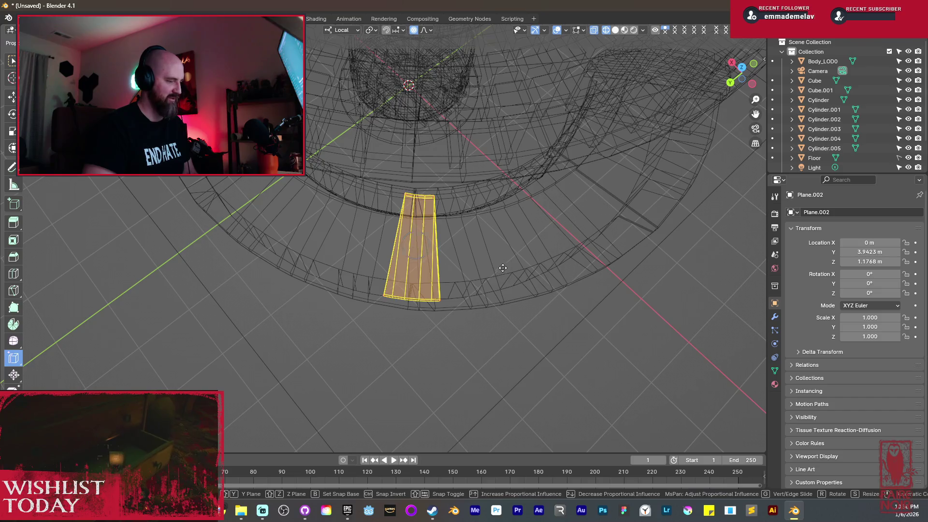
right_click(492, 289)
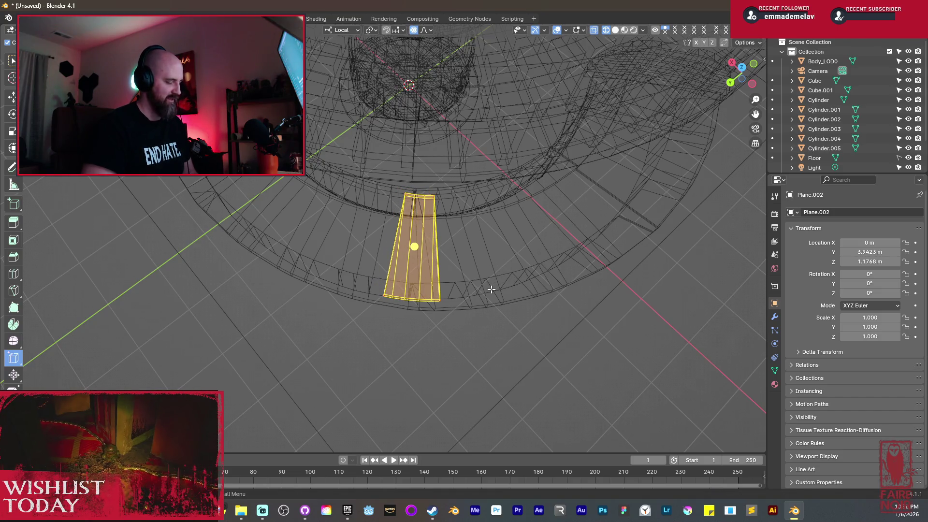
key(g)
click(465, 292)
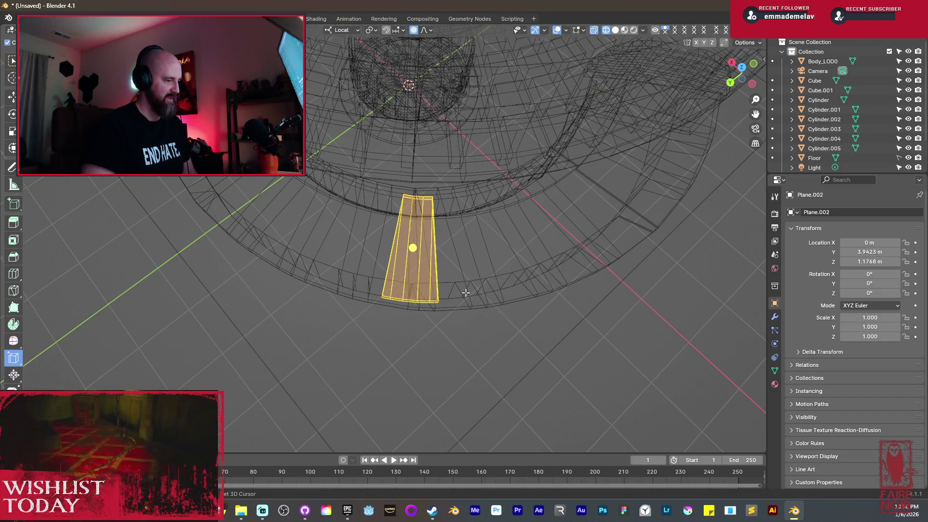
key(g)
key(x)
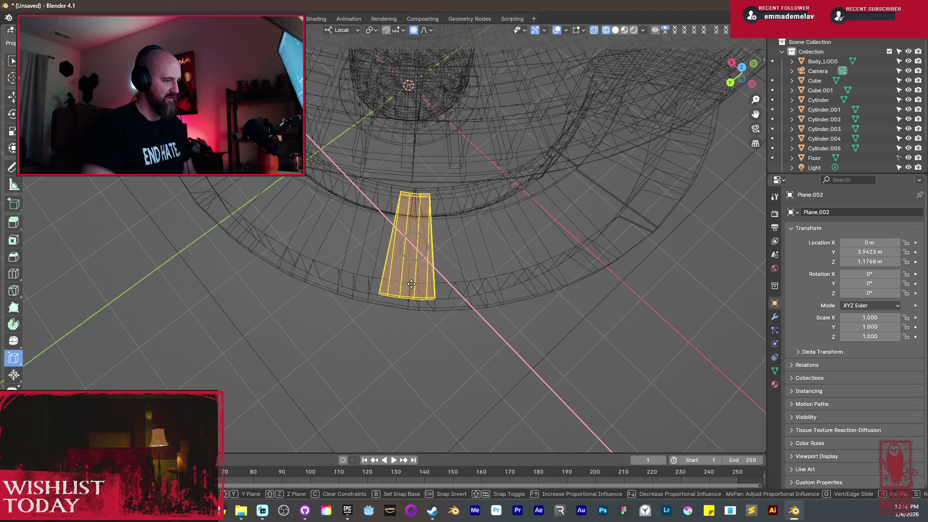
key(y)
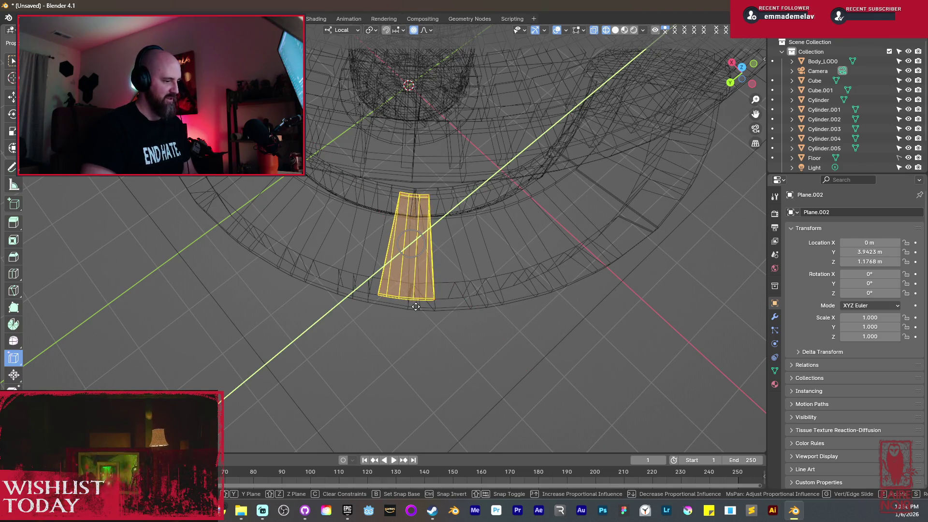
key(x)
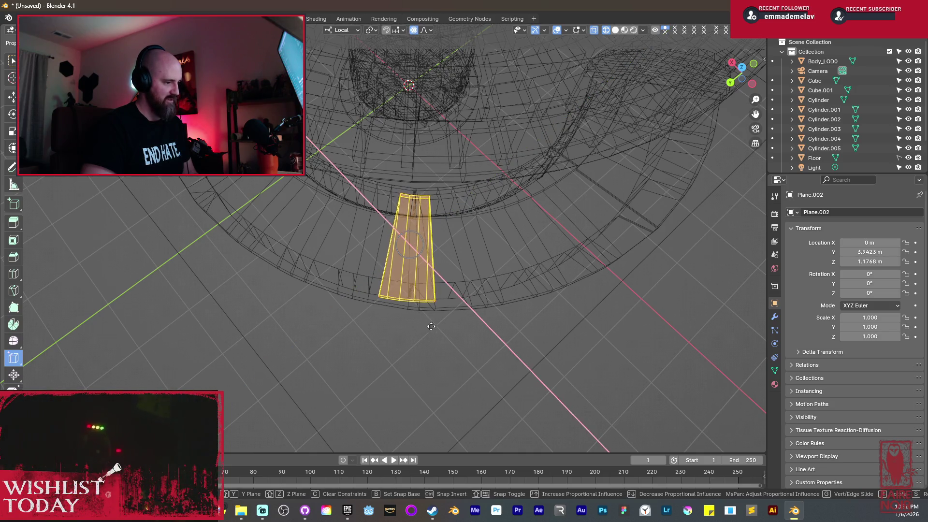
click(433, 325)
key(shift+z)
mouse_move(437, 326)
middle_down()
mouse_move(426, 289)
mouse_move(511, 277)
mouse_move(523, 310)
mouse_move(535, 280)
middle_up()
Try X moves, Y moves and Z rotations on the plank, cancelling each attempt.
key(g)
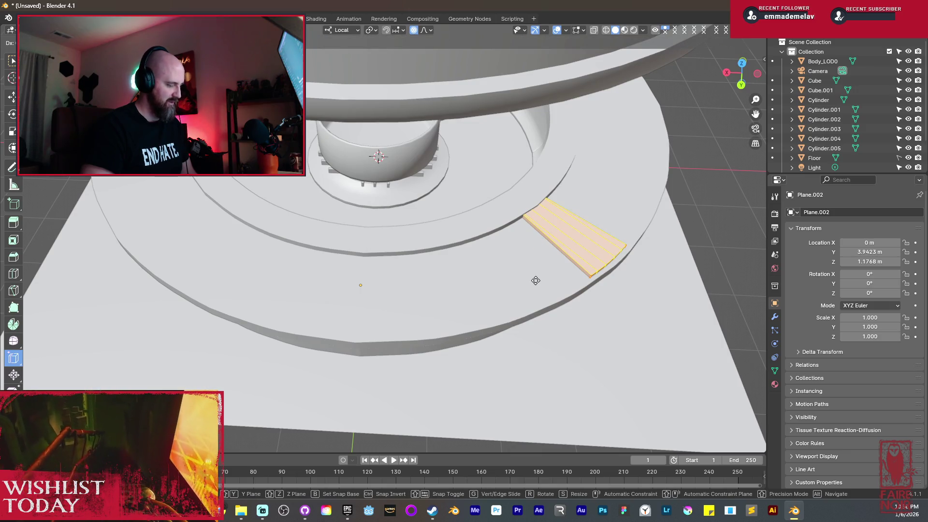
key(x)
key(r)
key(z)
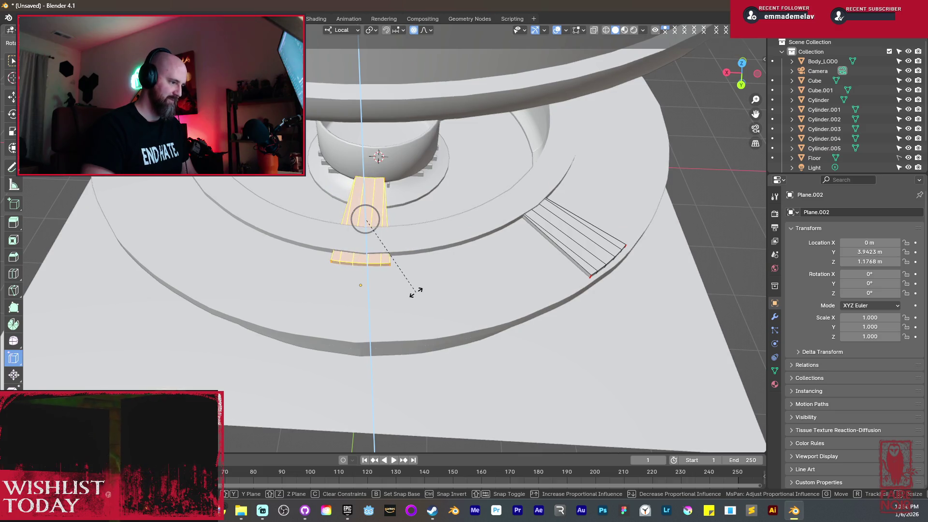
key(Escape)
key(g)
key(y)
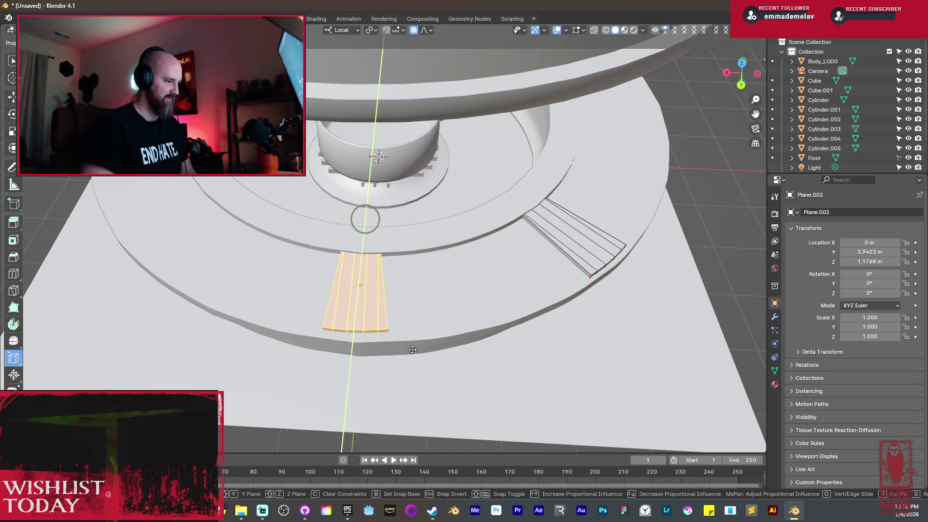
key(Escape)
key(r)
key(z)
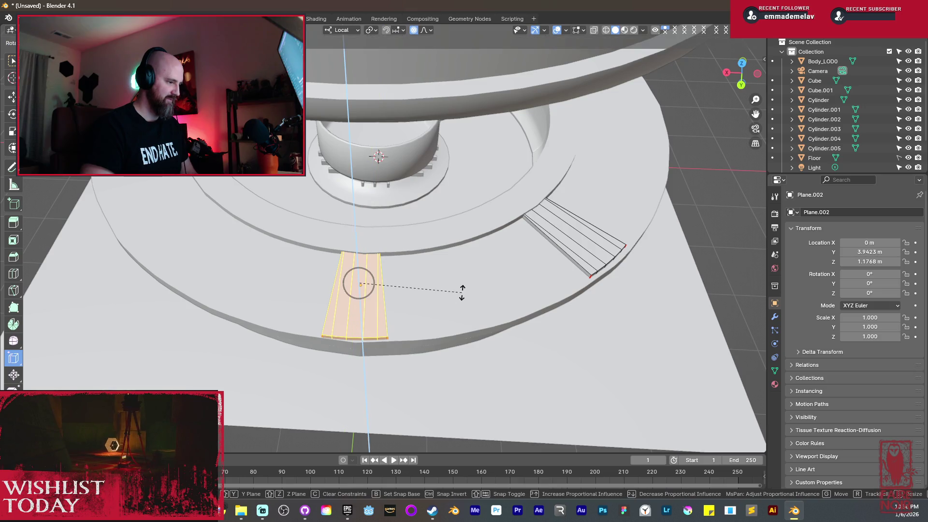
key(Escape)
mouse_move(417, 340)
middle_down()
mouse_move(379, 245)
mouse_move(416, 309)
mouse_move(418, 340)
middle_up()
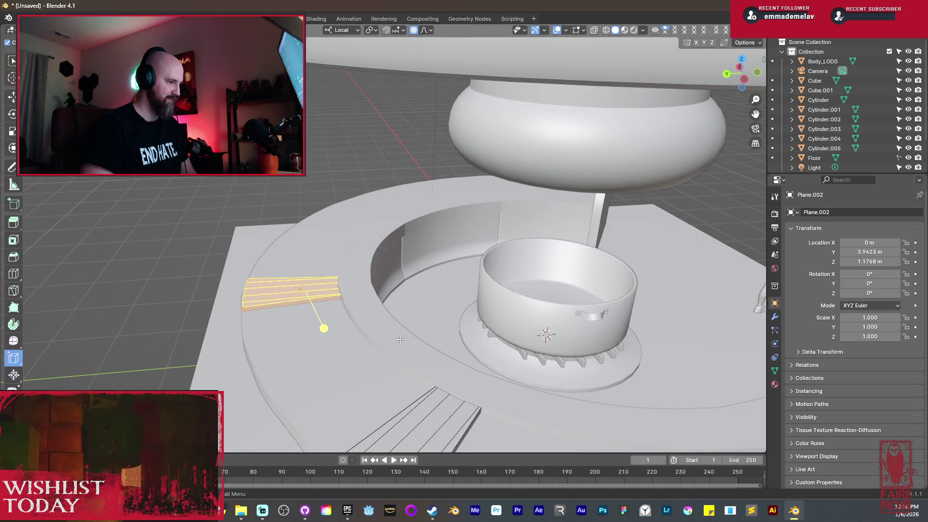
Slide the plank along the Y axis to a new position.
key(g)
key(y)
click(444, 342)
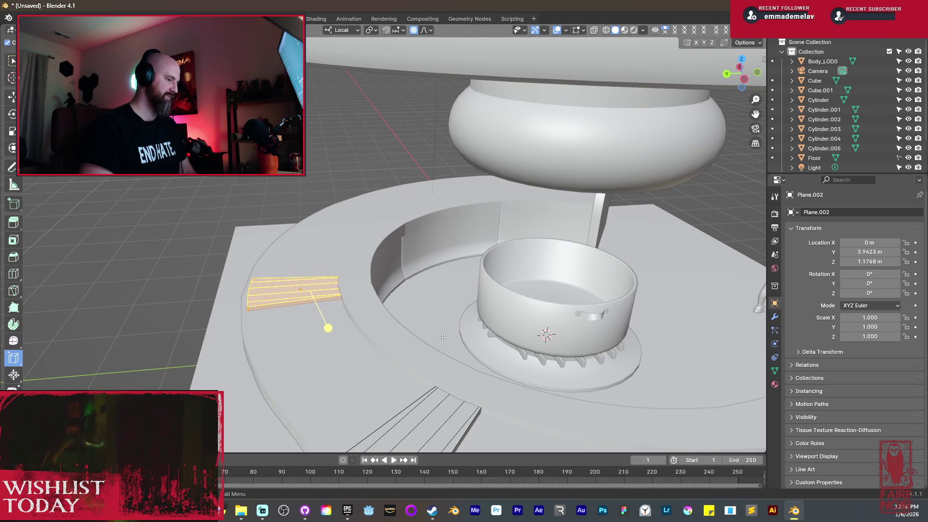
scroll(444, 341, down, 5)
mouse_move(444, 341)
middle_down()
mouse_move(464, 337)
mouse_move(474, 320)
middle_up()
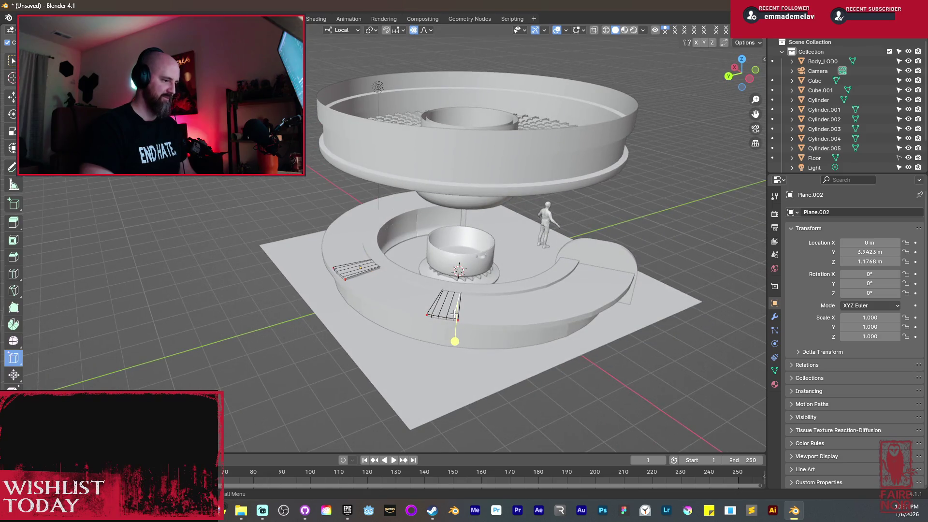
In top wireframe view, move the plank to the lower-left part of the ring.
click(454, 315)
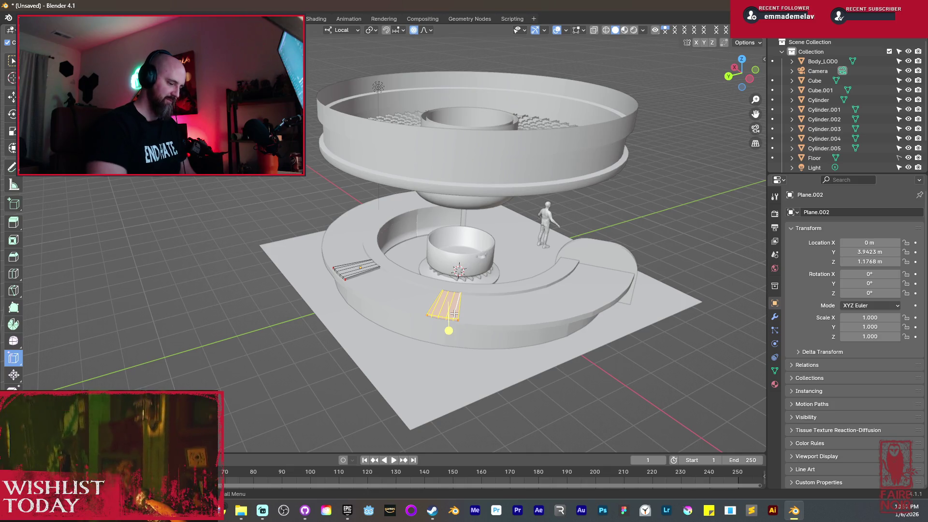
key(KP_7)
key(shift+z)
scroll(365, 278, up, 5)
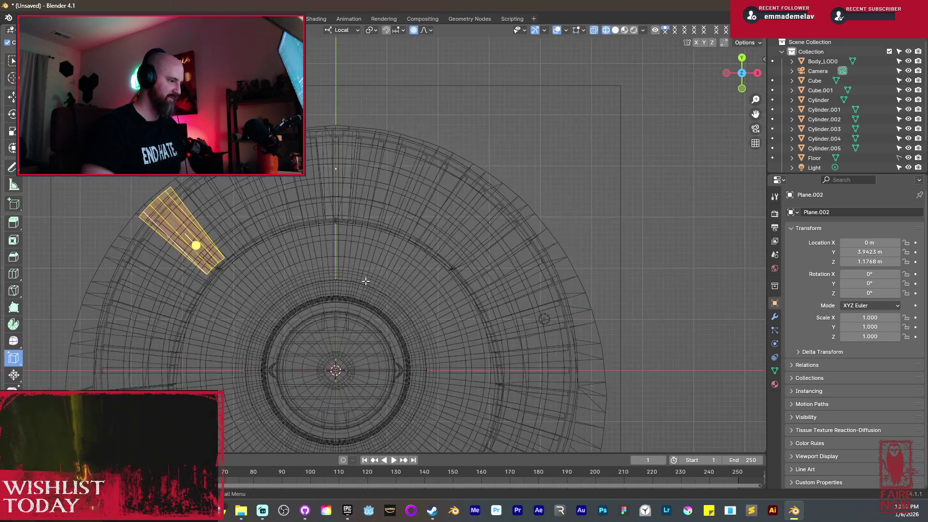
scroll(593, 200, left, 2)
scroll(498, 232, down, 4)
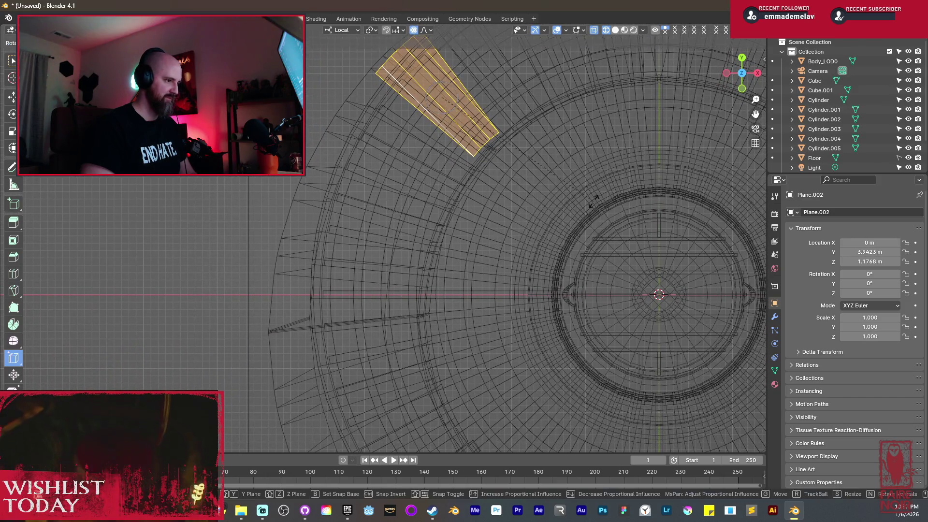
key(g)
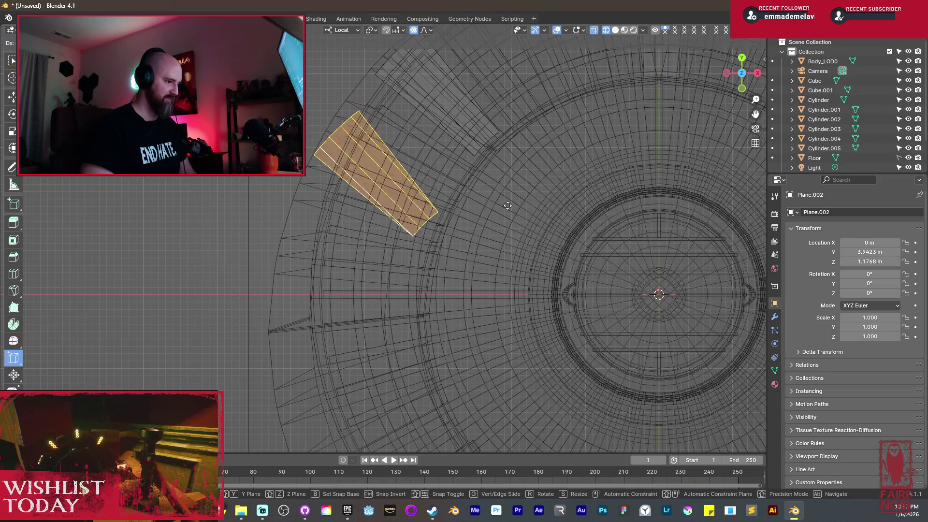
click(508, 297)
Rotate and reposition the plank so it lies radially across the ring walkway.
key(r)
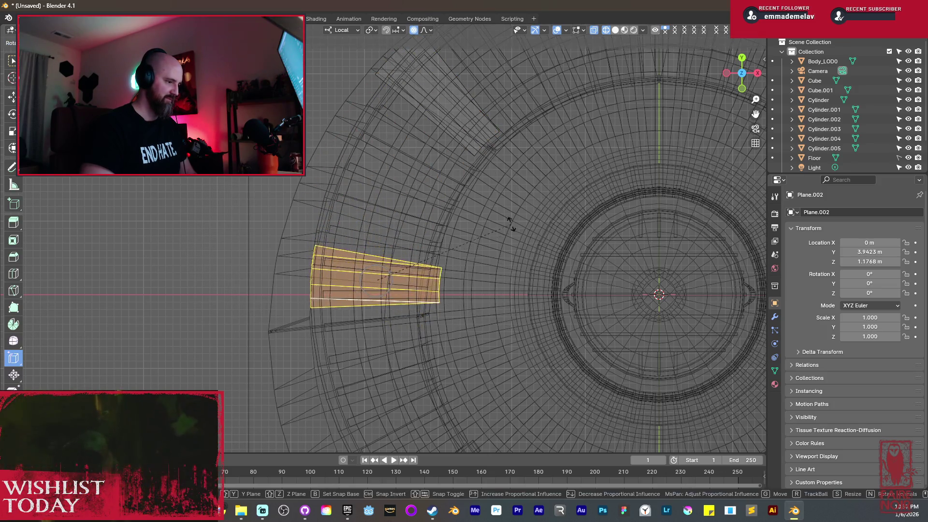
key(g)
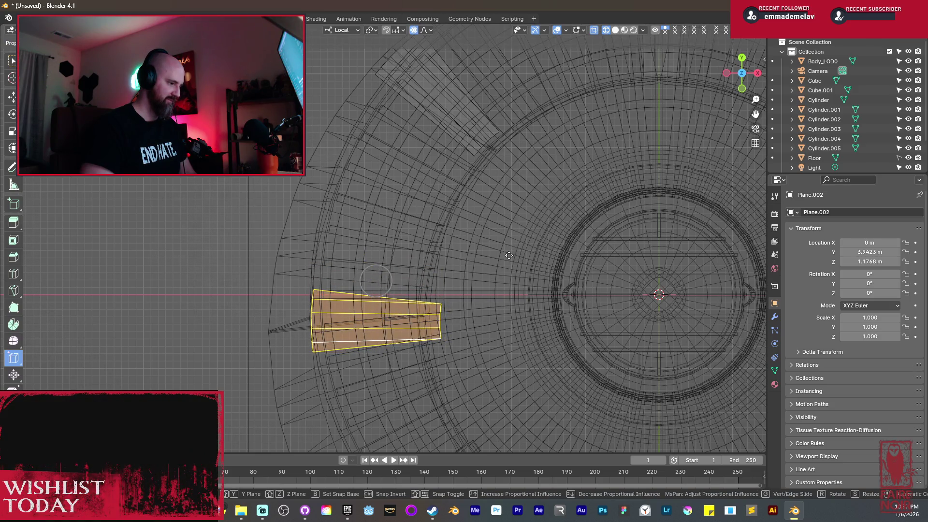
click(479, 257)
key(r)
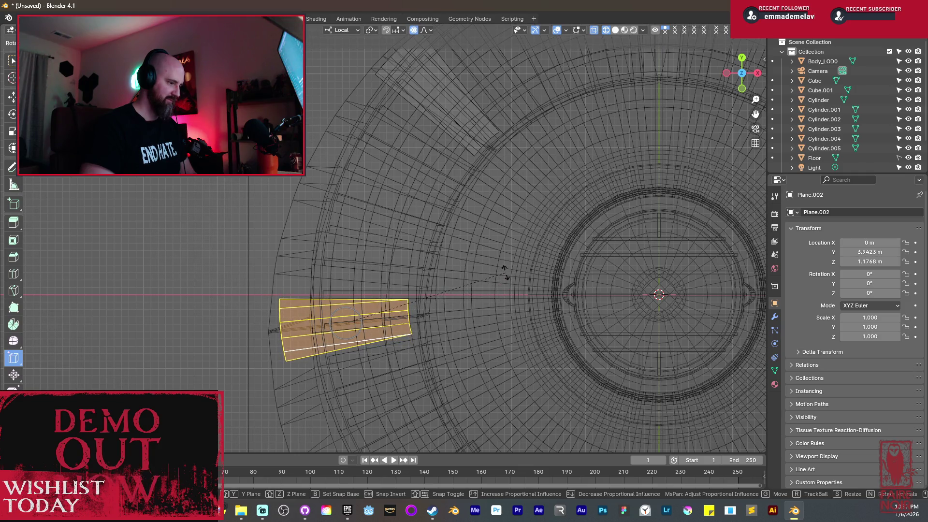
click(505, 272)
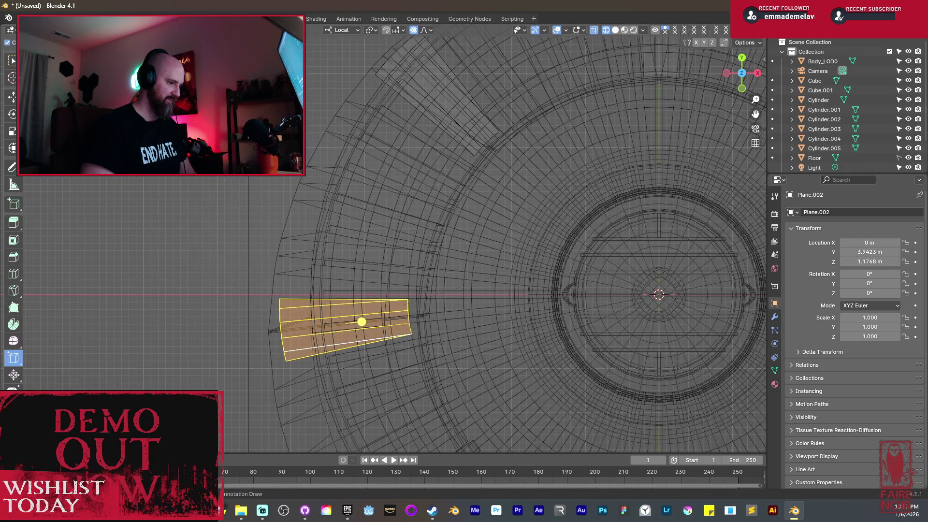
key(r)
click(504, 277)
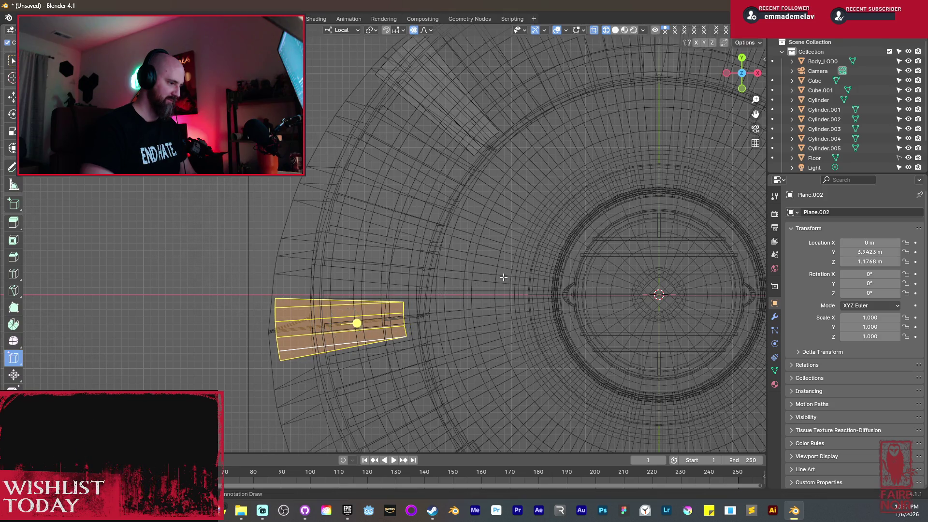
Return to solid shading, exit the plank, and open the ring Cylinder in Edit Mode.
mouse_move(504, 276)
middle_down()
mouse_move(539, 229)
mouse_move(476, 286)
mouse_move(480, 329)
middle_up()
key(shift+z)
scroll(539, 228, down, 3)
scroll(476, 287, up, 3)
scroll(480, 330, up, 3)
key(Tab)
click(521, 355)
key(Tab)
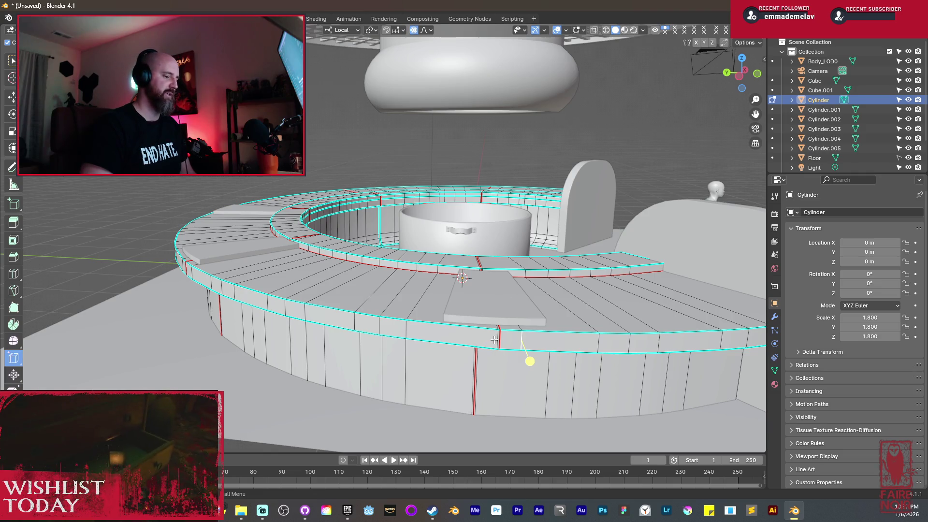
Knife-cut across the ring's outer side, then across its top.
click(498, 349)
key(Return)
key(k)
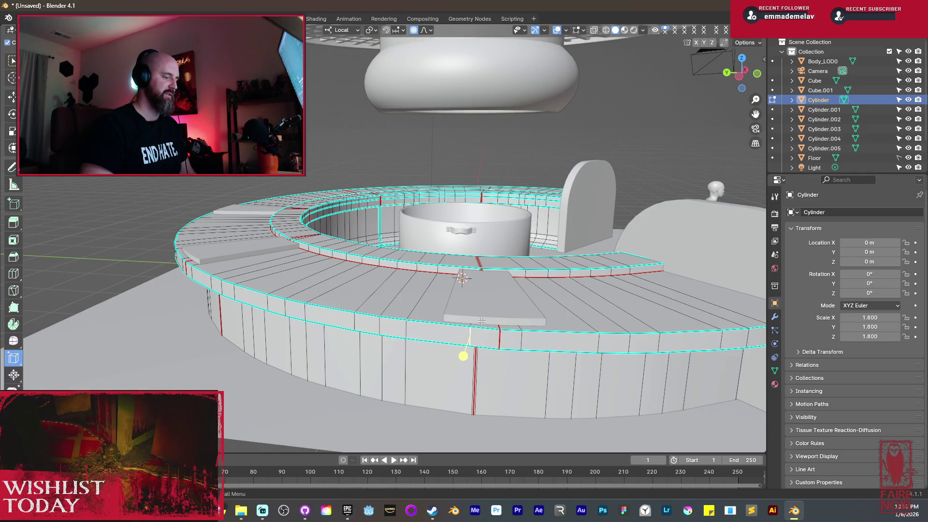
middle_drag(464, 355, 483, 294)
scroll(483, 293, up, 3)
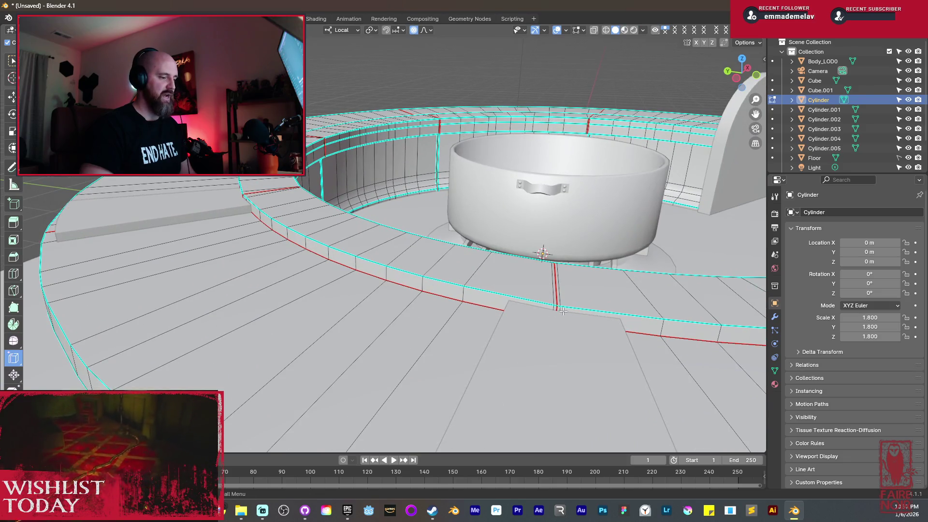
key(Return)
Add another knife cut across the ring's top and check the outer side.
key(g)
key(g)
key(Escape)
key(k)
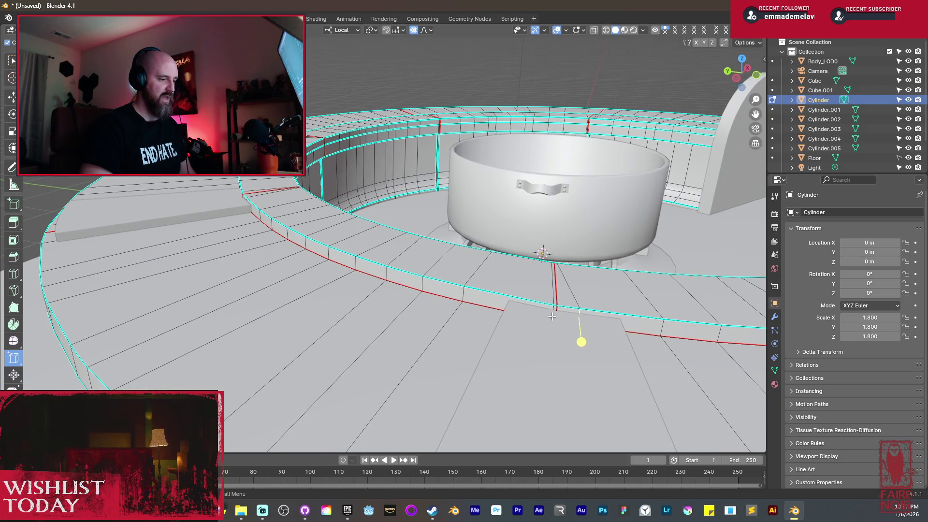
key(Return)
key(g)
key(g)
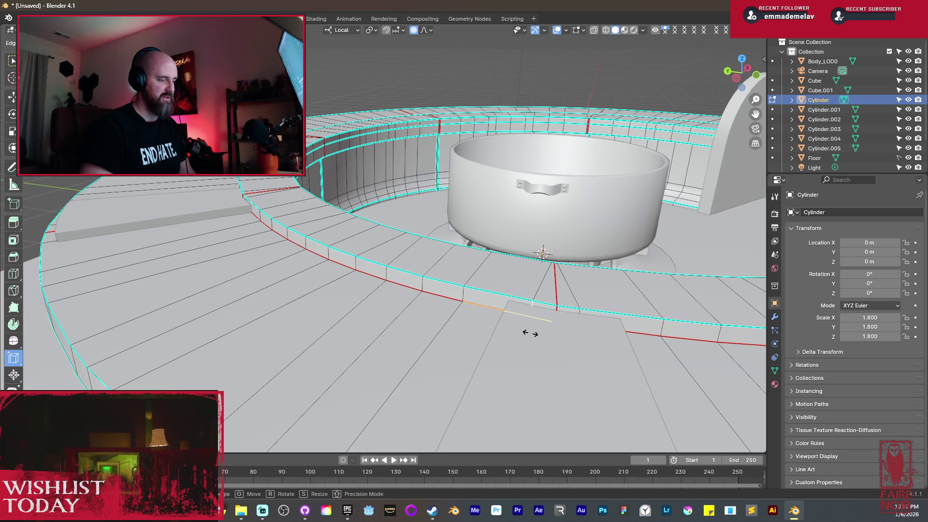
key(Escape)
key(k)
middle_drag(518, 328, 500, 331)
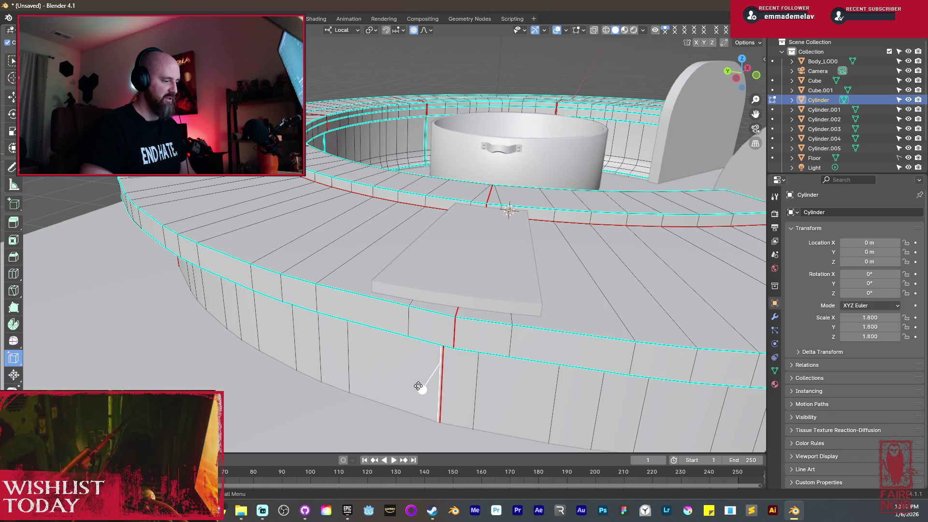
middle_drag(428, 358, 446, 317)
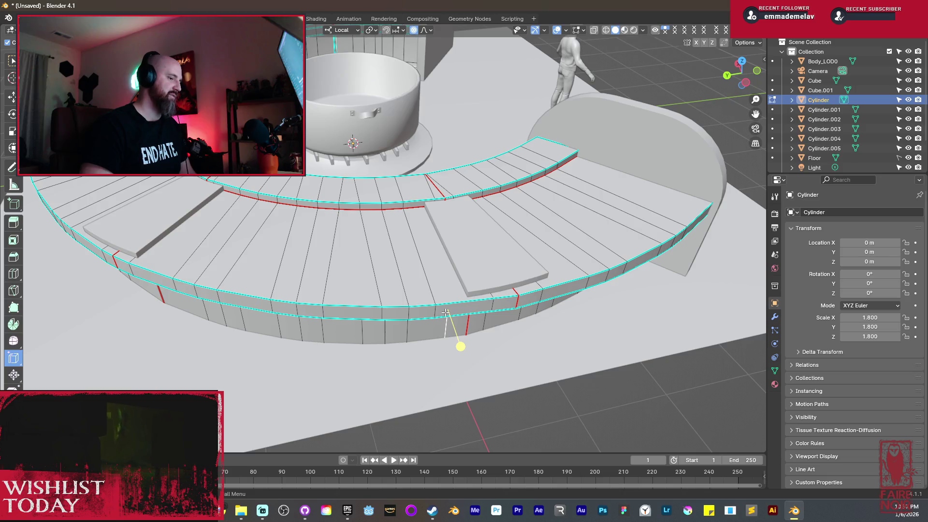
scroll(470, 286, down, 5)
mouse_move(470, 286)
middle_down()
mouse_move(362, 259)
mouse_move(399, 249)
middle_up()
Select the slab object and add the lower slab's linked faces in edit mode.
key(Tab)
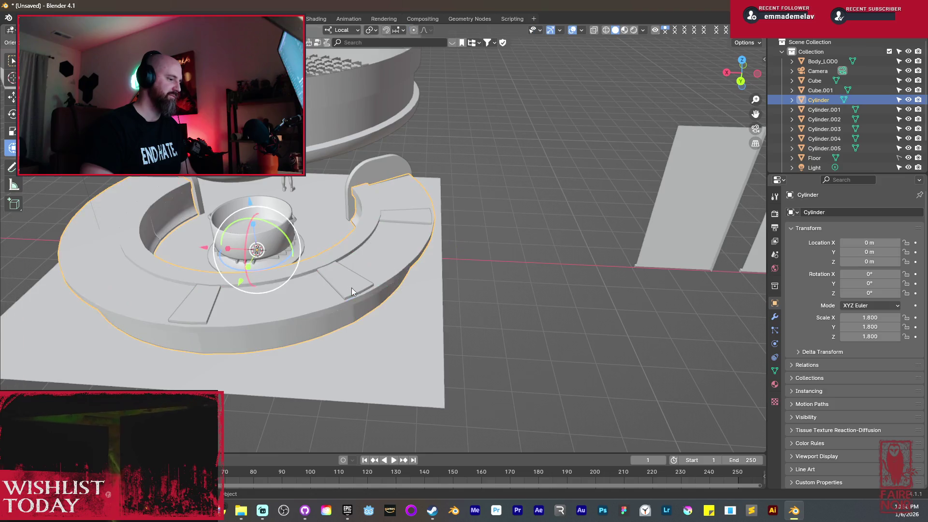
click(352, 289)
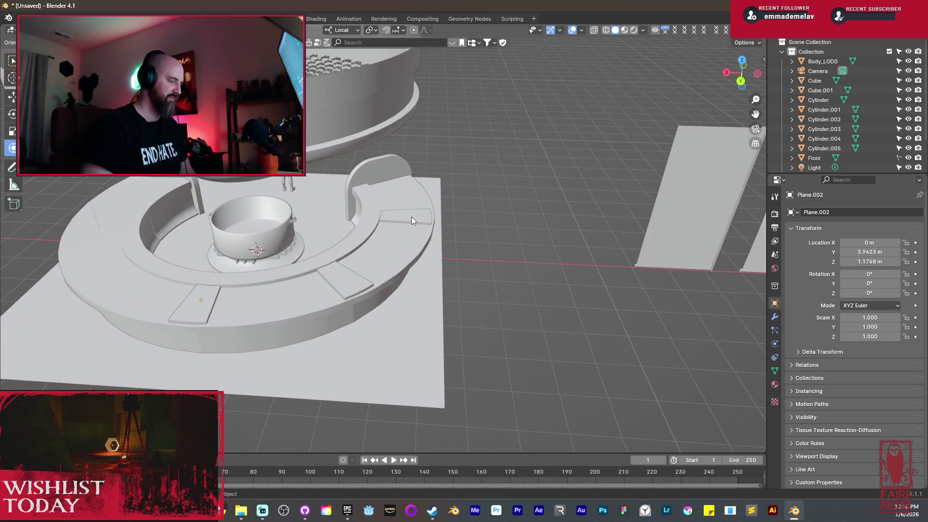
key(Tab)
key(l)
middle_drag(350, 287, 371, 278)
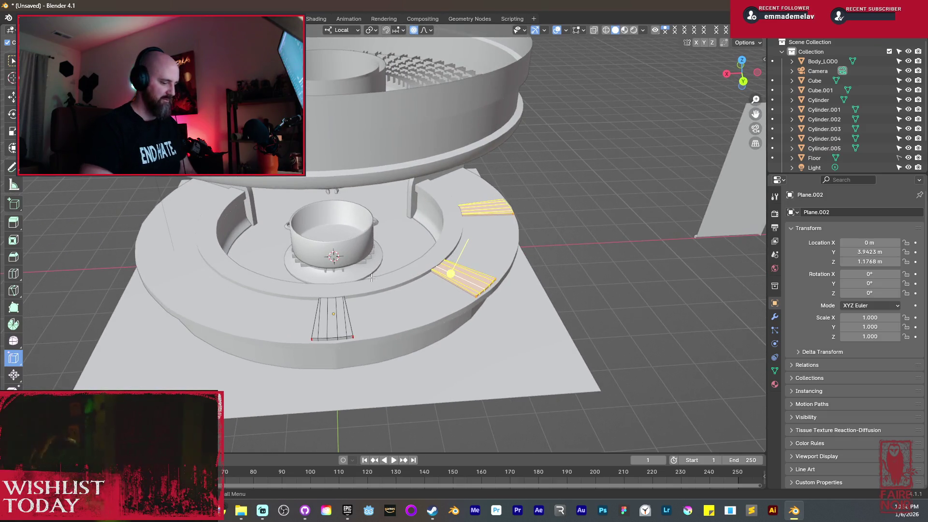
Mirror the selected planks about the 3D cursor by scaling X by -1.
key(period)
click(436, 282)
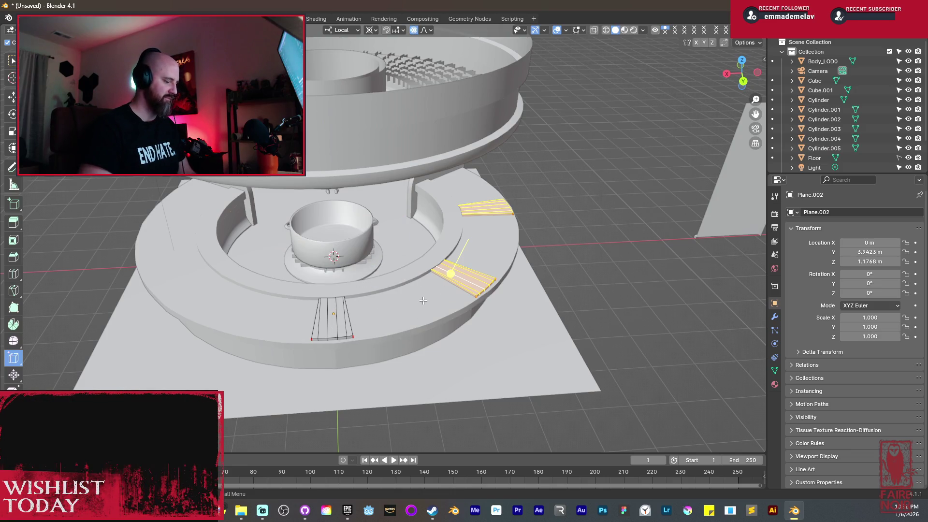
key(s)
text(x-1)
key(Return)
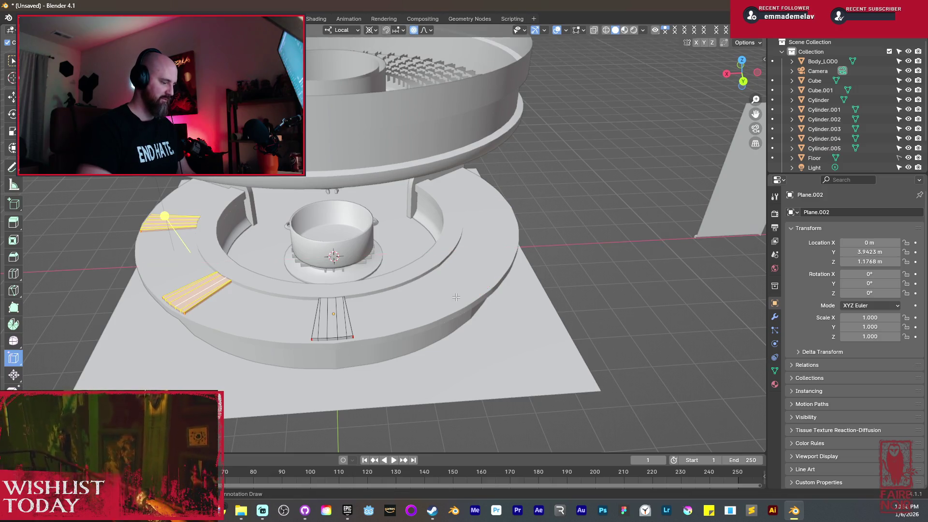
right_click(457, 297)
key(Escape)
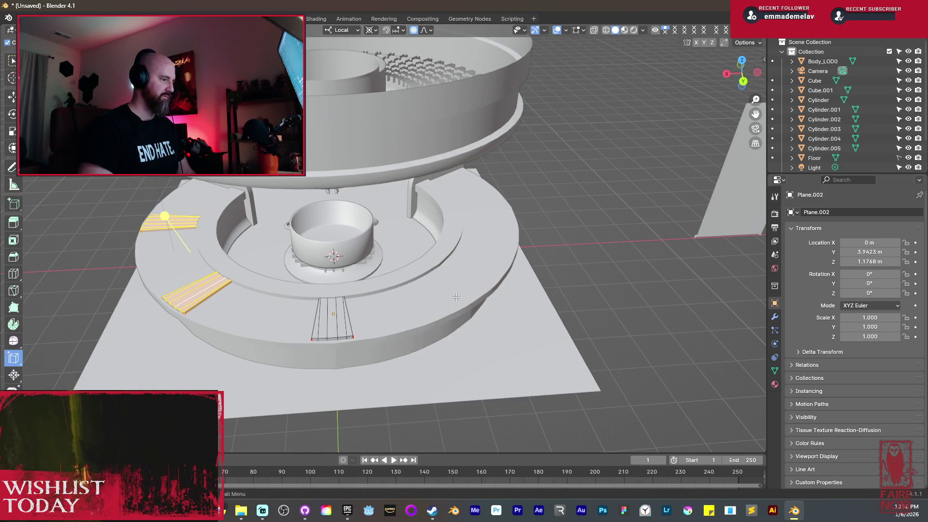
key(Tab)
scroll(428, 285, down, 5)
key(shift+z)
key(shift+z)
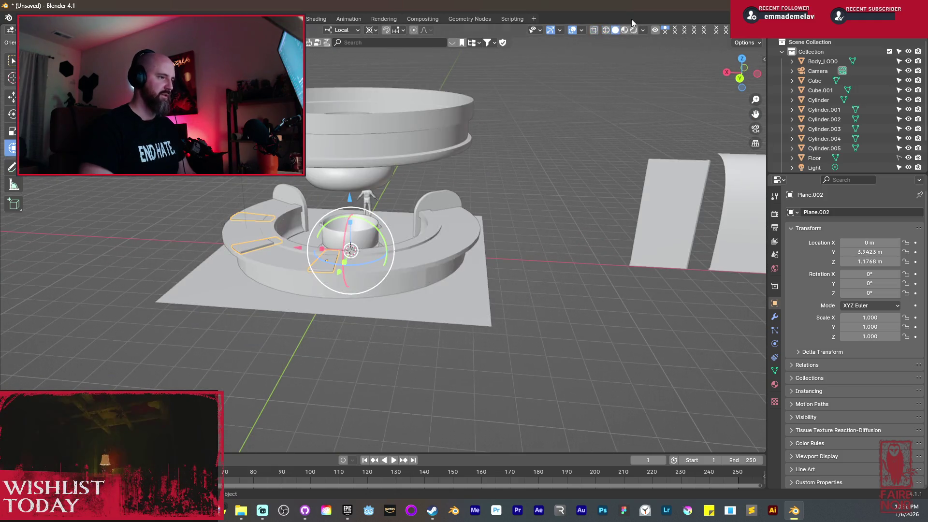
Switch the viewport shading to MatCap with the rainbow normal-map matcap.
click(644, 30)
click(638, 77)
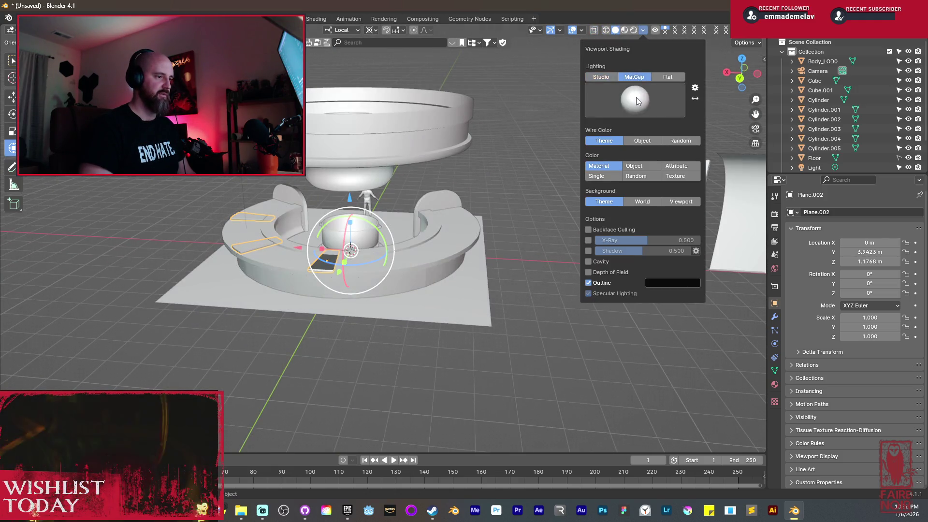
click(635, 99)
click(776, 134)
Enter Edit Mode on the plank object and select the two linked slatted plank pieces.
mouse_move(396, 221)
middle_down()
mouse_move(434, 245)
mouse_move(349, 281)
middle_up()
key(Tab)
key(a)
click(350, 283)
middle_drag(350, 284, 427, 275)
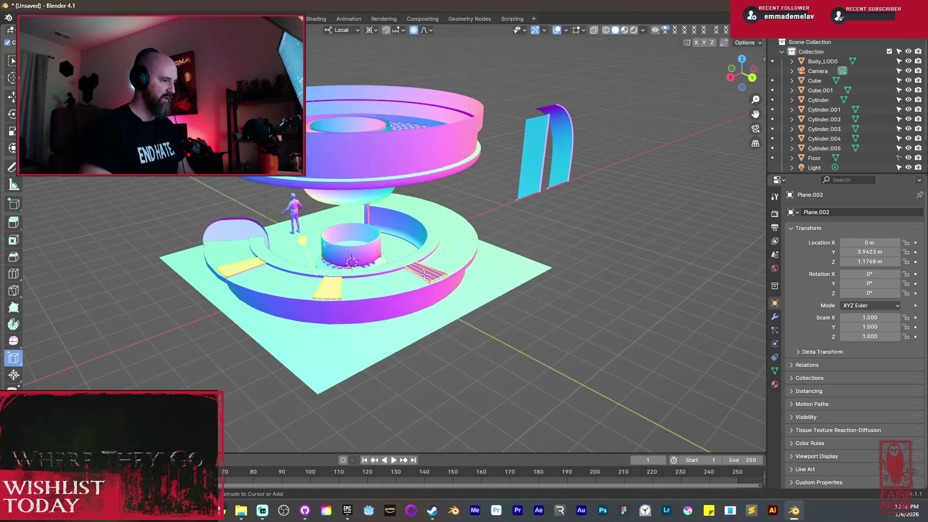
key(a)
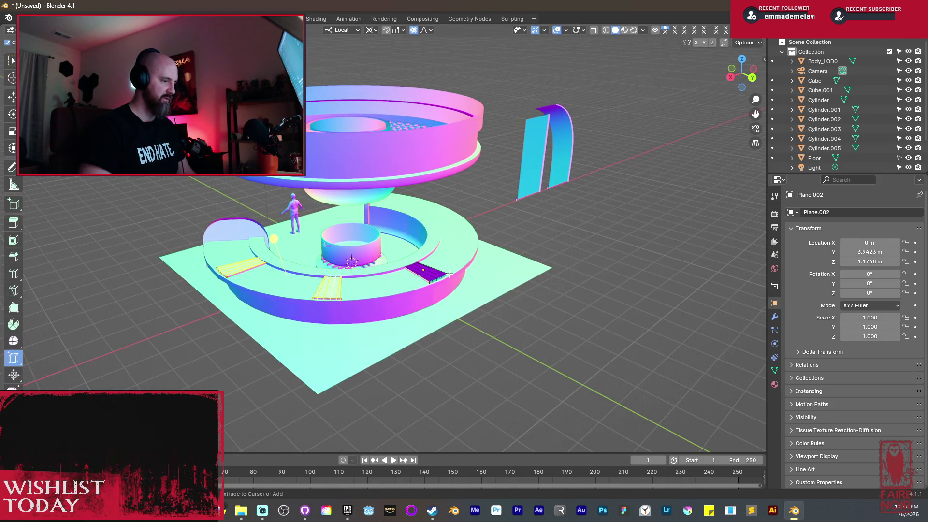
middle_drag(449, 274, 431, 280)
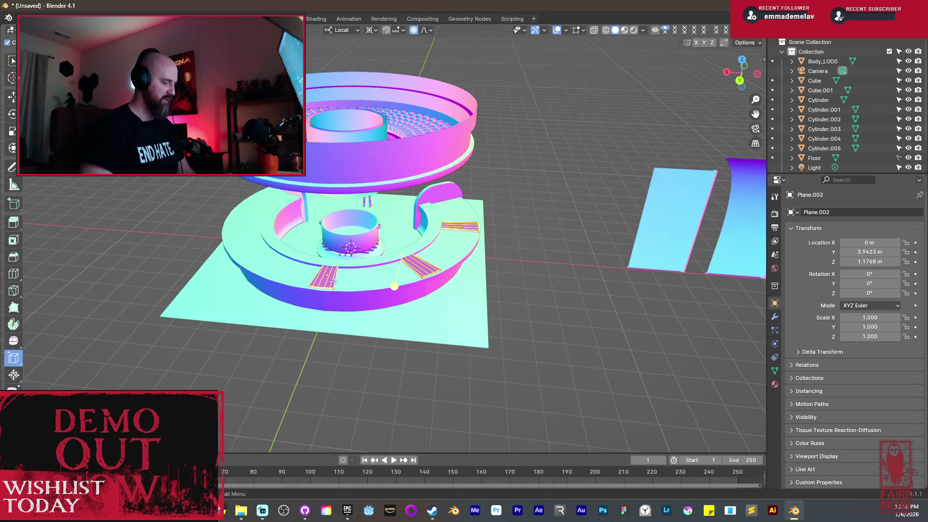
Select all plank geometry and mirror it across X with scale -1, then undo.
right_click(334, 281)
click(333, 282)
key(Tab)
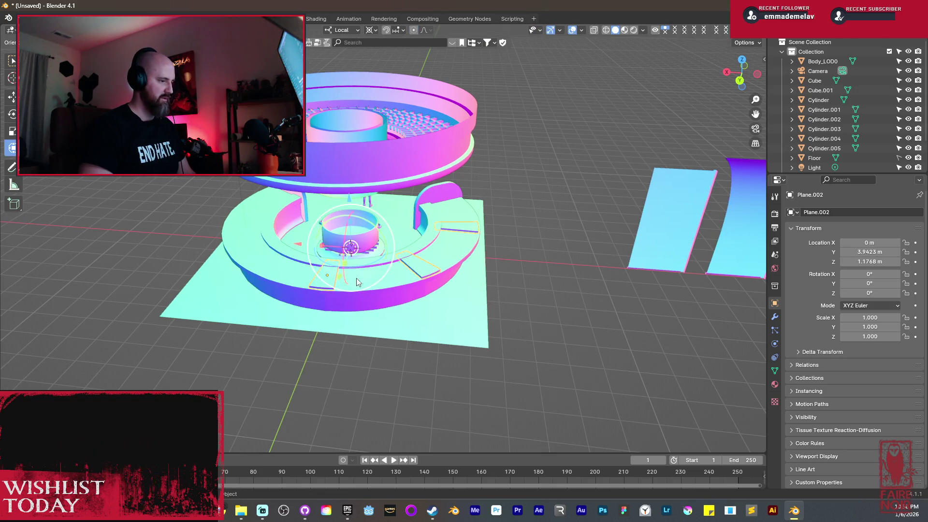
key(Tab)
key(a)
key(s)
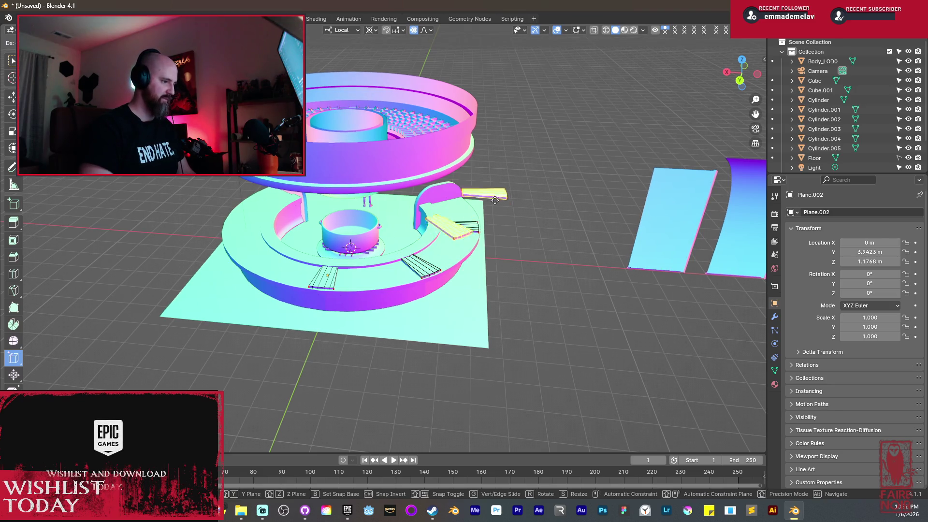
text(x)
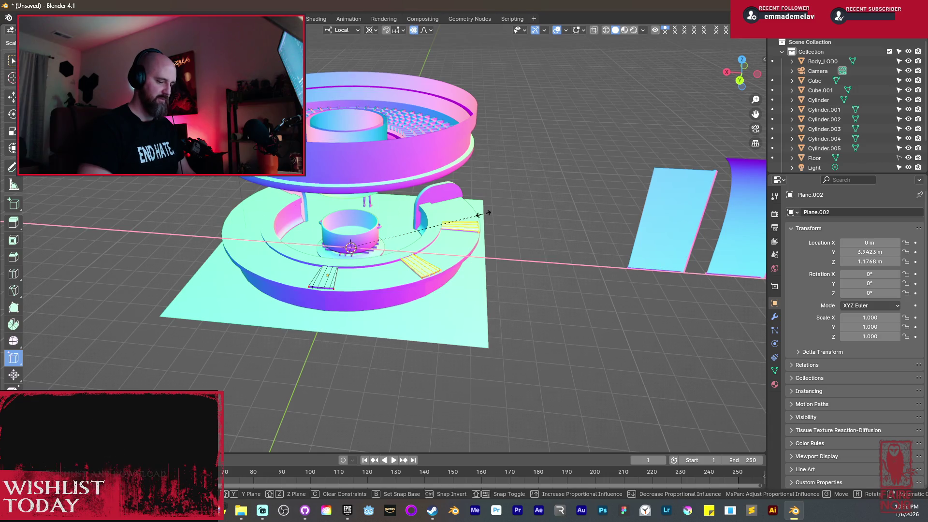
text(-1)
key(Return)
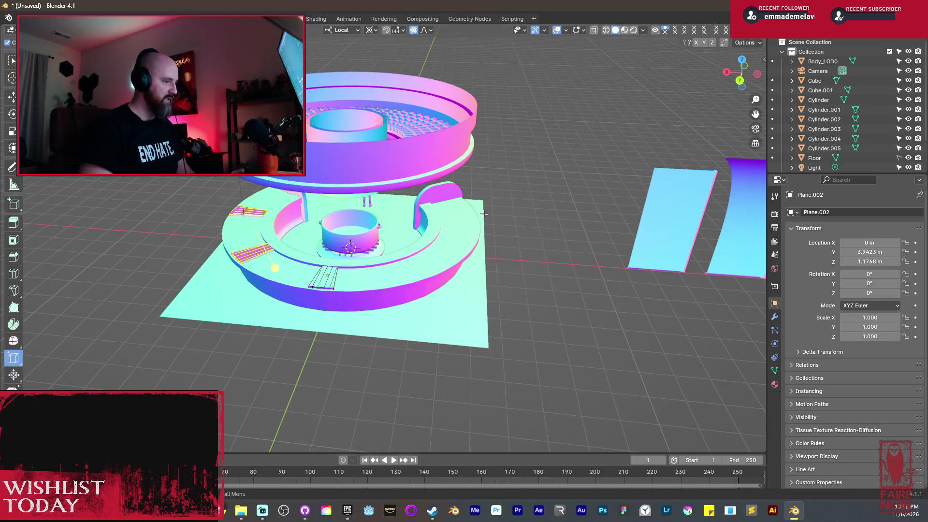
key(ctrl+z)
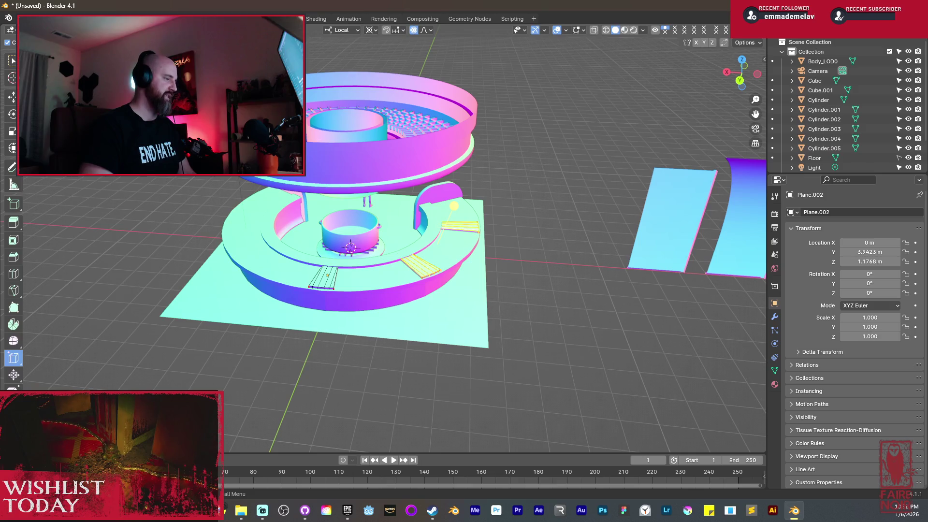
Merge the planks' overlapping vertices by distance and turn off proportional editing.
click(181, 30)
mouse_move(230, 269)
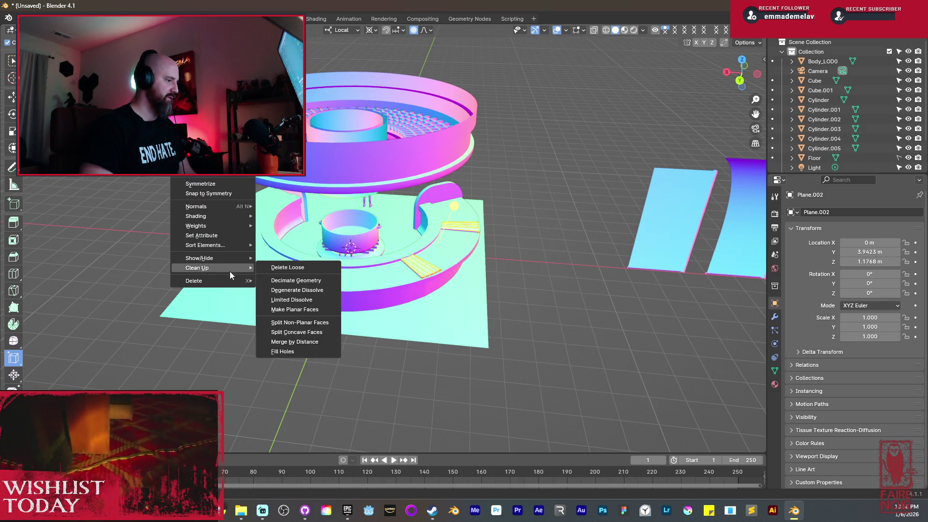
click(295, 343)
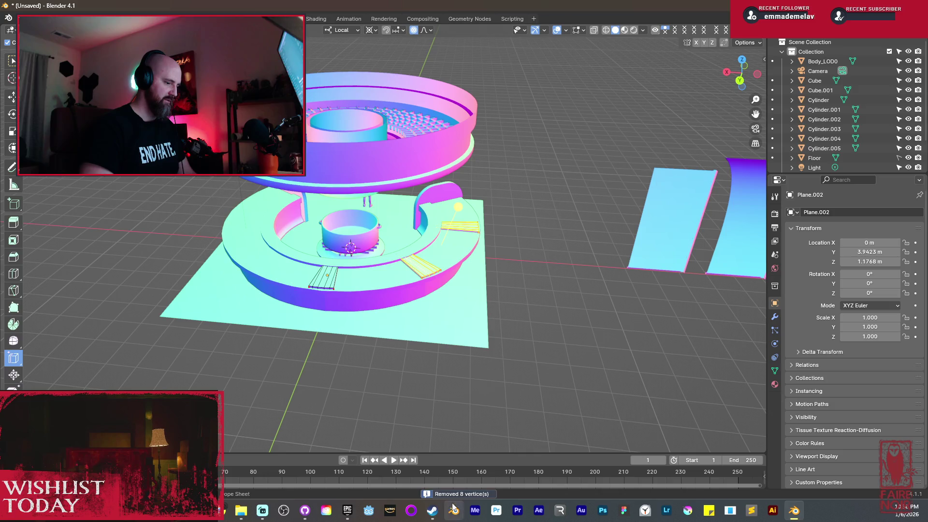
click(412, 31)
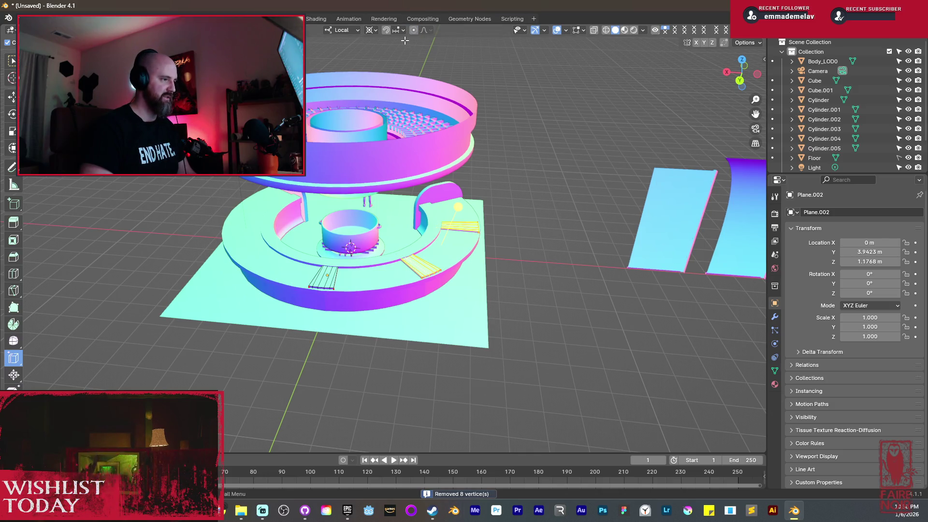
Delete the selected plank geometry and the duplicated plank copies.
key(g)
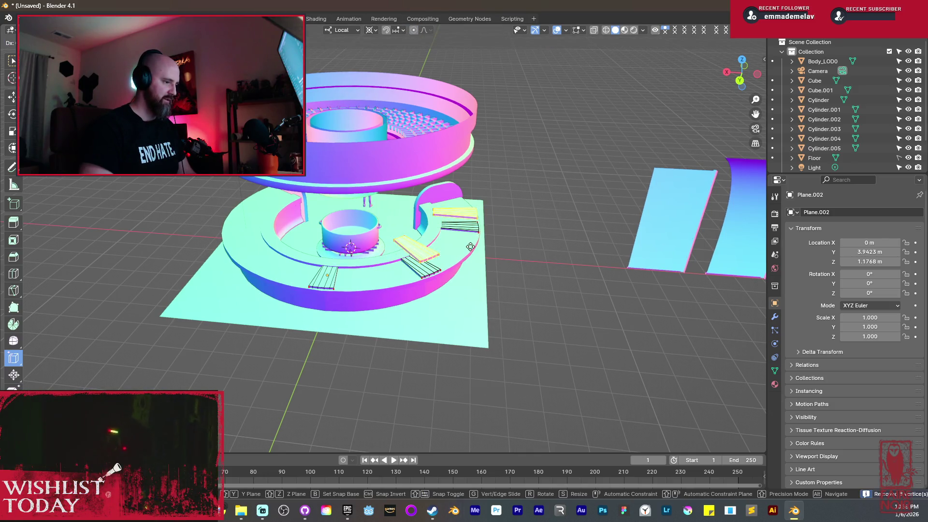
key(x)
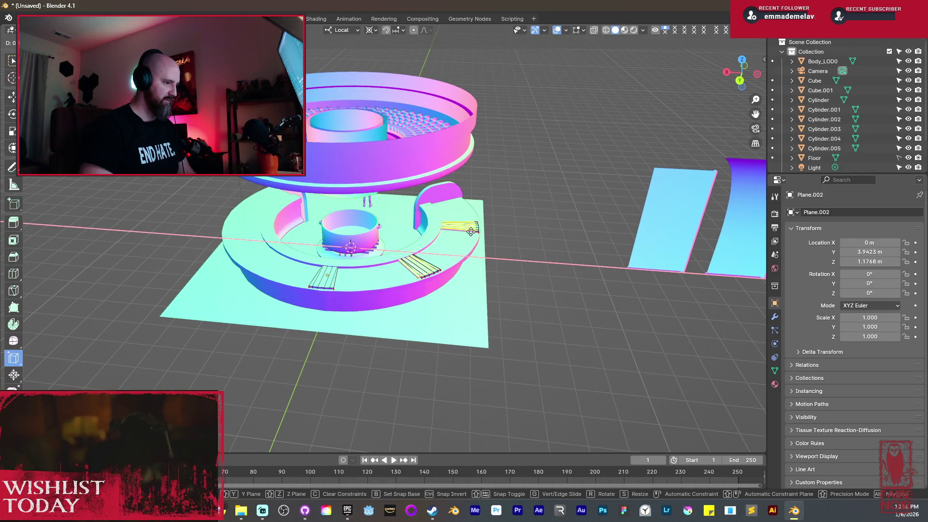
key(Escape)
key(x)
click(411, 204)
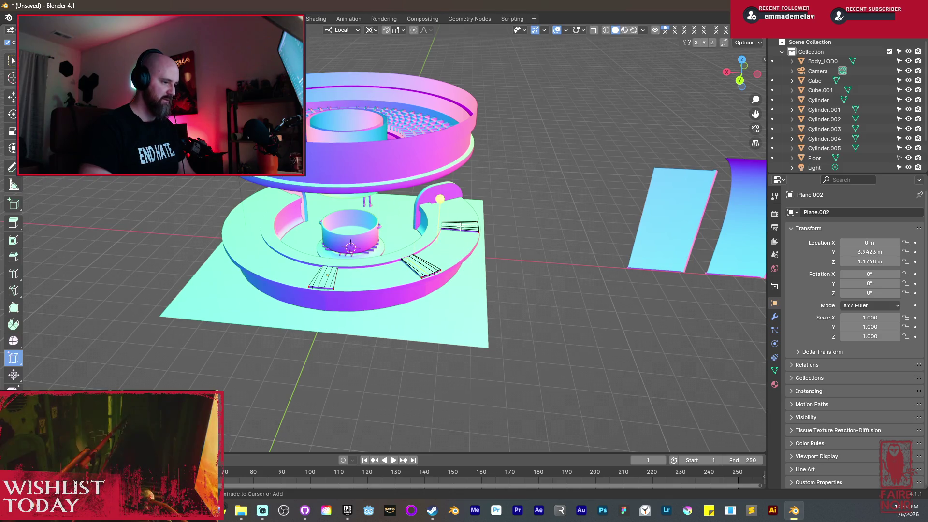
key(shift+d)
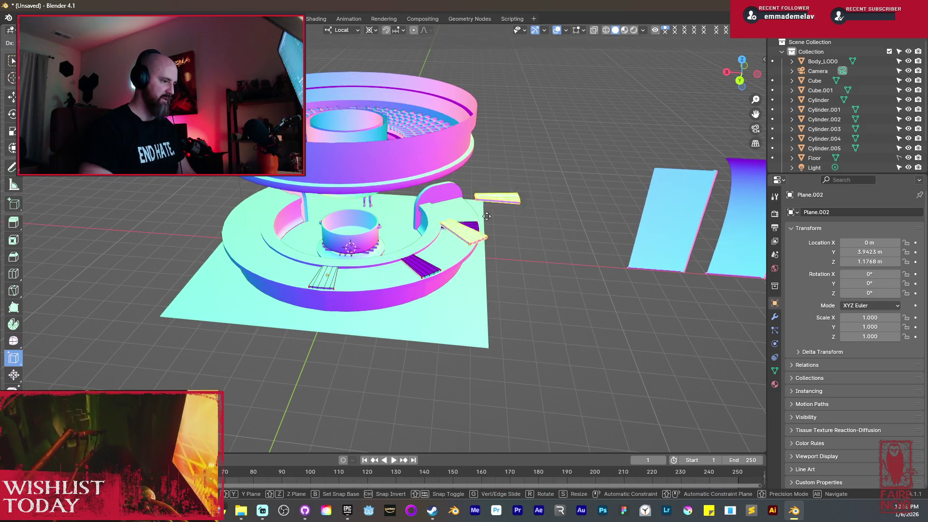
right_click(434, 196)
key(x)
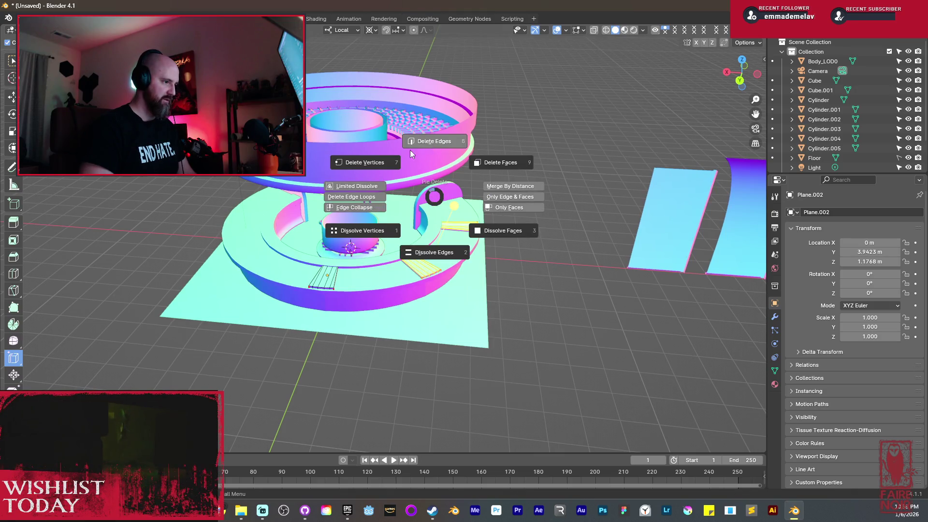
click(411, 151)
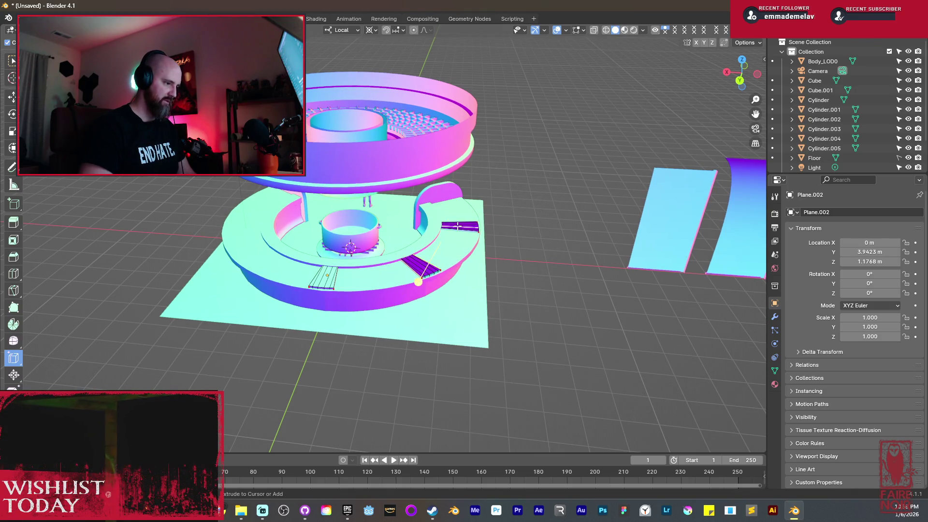
Try duplicating and moving the planks, cancelling each attempt.
key(shift+d)
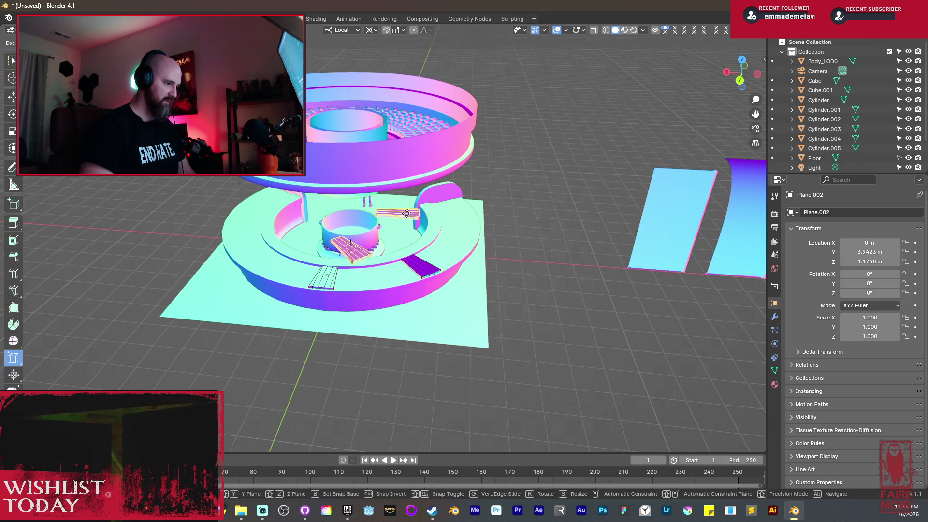
right_click(449, 263)
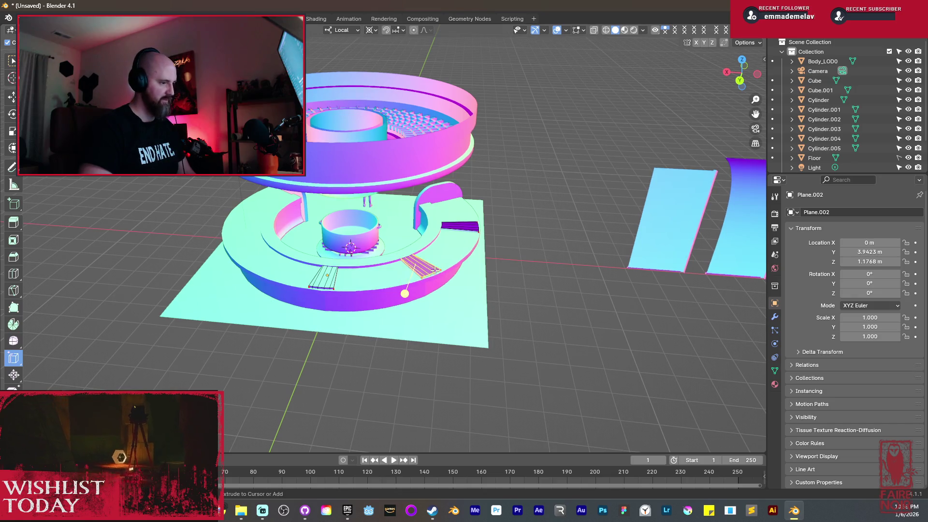
key(x)
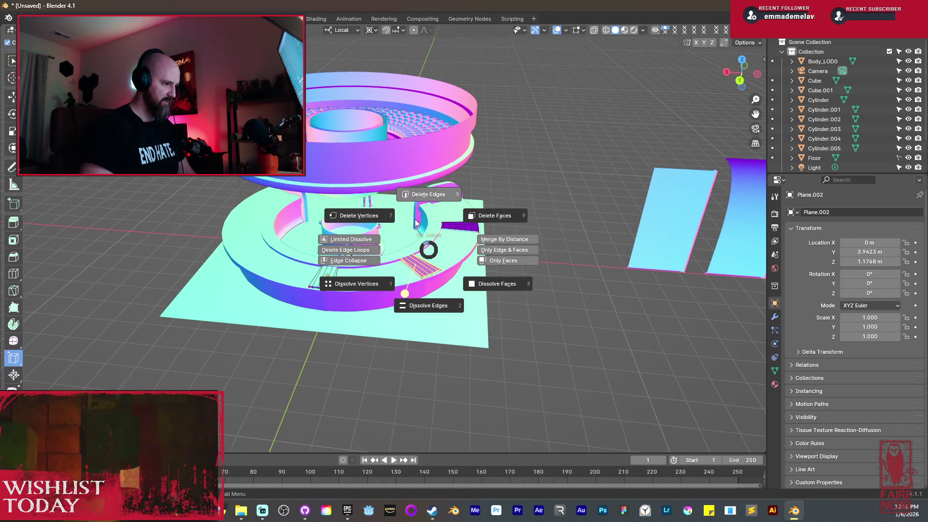
key(Escape)
key(g)
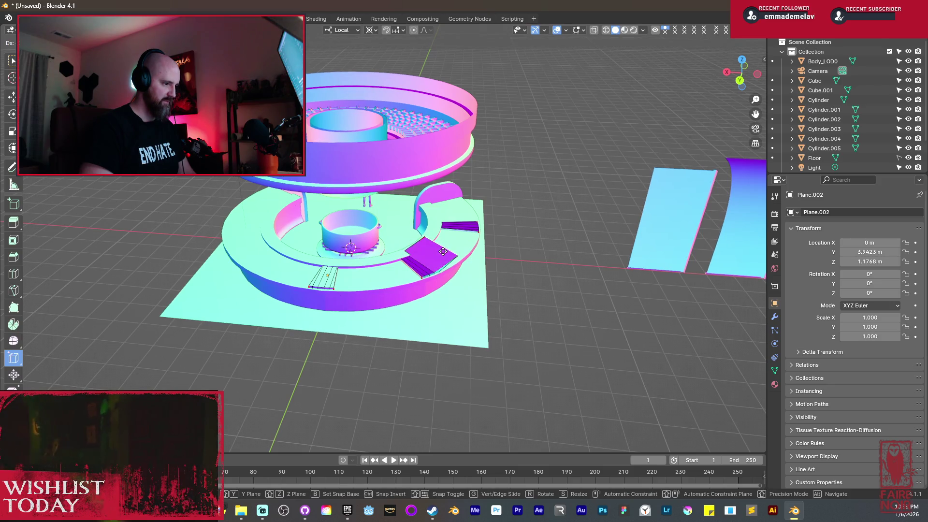
right_click(443, 251)
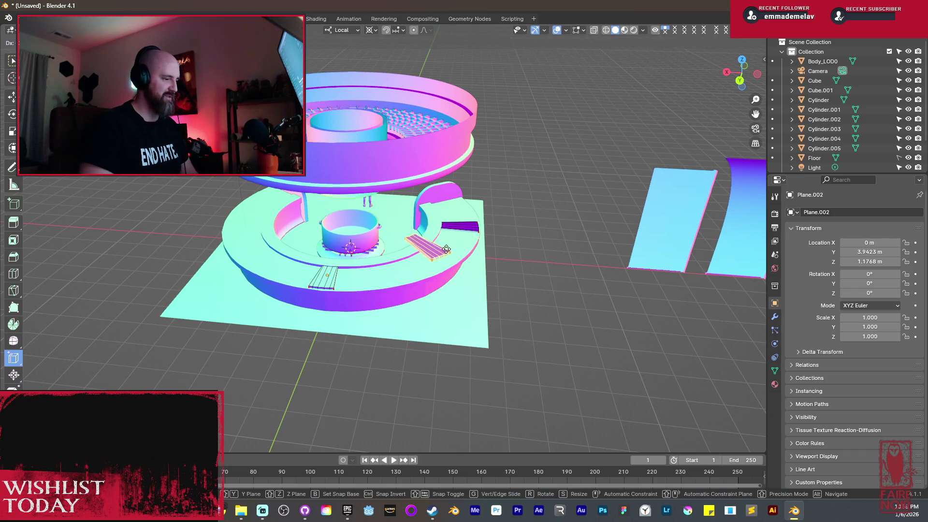
Select the dark and striped plank planes and recalculate their normals outside.
click(454, 223)
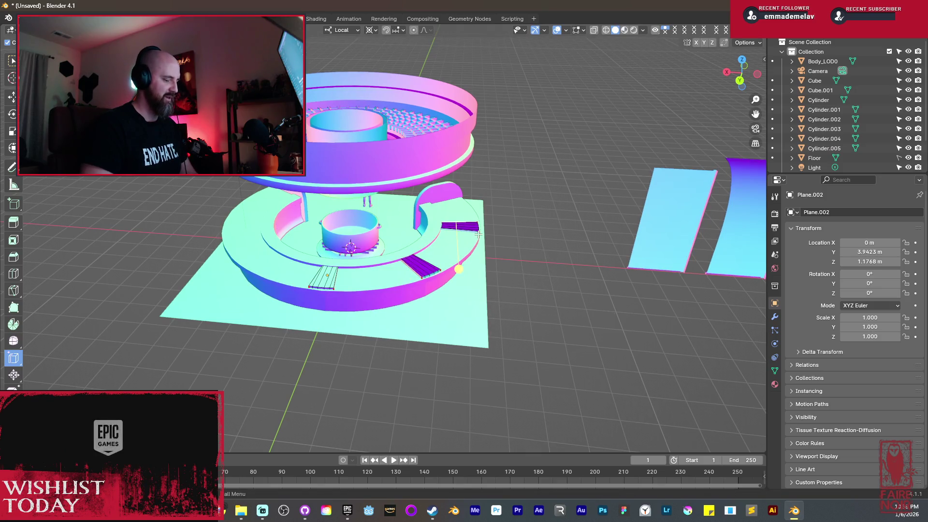
click(478, 234)
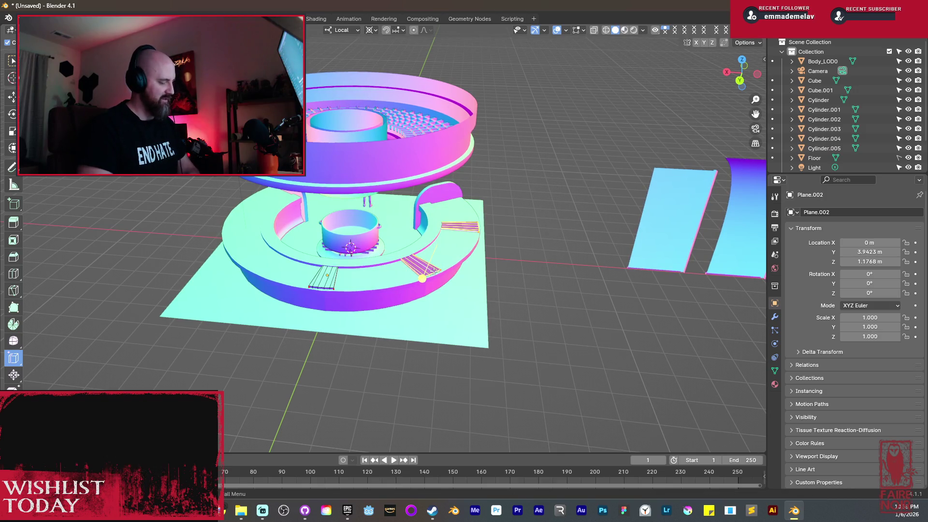
key(alt+n)
click(385, 278)
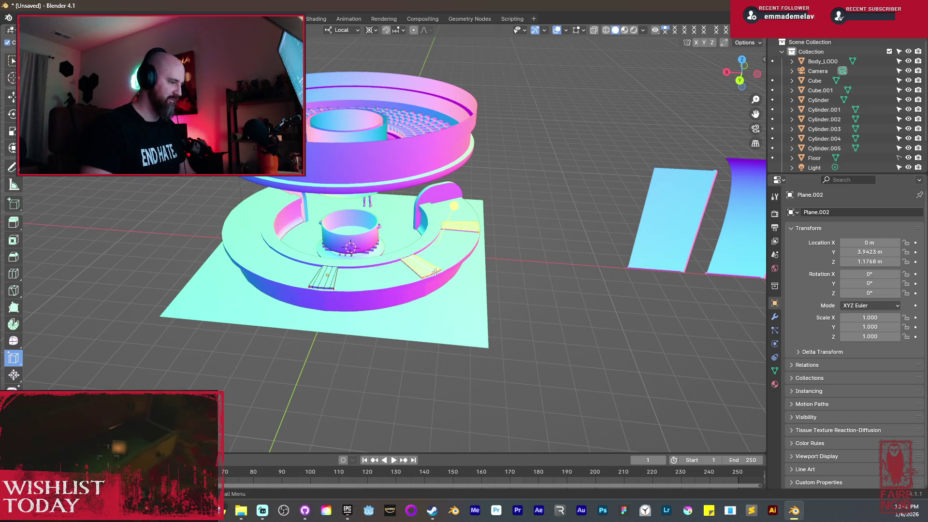
Mirror the faces to the left side with scale X -1 and recalculate their normals outward.
key(g)
text(sx)
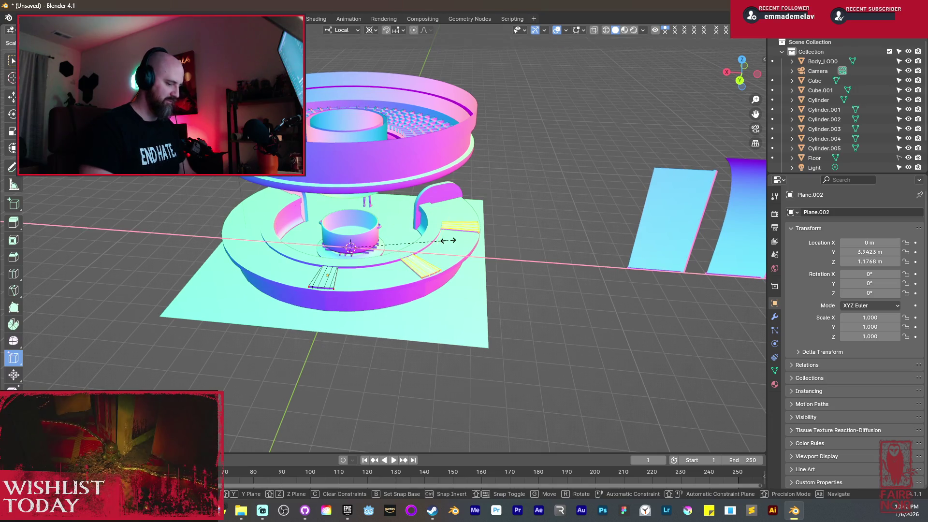
text(-1)
key(Return)
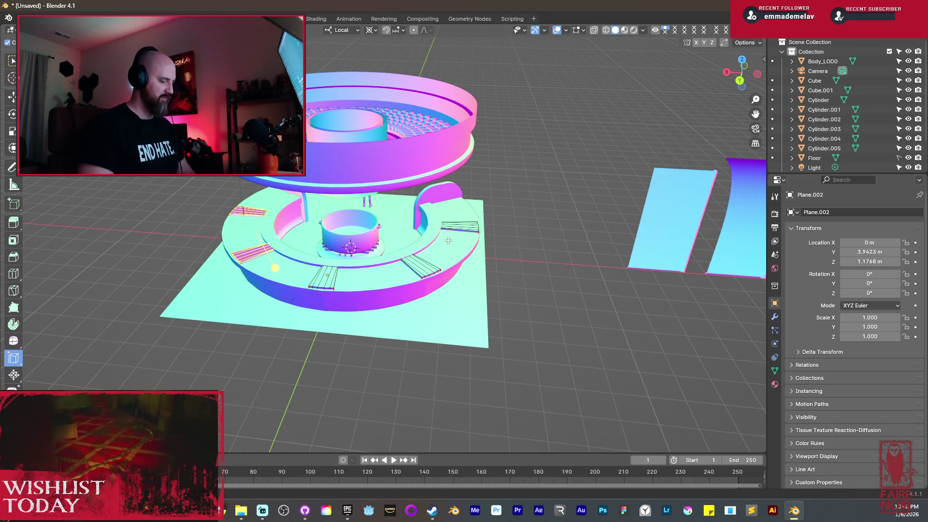
key(alt+n)
click(448, 240)
key(Tab)
Select Cylinder.003 and recalculate its normals to face outward.
mouse_move(439, 245)
middle_down()
mouse_move(354, 227)
mouse_move(511, 237)
middle_up()
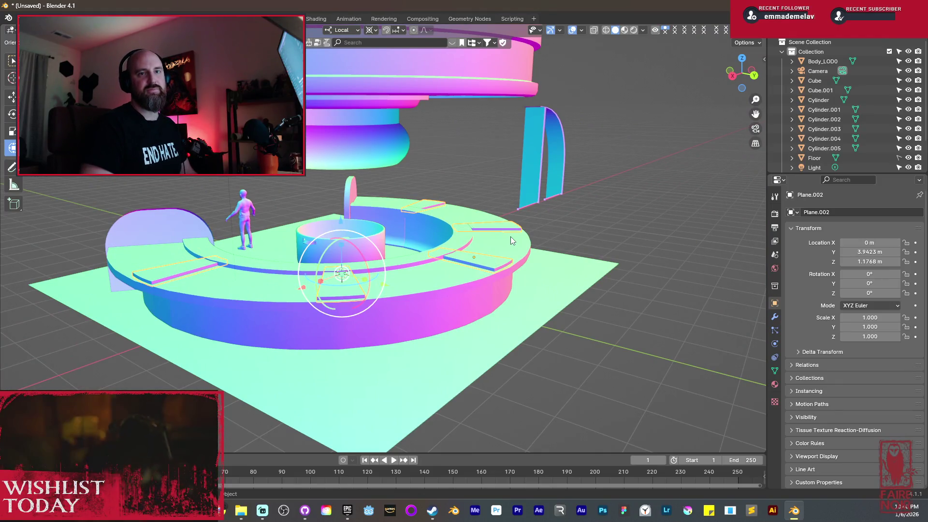
mouse_move(515, 237)
middle_down()
mouse_move(427, 268)
mouse_move(478, 284)
mouse_move(408, 275)
mouse_move(447, 279)
mouse_move(462, 274)
mouse_move(433, 278)
mouse_move(466, 274)
mouse_move(472, 258)
mouse_move(350, 254)
middle_up()
key(Tab)
key(Tab)
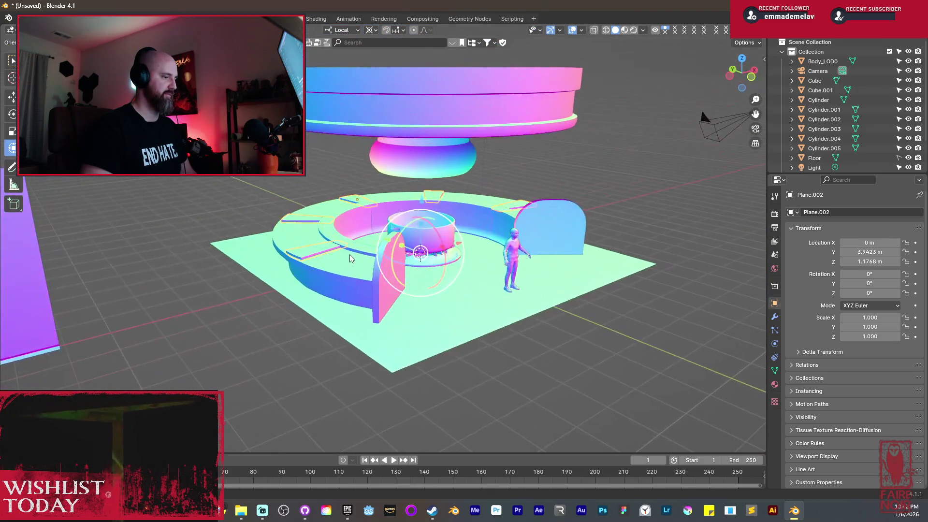
click(413, 168)
key(Tab)
key(a)
key(a)
right_click(412, 168)
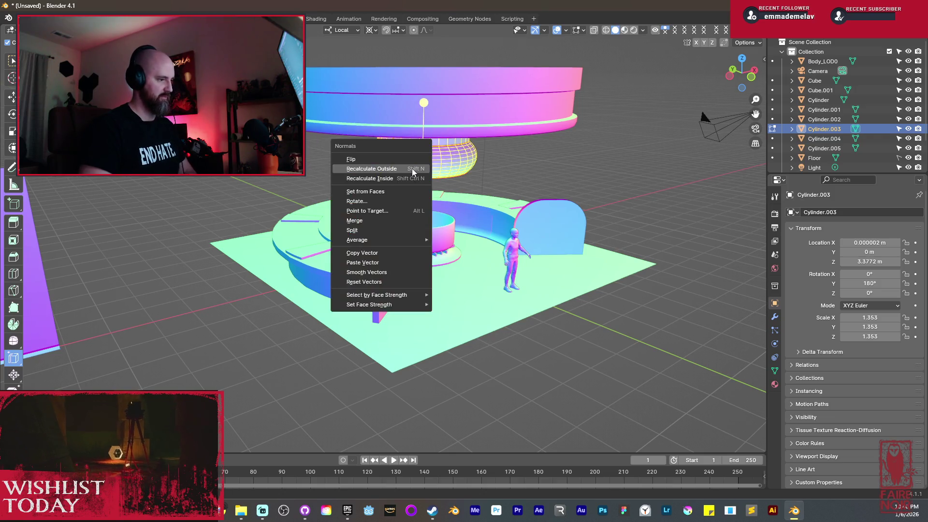
click(412, 168)
key(Tab)
Select the arch Cube.001 and recalculate both arches' normals outward.
scroll(412, 169, down, 2)
mouse_move(411, 169)
middle_down()
mouse_move(442, 178)
mouse_move(460, 240)
mouse_move(483, 244)
middle_up()
click(497, 248)
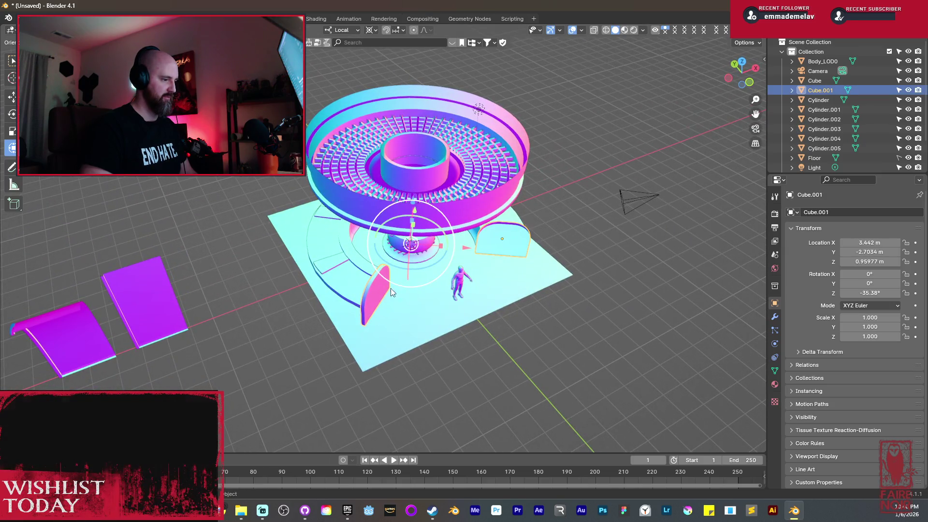
key(Tab)
key(a)
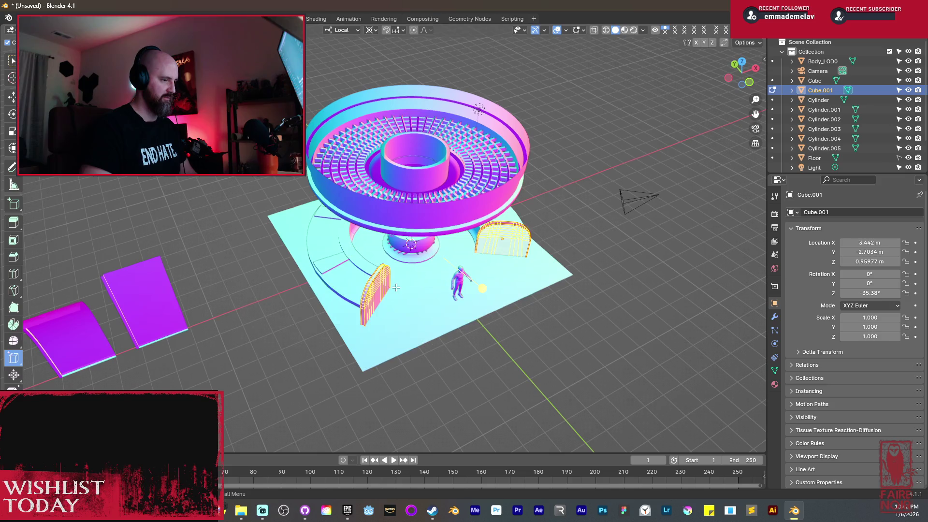
right_click(396, 288)
key(Escape)
key(Tab)
Deselect everything and select the inner cylinder Cylinder.001.
mouse_move(396, 286)
middle_down()
mouse_move(448, 260)
mouse_move(373, 219)
mouse_move(421, 208)
middle_up()
key(alt+a)
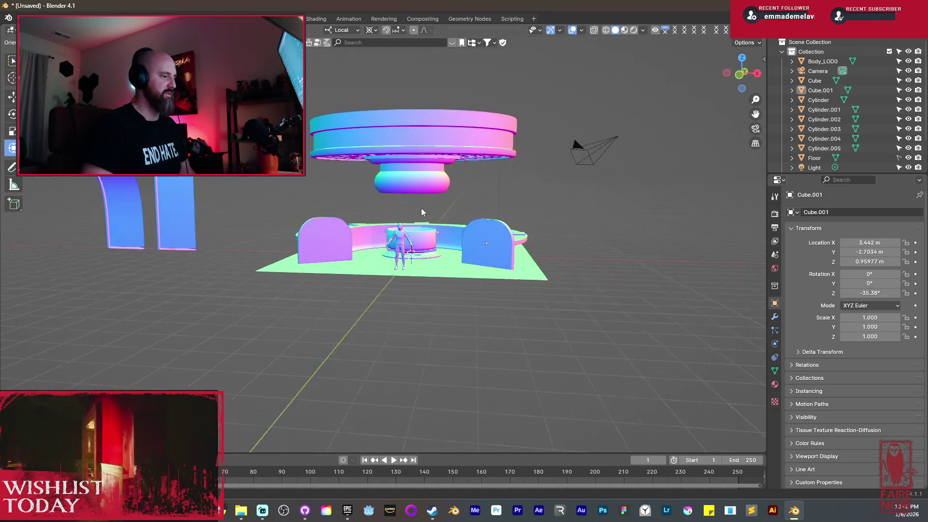
middle_drag(517, 248, 426, 251)
scroll(427, 251, up, 5)
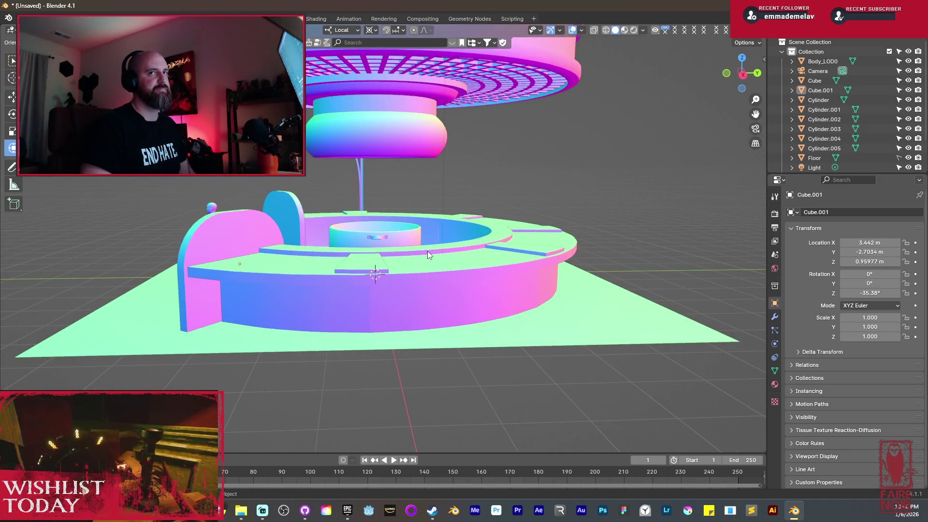
mouse_move(349, 202)
middle_down()
mouse_move(384, 209)
mouse_move(371, 205)
middle_up()
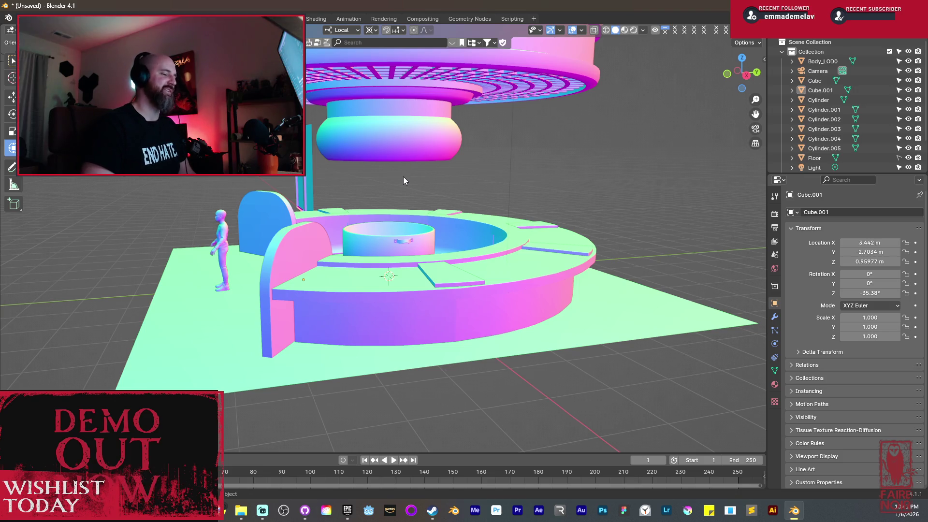
click(407, 240)
Check Cylinder.001 in Edit Mode, return to Object Mode and deselect it.
key(Tab)
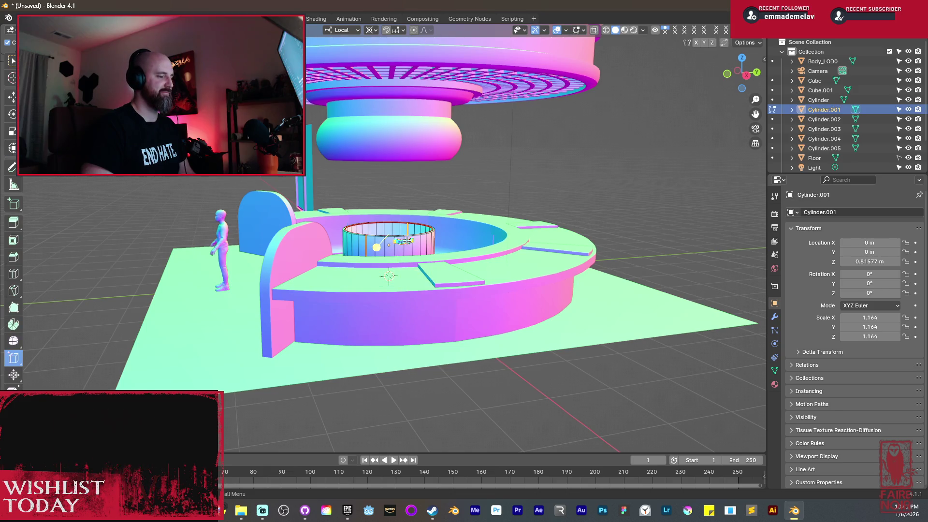
key(ctrl+Tab)
click(407, 240)
right_click(407, 240)
key(Escape)
key(Tab)
key(alt+a)
From a high view over the platform, bring up the Shift+A Mesh primitives list.
mouse_move(391, 245)
middle_down()
mouse_move(440, 304)
mouse_move(402, 196)
mouse_move(418, 268)
middle_up()
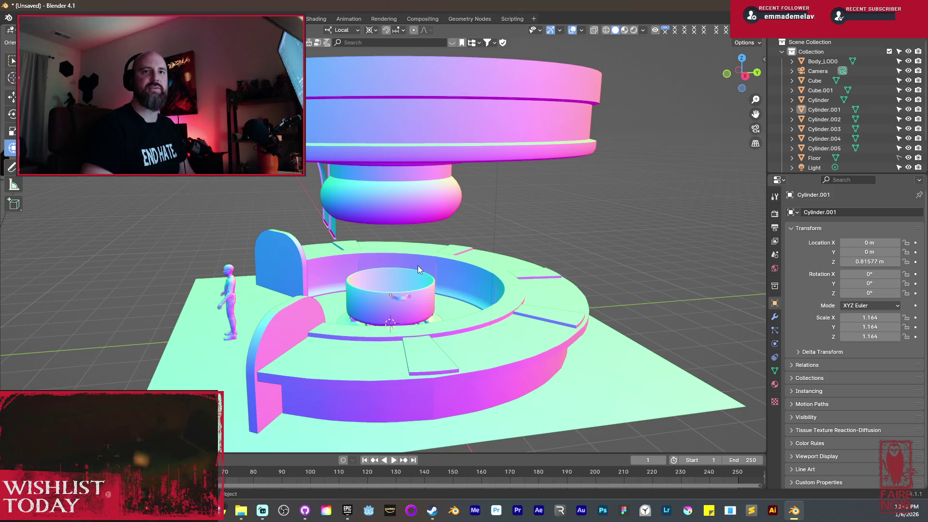
middle_drag(440, 318, 423, 351)
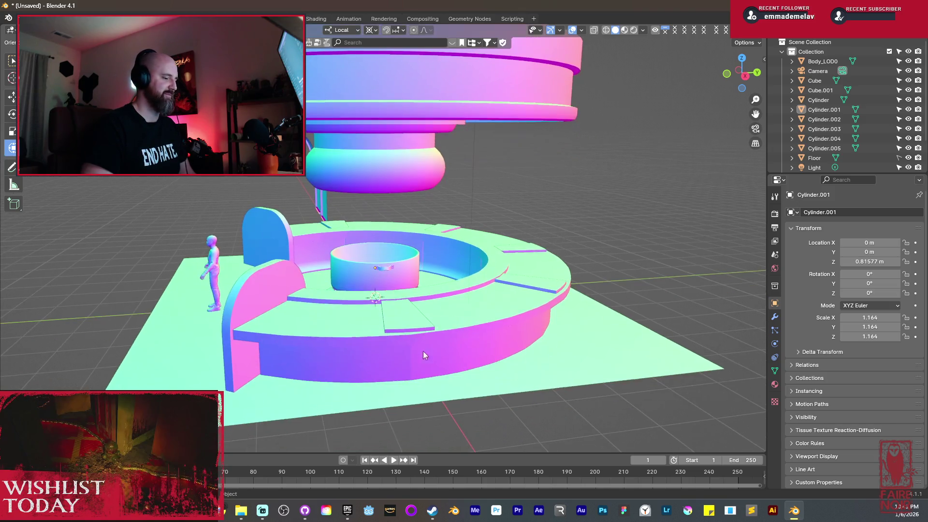
mouse_move(382, 290)
middle_down()
mouse_move(397, 354)
mouse_move(389, 217)
mouse_move(437, 234)
mouse_move(378, 228)
middle_up()
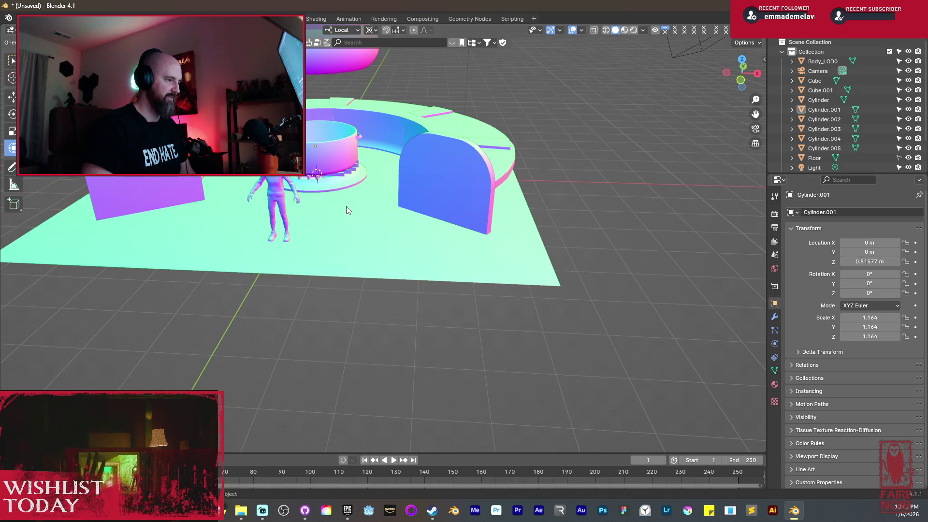
key(shift+a)
mouse_move(346, 206)
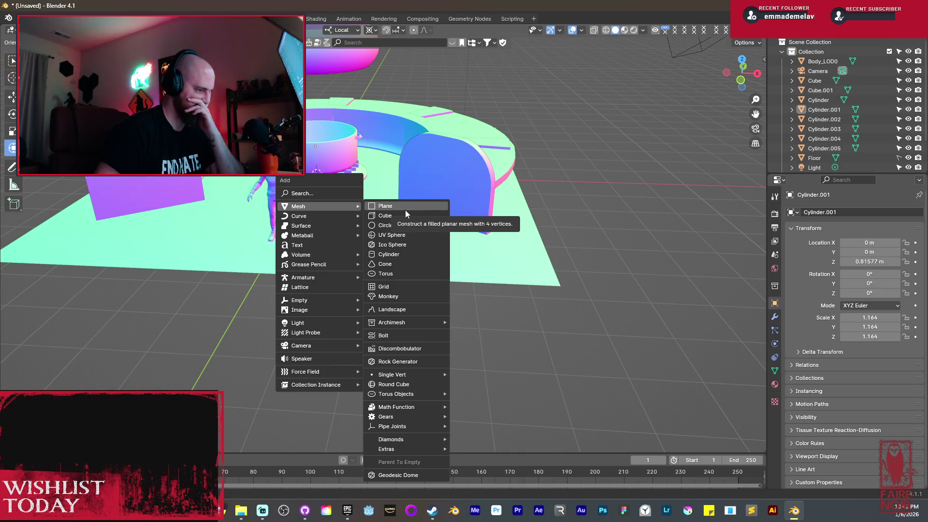
Add a cylinder and move it about 6.2 m along X, then undo it.
click(400, 253)
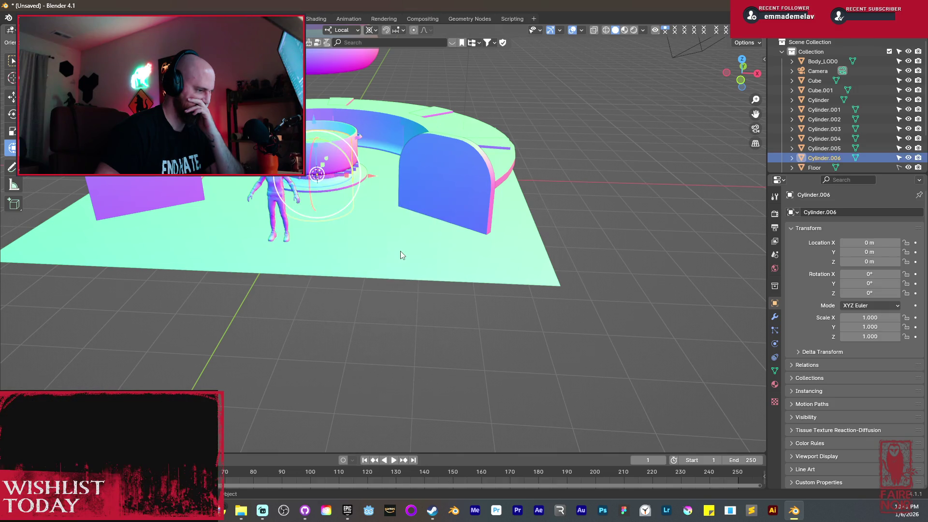
mouse_move(353, 169)
middle_down()
mouse_move(373, 175)
mouse_move(364, 178)
middle_up()
mouse_move(363, 178)
mouse_down()
mouse_move(556, 217)
mouse_move(587, 237)
mouse_up()
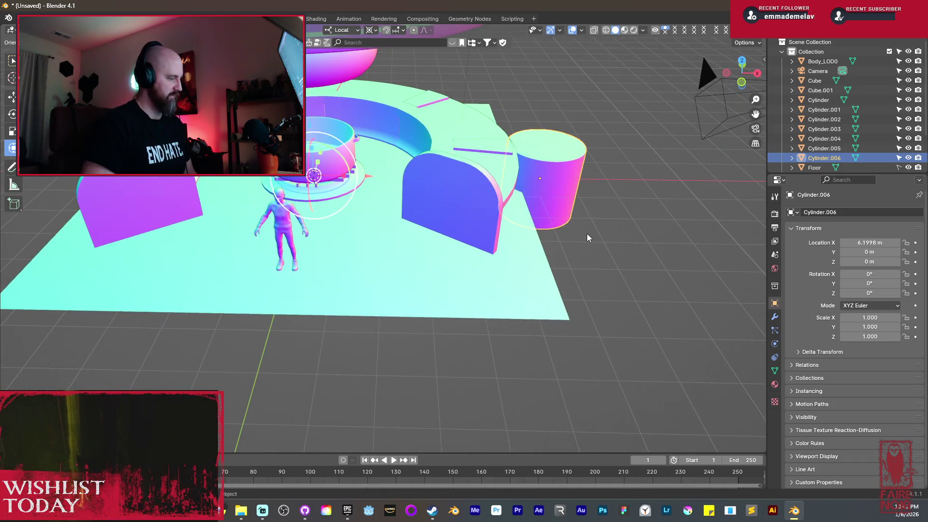
key(ctrl+z)
key(ctrl+z)
key(shift+a)
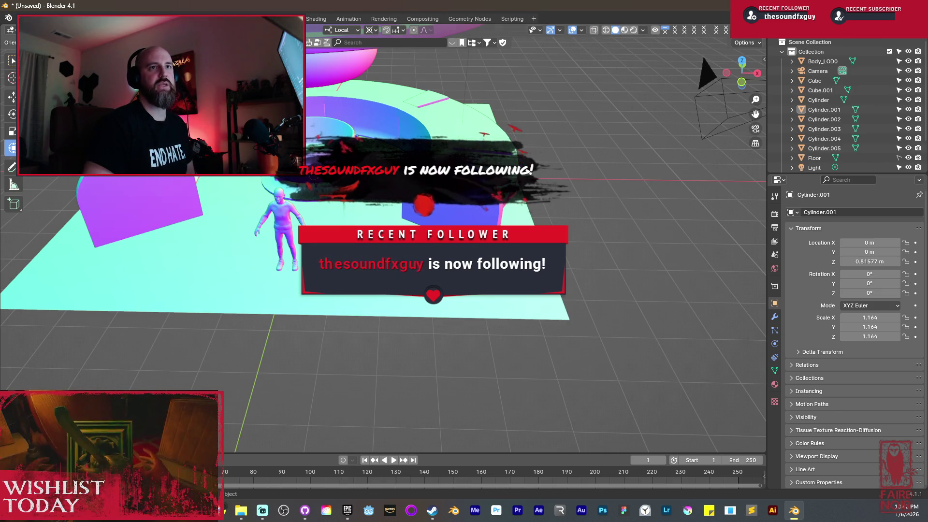
Add a new cylinder and move it along X to 7.5629 m.
mouse_move(479, 213)
middle_down()
mouse_move(493, 227)
mouse_move(484, 224)
middle_up()
key(shift+a)
mouse_move(483, 225)
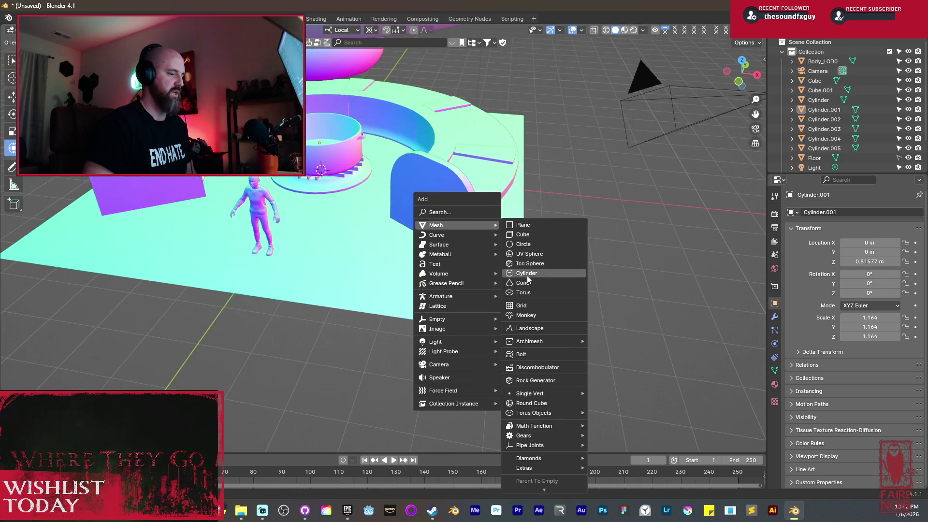
click(527, 273)
key(g)
key(y)
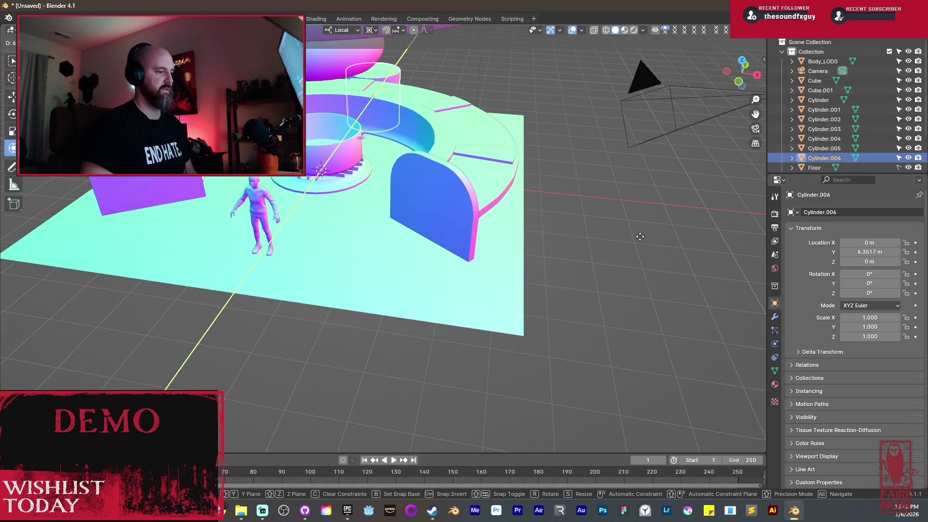
key(x)
click(745, 224)
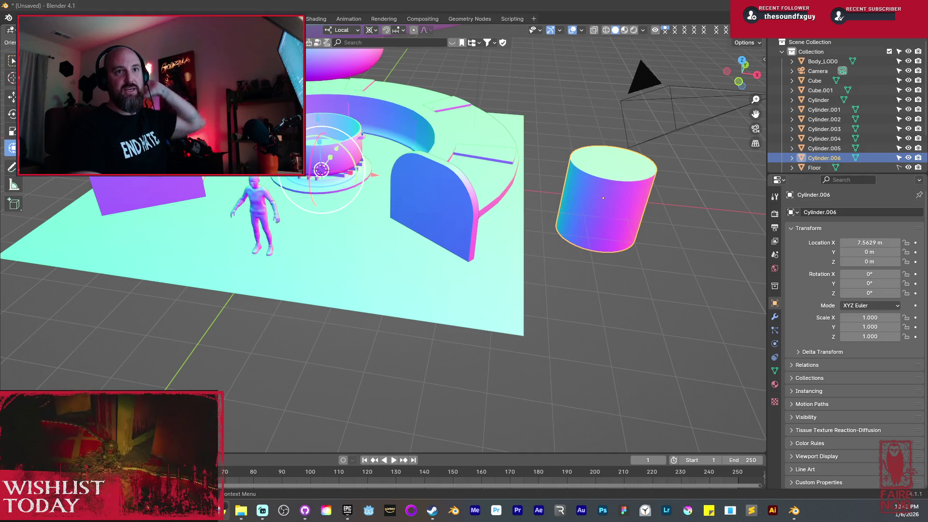
Orbit and zoom around the scene until Cylinder.006's top is framed up close.
mouse_move(417, 221)
middle_down()
mouse_move(540, 249)
mouse_move(474, 253)
mouse_move(483, 241)
mouse_move(508, 244)
middle_up()
scroll(509, 244, up, 2)
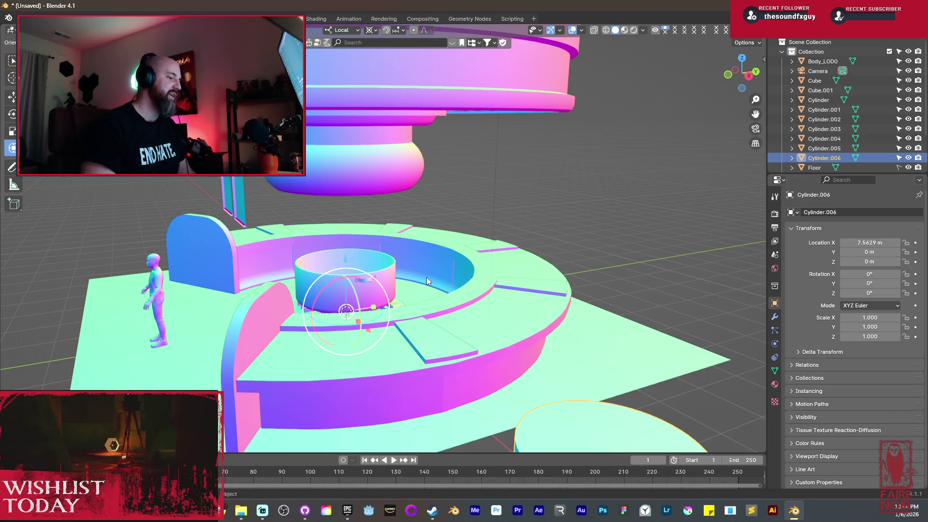
scroll(426, 277, down, 3)
mouse_move(439, 282)
middle_down()
mouse_move(523, 277)
mouse_move(521, 320)
mouse_move(476, 233)
mouse_move(450, 242)
middle_up()
scroll(522, 278, down, 2)
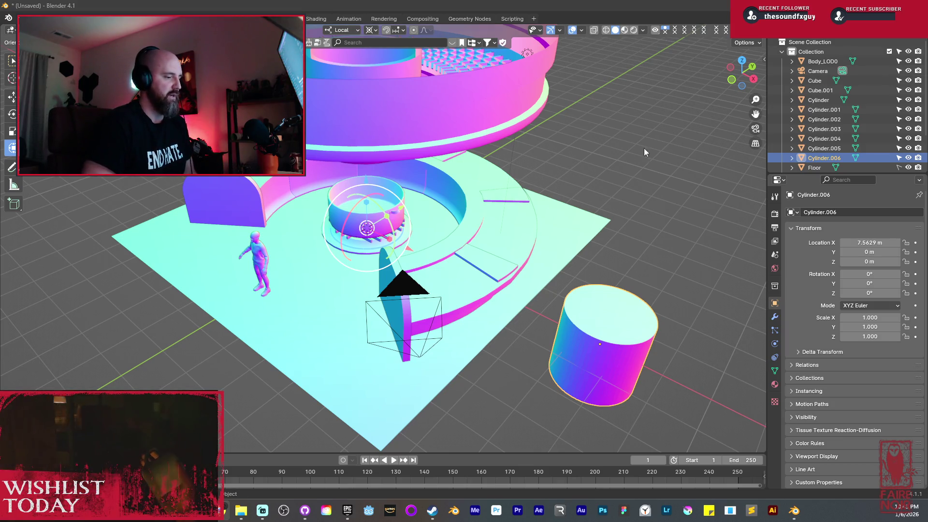
middle_drag(534, 250, 568, 222)
scroll(568, 221, up, 5)
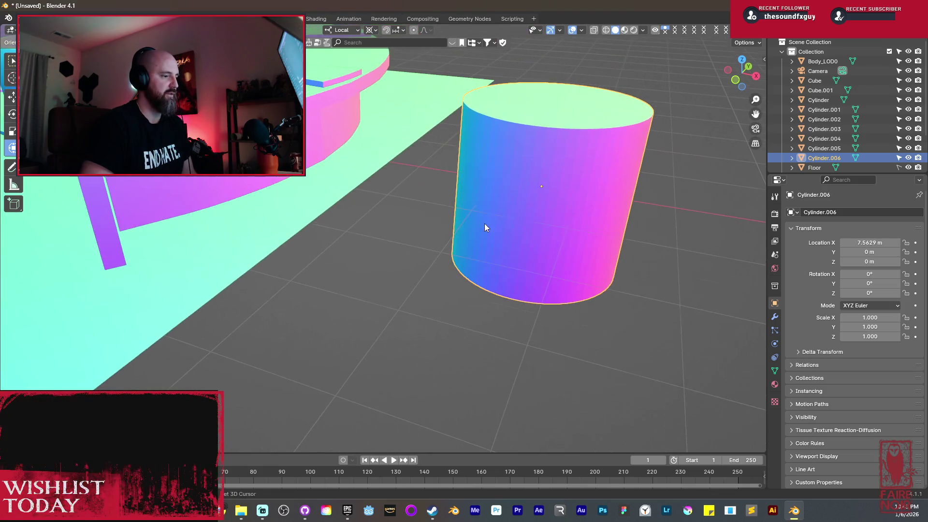
middle_drag(490, 200, 489, 207)
Delete the cylinder's top cap face in Edit Mode.
key(Tab)
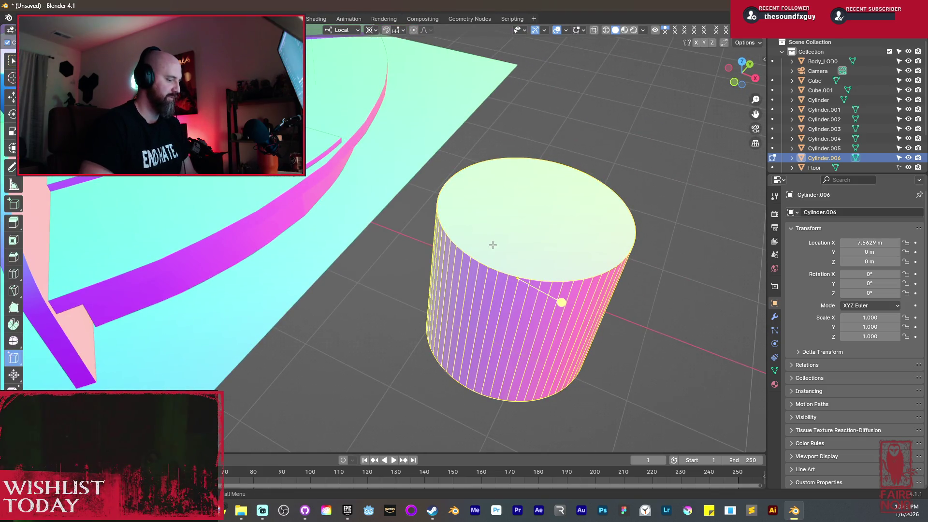
click(494, 245)
mouse_move(494, 245)
middle_down()
mouse_move(506, 89)
mouse_move(499, 169)
middle_up()
key(x)
click(560, 129)
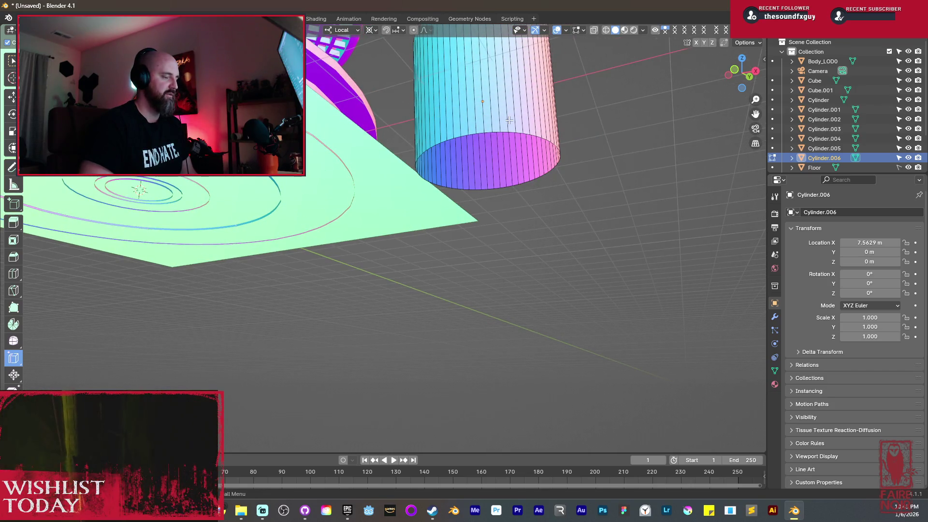
Select the cylinder's top rim loop and dissolve its edges.
middle_drag(499, 120, 499, 140)
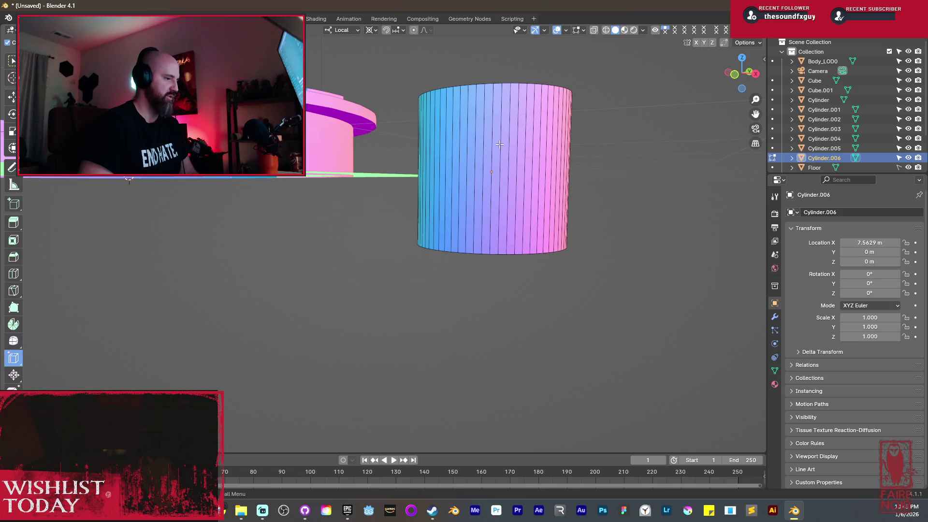
key(a)
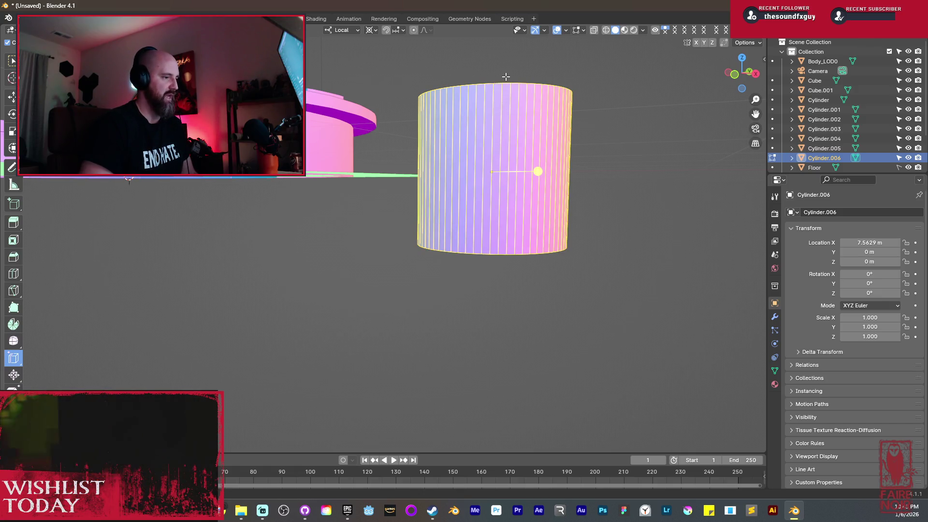
alt+click(506, 85)
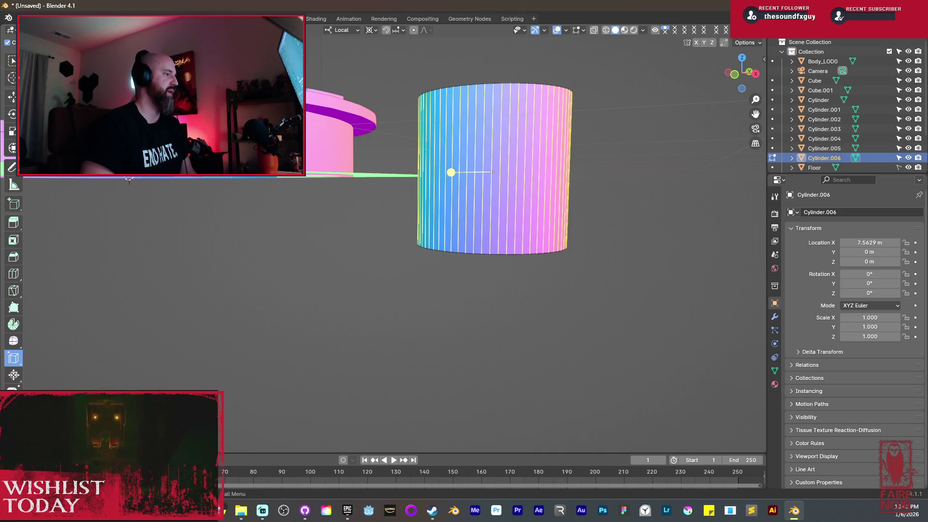
click(139, 30)
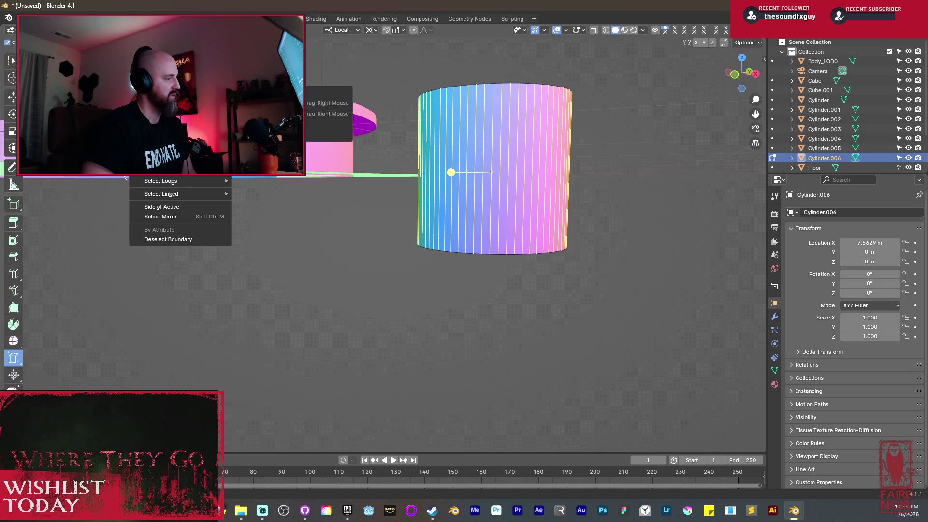
key(x)
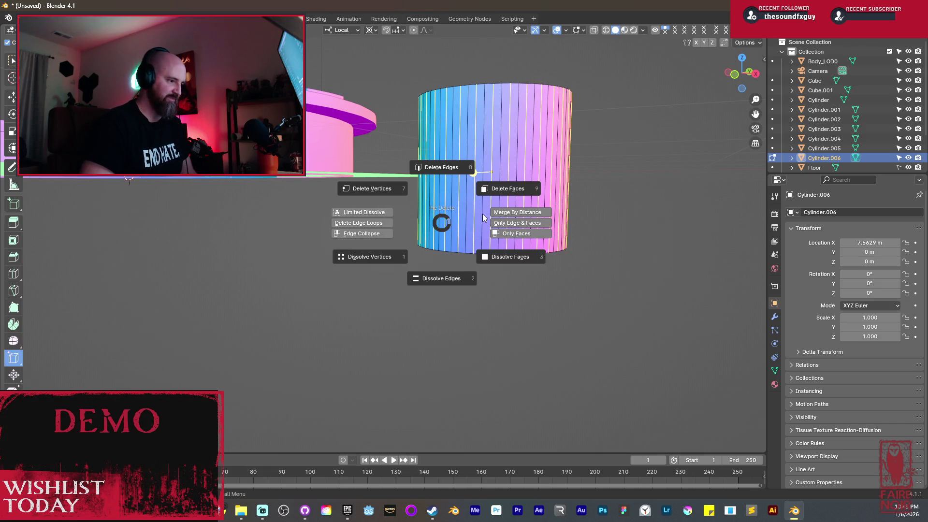
click(441, 279)
Select the vertical edge loops and dissolve them for fewer, wider side faces.
middle_drag(441, 279, 483, 211)
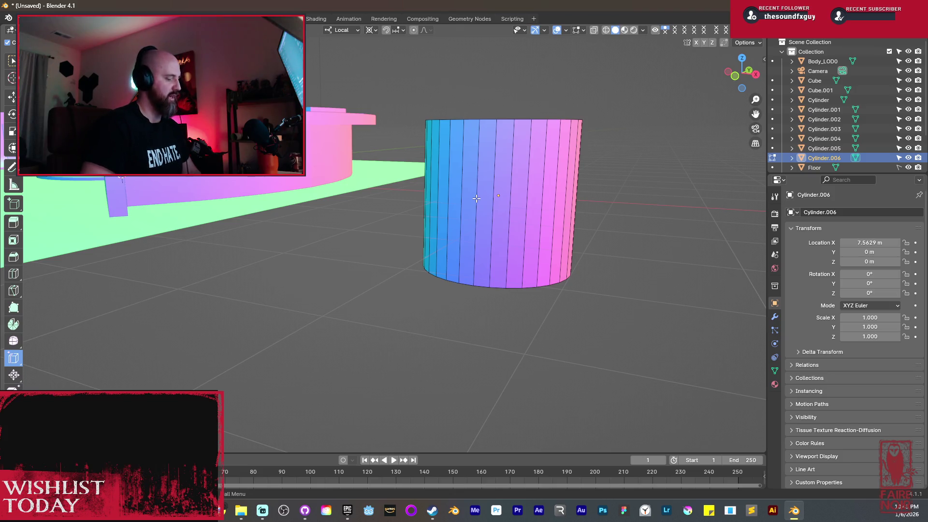
alt+click(476, 198)
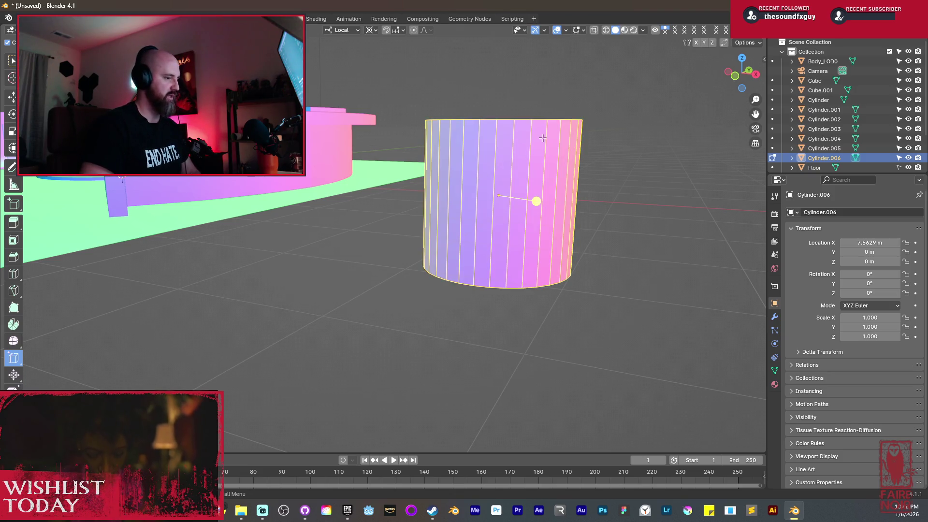
alt+click(511, 179)
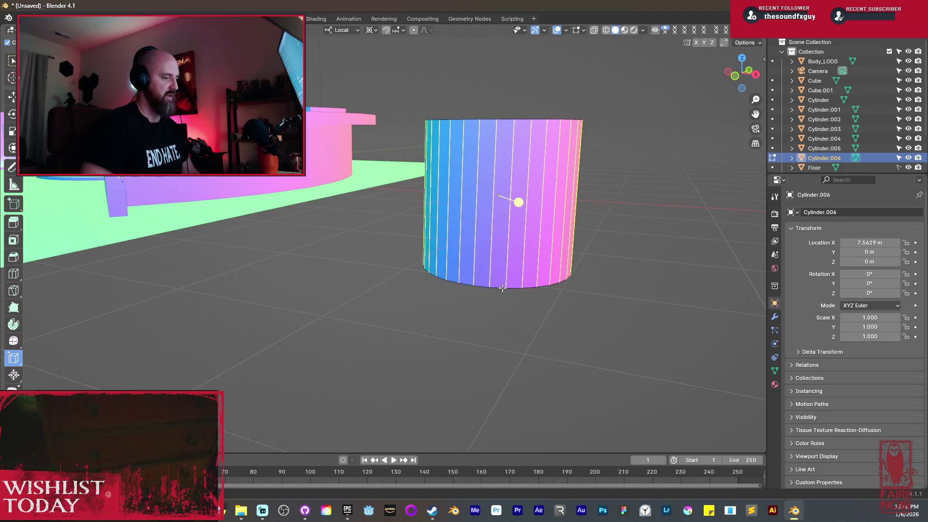
click(138, 30)
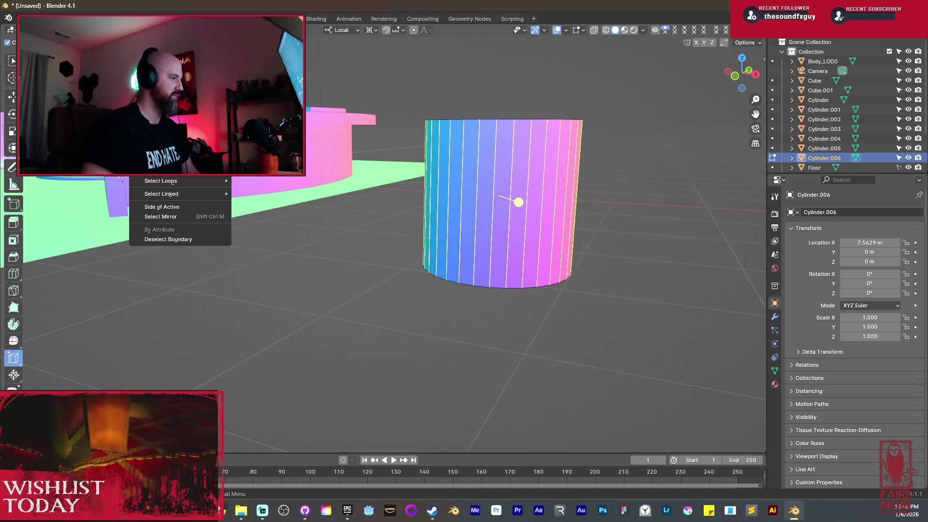
key(x)
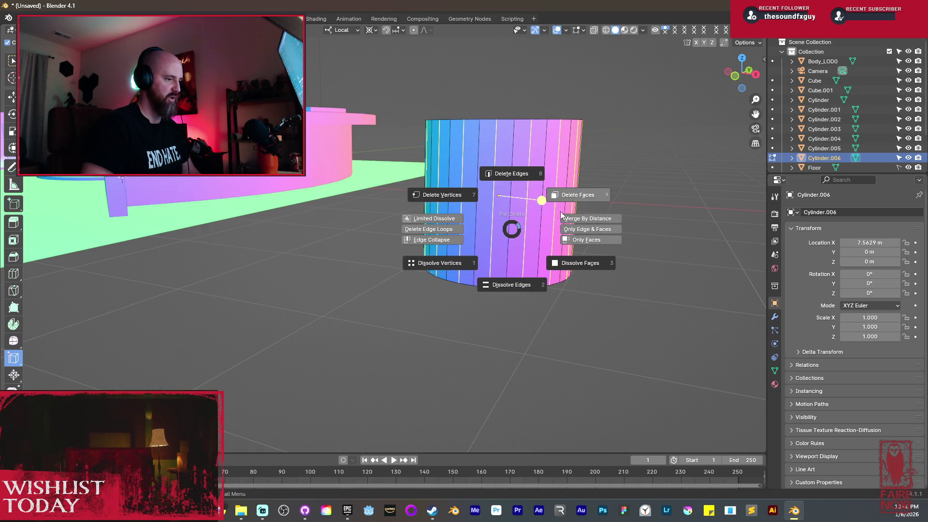
click(505, 283)
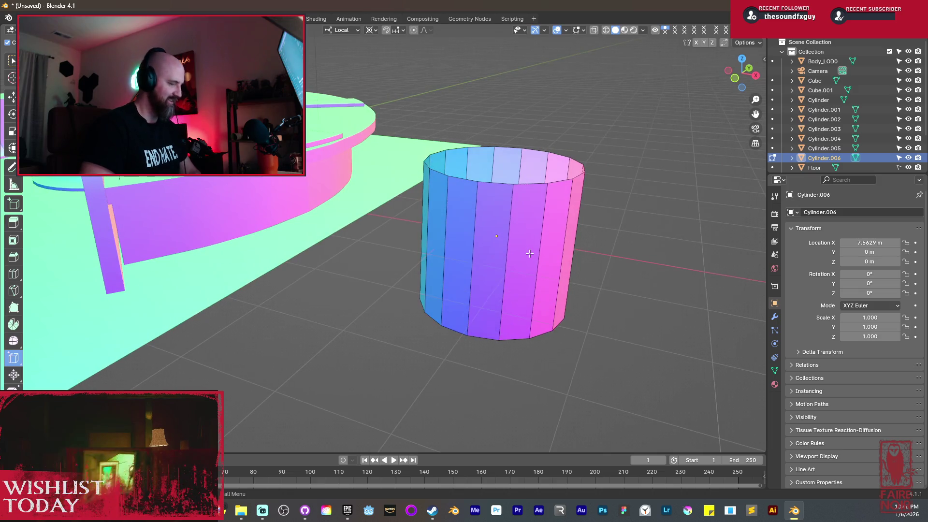
Select the whole cylinder mesh and shrink it into a thin column.
click(527, 251)
key(l)
mouse_move(649, 348)
mouse_down()
mouse_move(624, 325)
mouse_move(691, 387)
mouse_up()
In Object Mode, move the rod along X, then along Y to -0.39 m.
mouse_move(498, 294)
middle_down()
mouse_move(518, 284)
mouse_move(489, 276)
mouse_move(541, 279)
middle_up()
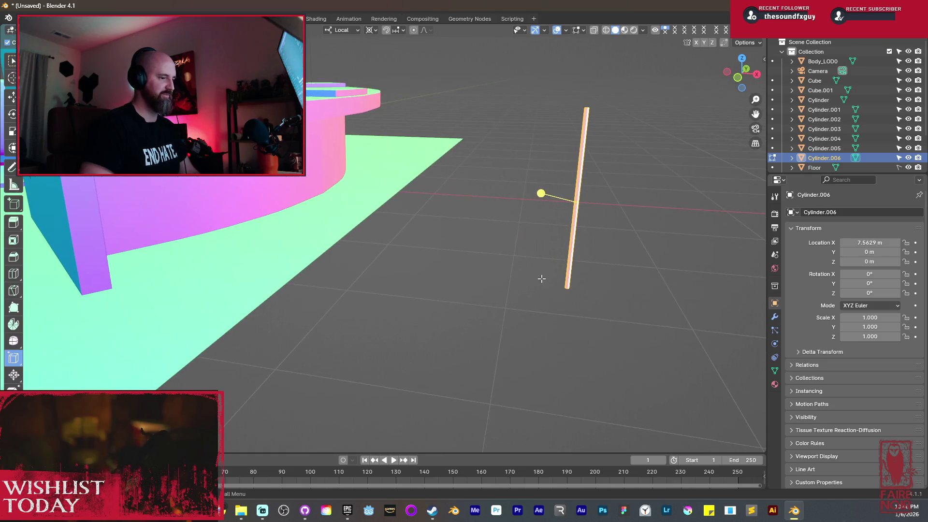
key(Tab)
key(g)
key(x)
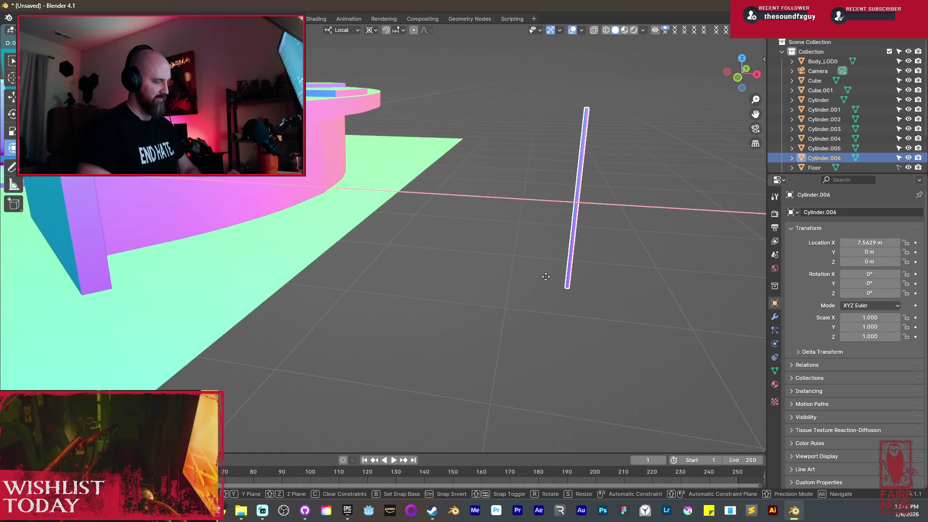
click(567, 325)
mouse_move(515, 275)
middle_down()
mouse_move(376, 246)
mouse_move(341, 286)
mouse_move(375, 312)
mouse_move(378, 301)
middle_up()
key(g)
key(y)
click(359, 293)
Adjust the rod along X to 5.1053 m, against the platform's outer rim.
middle_drag(359, 292, 435, 281)
key(g)
key(x)
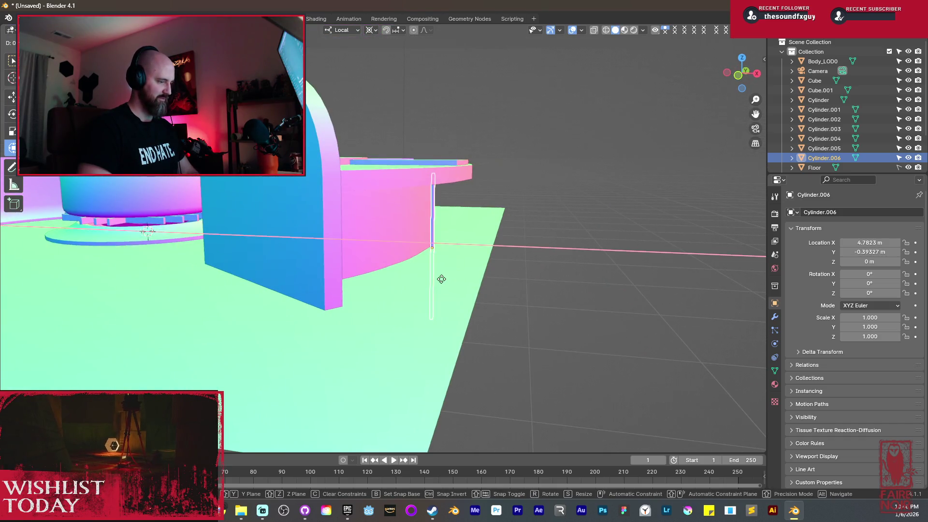
click(458, 283)
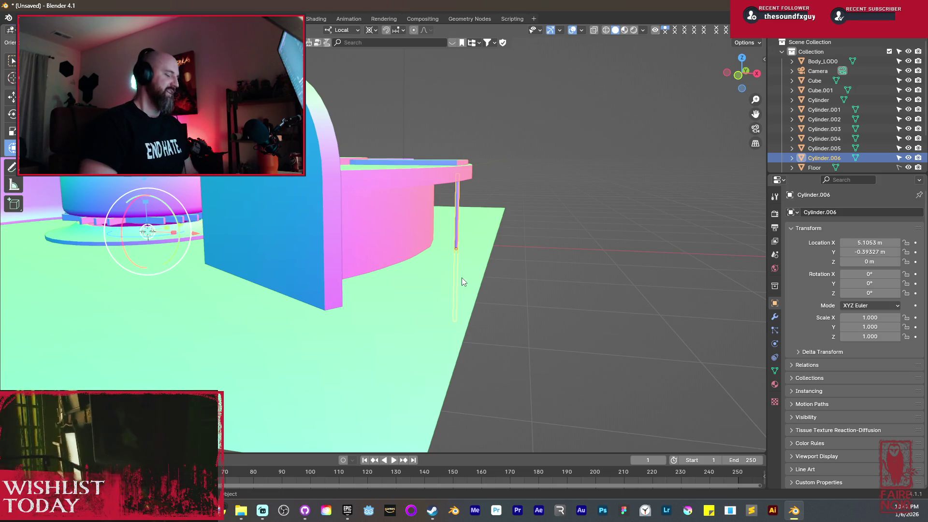
key(Tab)
Frame the pole and try moving its geometry in Edit Mode.
key(KP_Decimal)
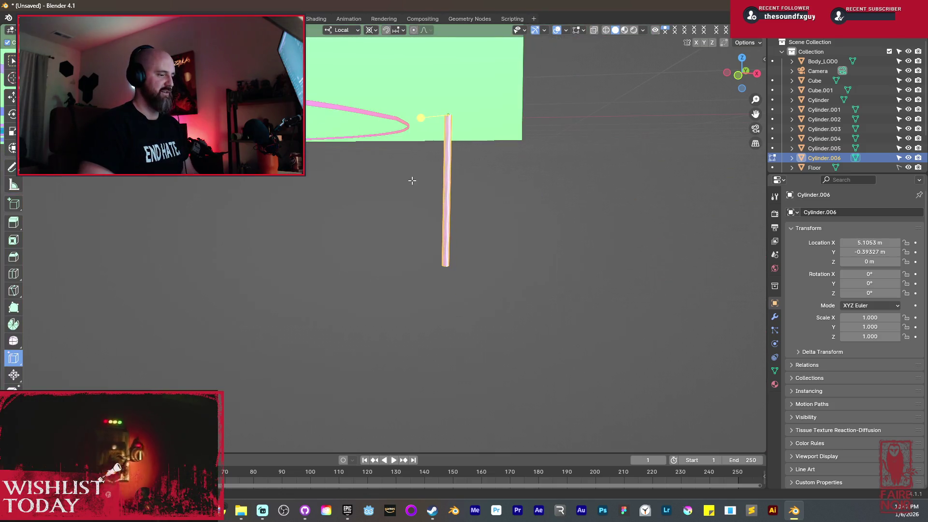
key(a)
key(shift+n)
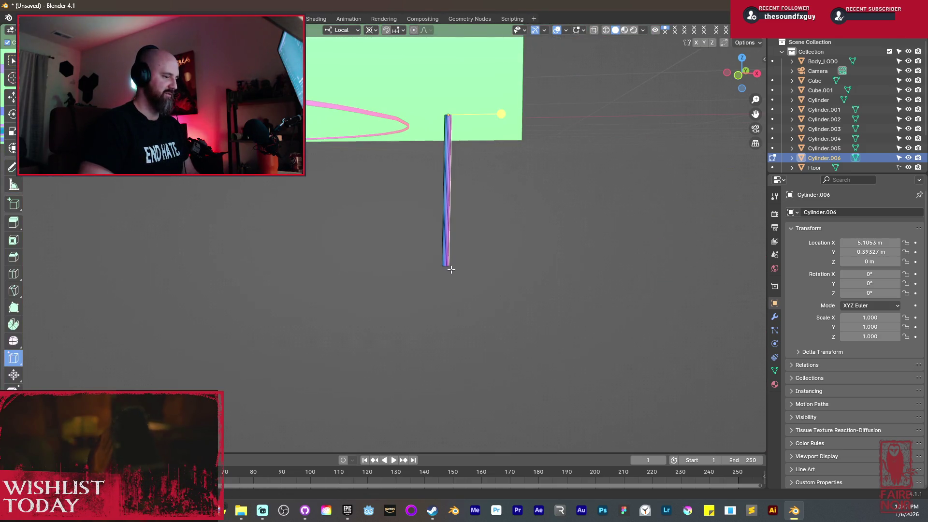
key(g)
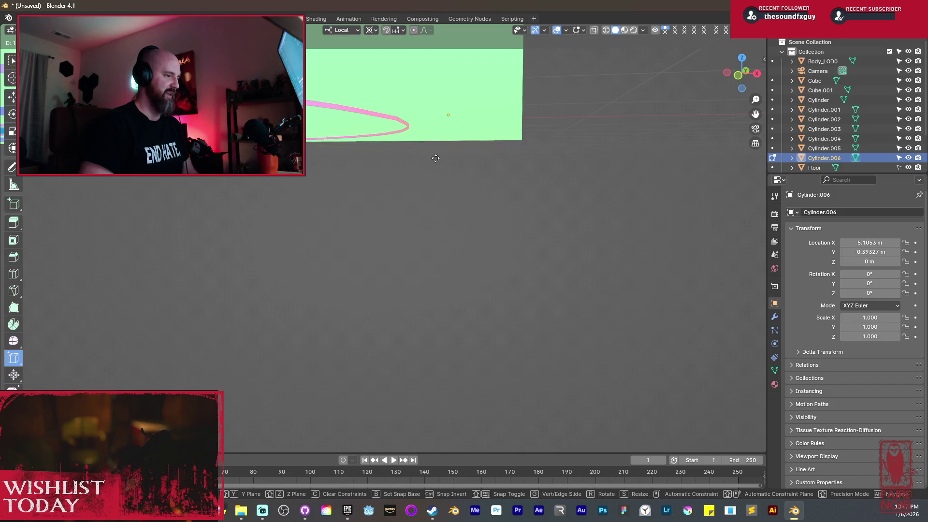
click(434, 165)
scroll(439, 162, up, 5)
mouse_move(451, 170)
middle_down()
mouse_move(440, 236)
mouse_move(393, 152)
mouse_move(416, 199)
mouse_move(386, 182)
mouse_move(368, 186)
mouse_move(387, 184)
mouse_move(367, 164)
middle_up()
In Object Mode, slide the pole along Y to about -0.475 m against the curved wall.
key(Tab)
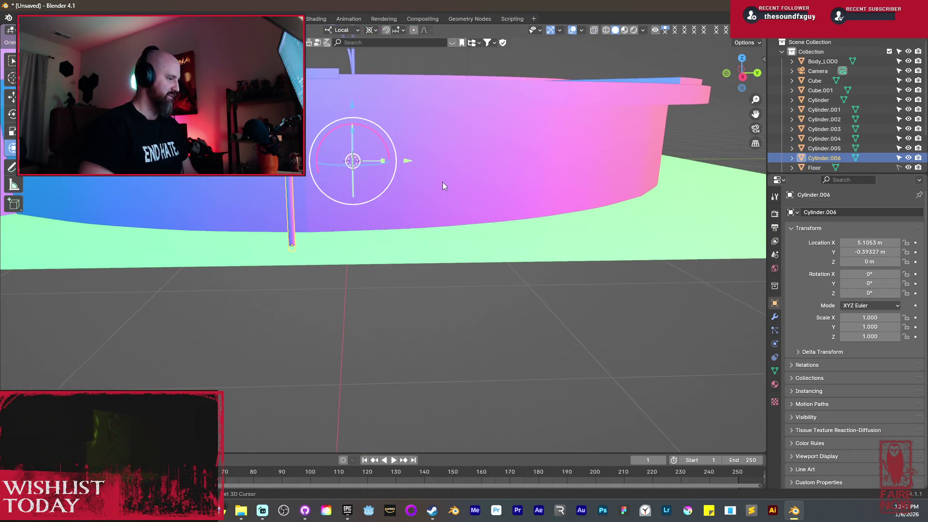
middle_drag(442, 182, 466, 188)
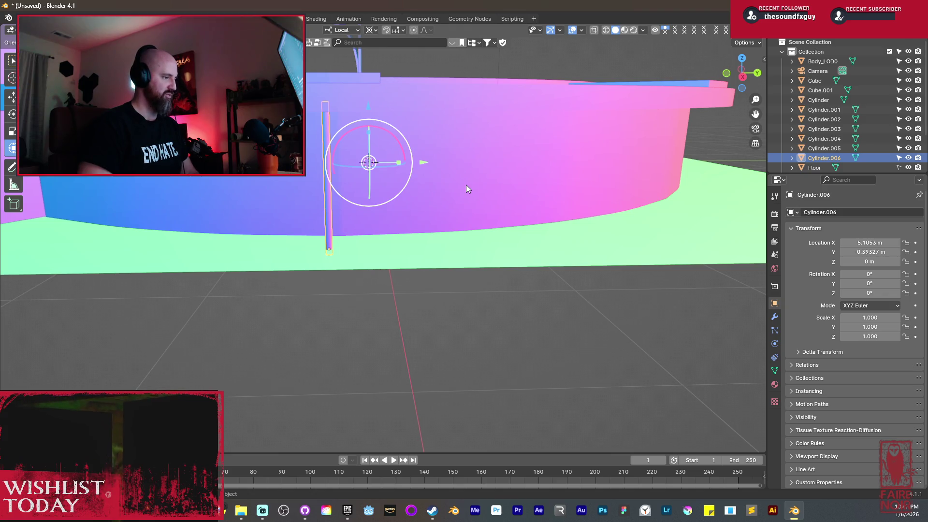
key(g)
key(y)
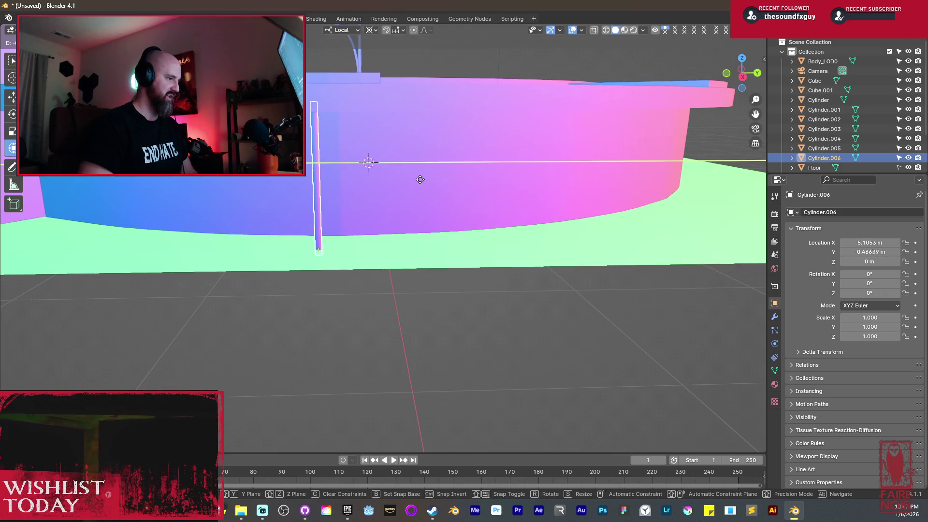
click(416, 179)
key(Tab)
mouse_move(416, 179)
middle_down()
mouse_move(372, 183)
mouse_move(502, 181)
mouse_move(435, 232)
mouse_move(439, 259)
mouse_move(436, 246)
mouse_move(416, 257)
mouse_move(371, 255)
mouse_move(361, 231)
middle_up()
key(g)
Set the pivot point to Median Point, cancelling the trial scales.
key(s)
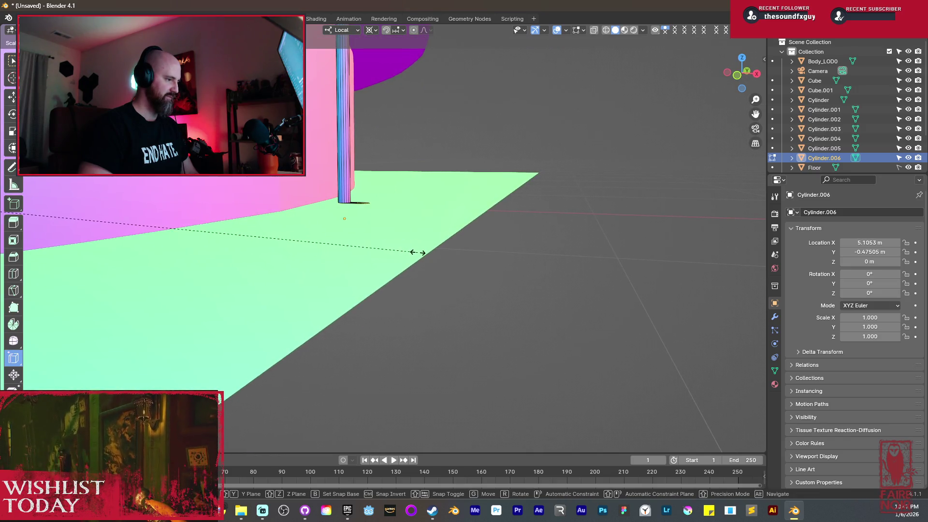
right_click(419, 252)
key(period)
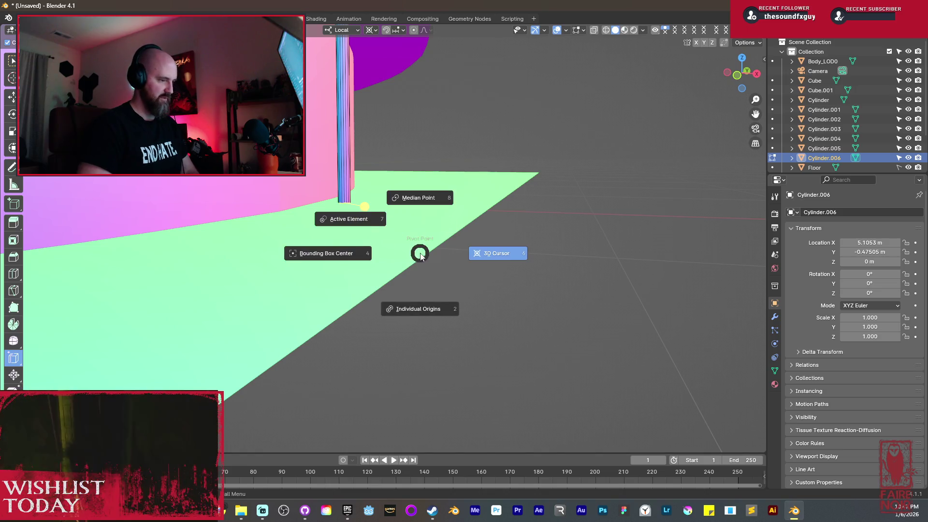
click(415, 198)
key(s)
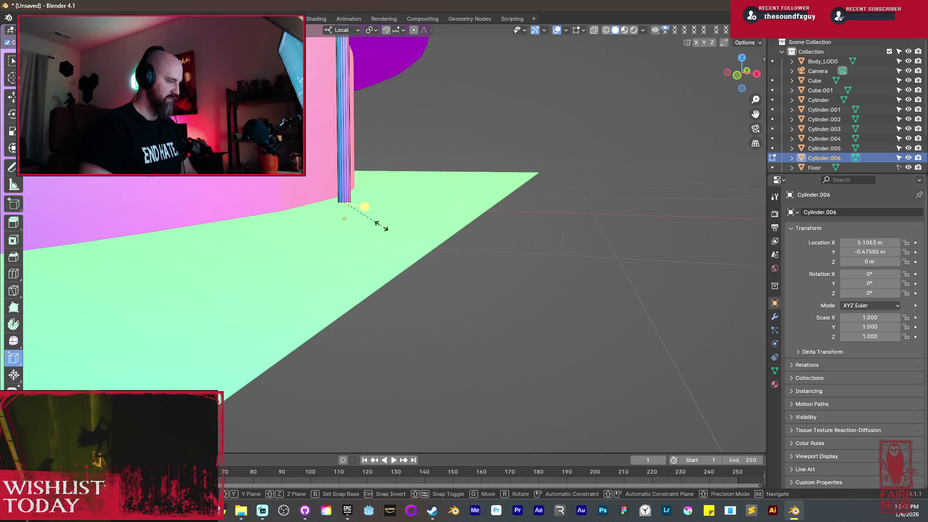
right_click(393, 227)
key(s)
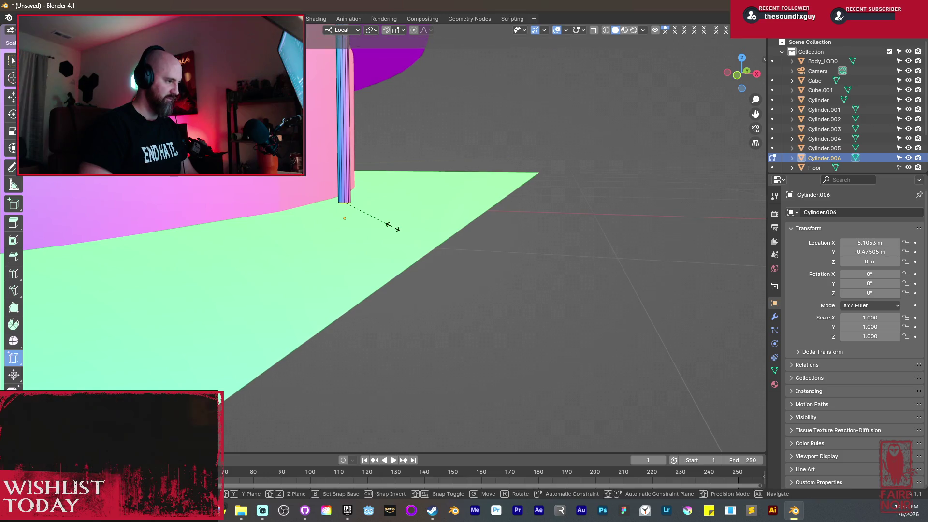
right_click(507, 292)
mouse_move(508, 292)
middle_down()
mouse_move(460, 257)
mouse_move(414, 261)
middle_up()
Extrude the pillar's bottom face into a wide, flat base disc.
key(e)
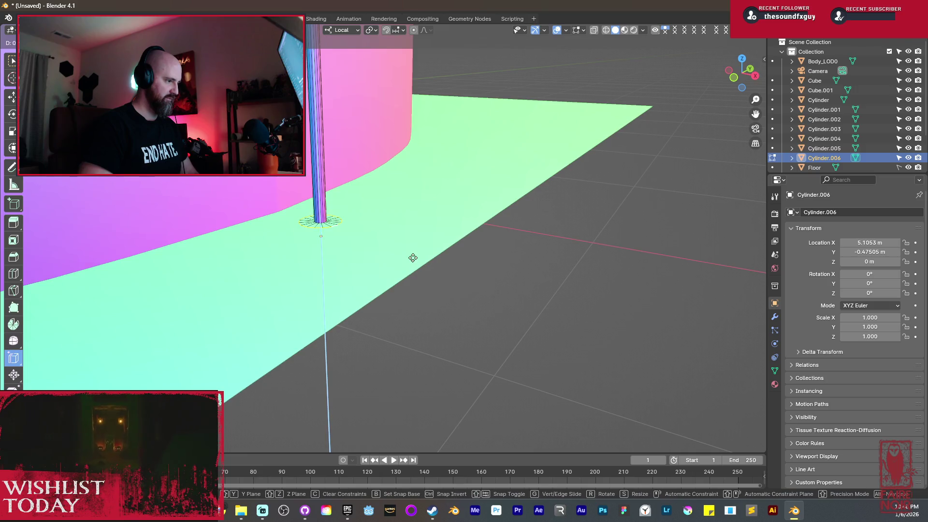
right_click(416, 266)
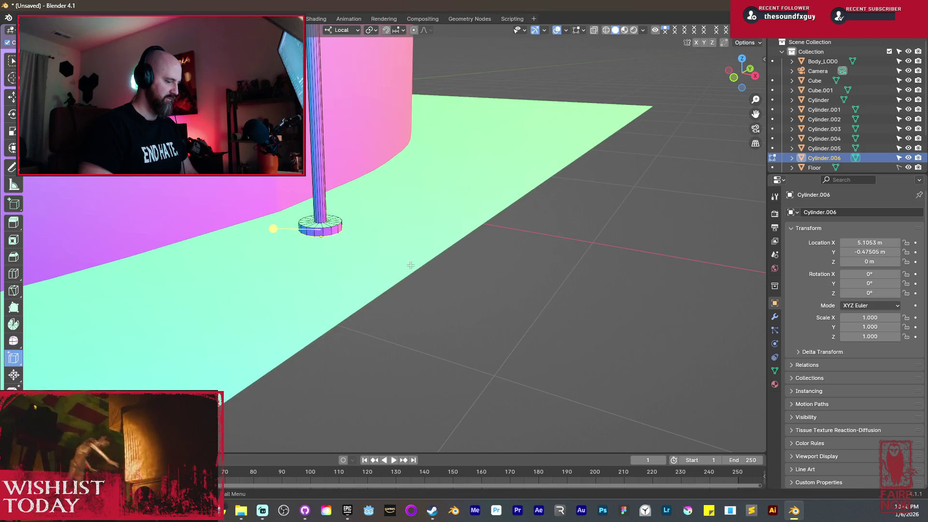
key(e)
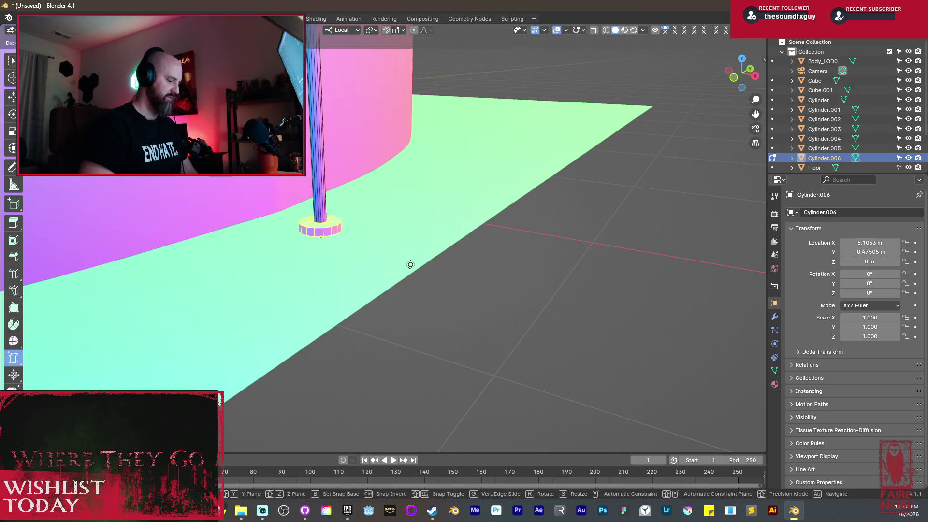
click(424, 377)
mouse_move(414, 353)
middle_down()
mouse_move(381, 306)
mouse_move(366, 233)
middle_up()
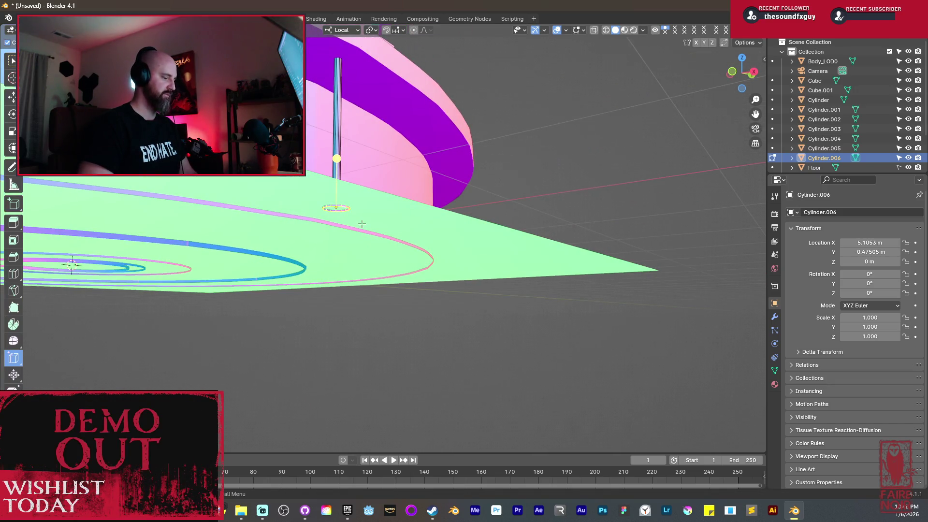
key(e)
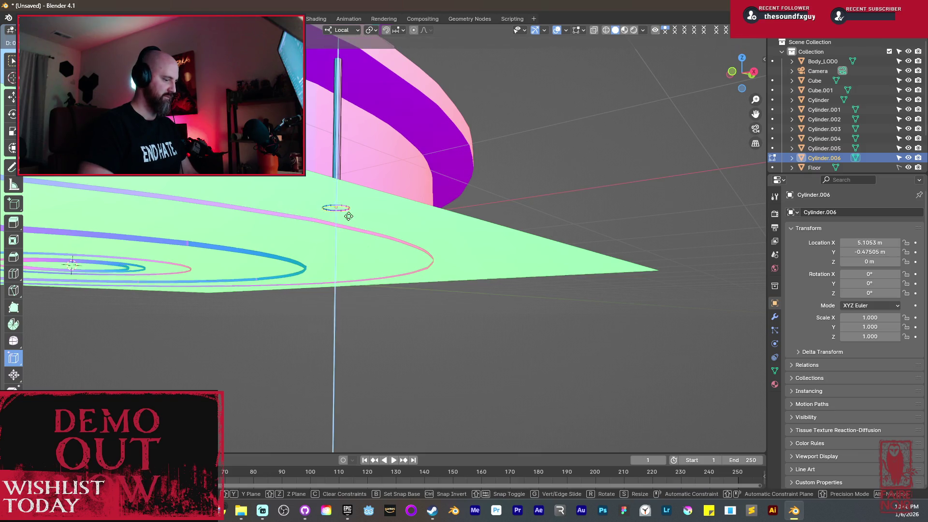
click(346, 237)
middle_drag(346, 237, 384, 270)
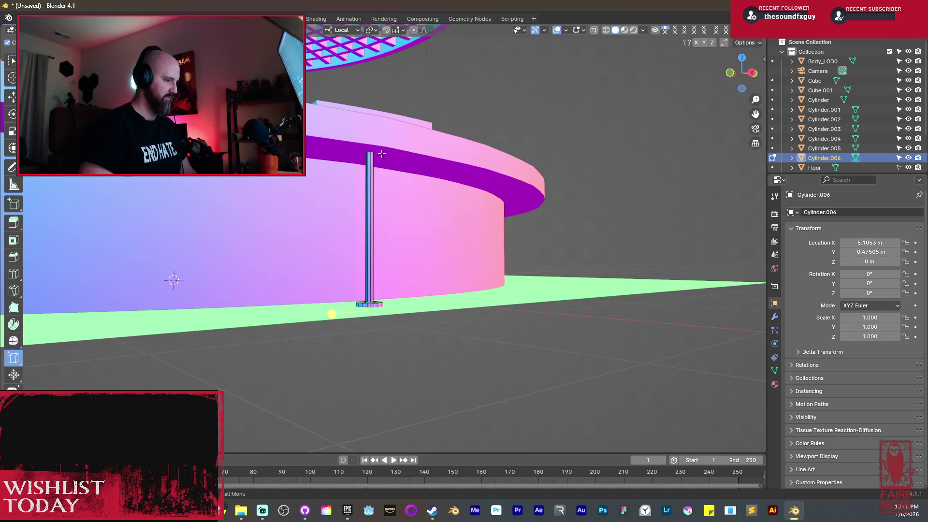
key(shift+z)
mouse_move(409, 181)
middle_down()
mouse_move(406, 193)
mouse_move(381, 203)
mouse_move(383, 220)
middle_up()
key(shift+z)
Widen the pillar's top into a matching cap and frame the whole pillar.
key(g)
key(s)
key(Escape)
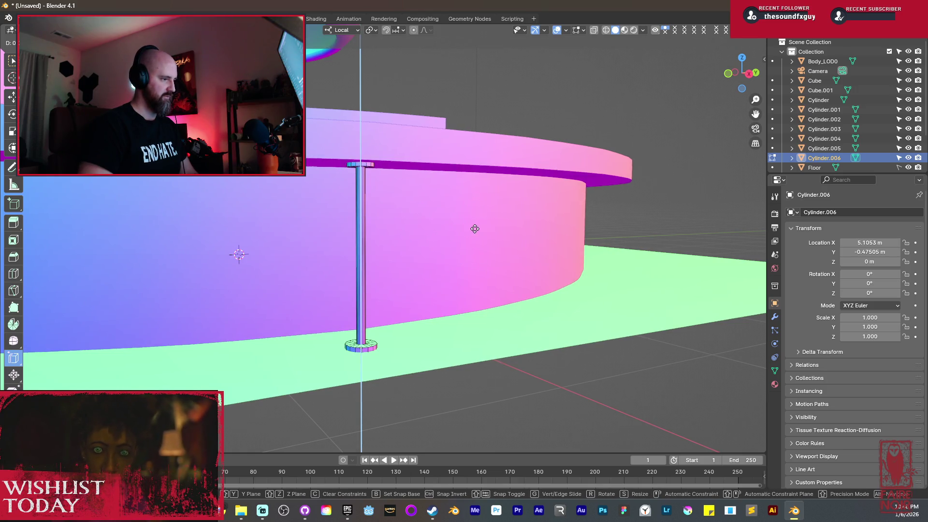
middle_drag(474, 224, 482, 253)
key(KP_Decimal)
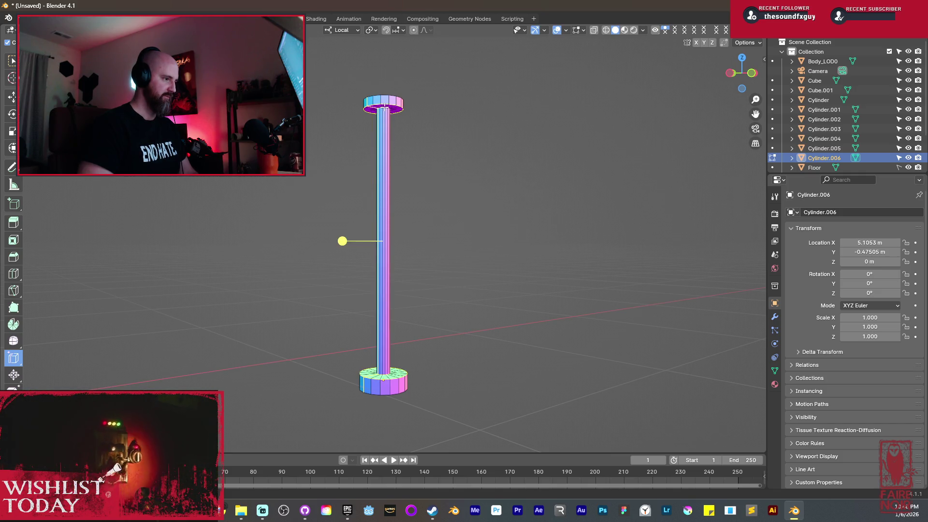
Mark a seam on the pole's selected base edge loop.
scroll(342, 257, up, 3)
shift+middle_drag(340, 273, 342, 382)
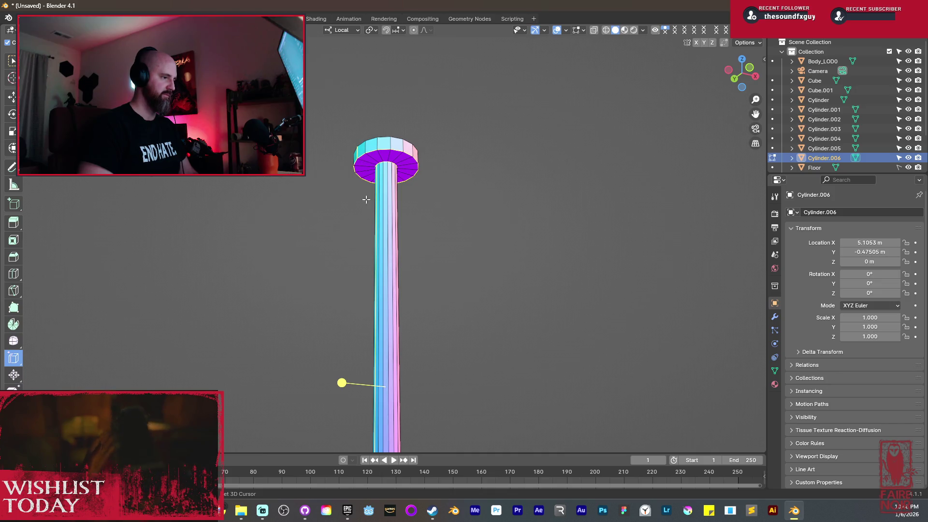
middle_drag(365, 257, 379, 364)
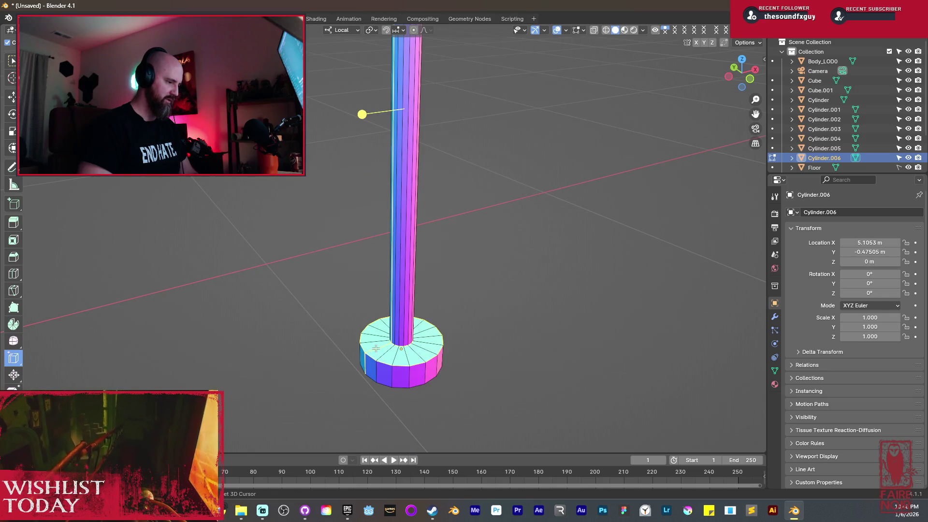
key(ctrl+e)
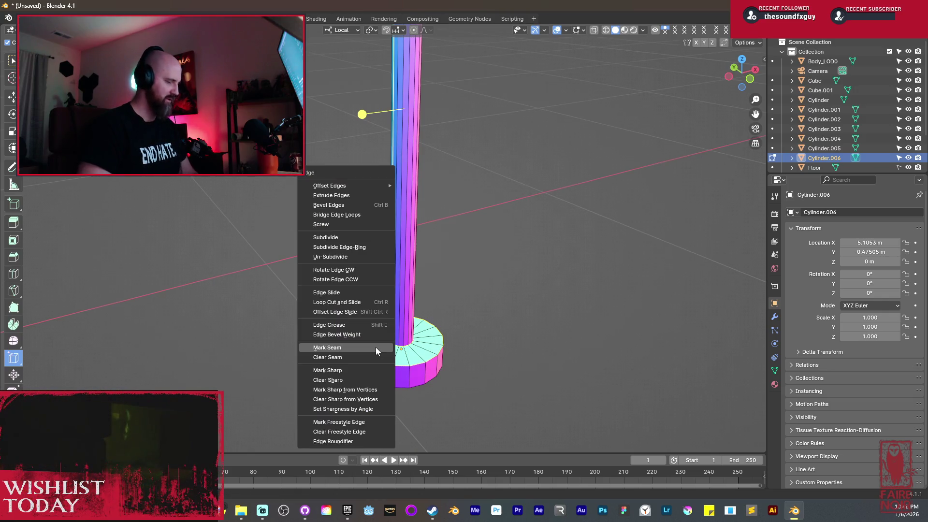
click(376, 347)
Apply Shade Smooth by Angle to the pole in Object Mode, then start duplicating it.
key(Tab)
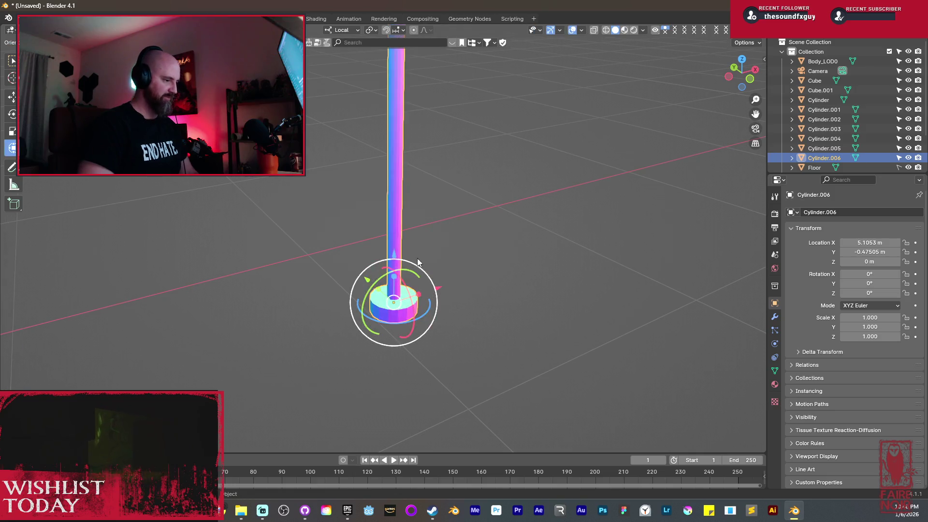
right_click(399, 216)
click(387, 185)
middle_drag(465, 201, 381, 187)
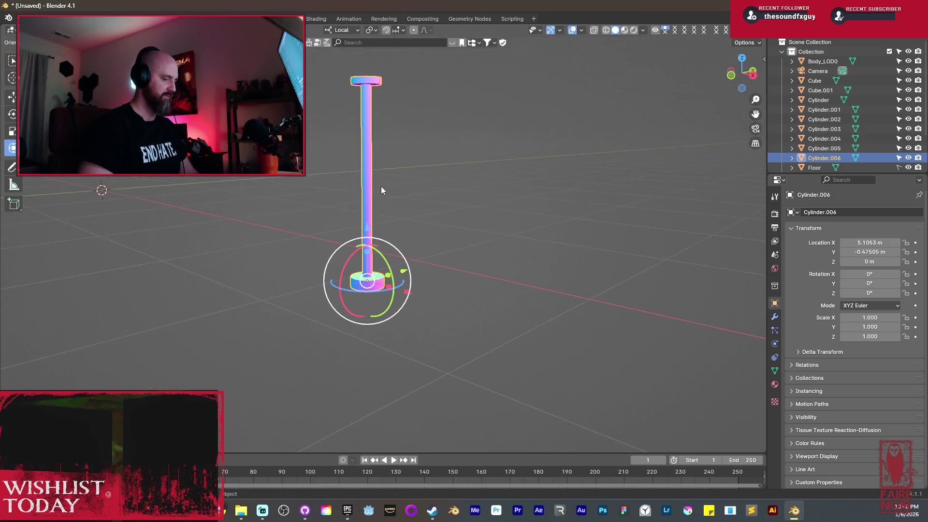
scroll(381, 187, up, 5)
scroll(381, 186, up, 3)
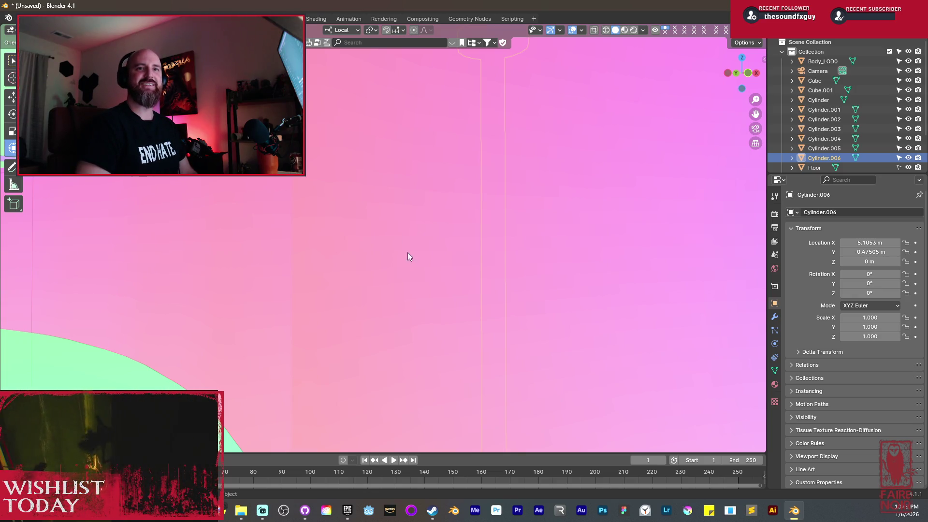
scroll(314, 201, down, 5)
mouse_move(329, 208)
middle_down()
mouse_move(397, 250)
mouse_move(357, 265)
middle_up()
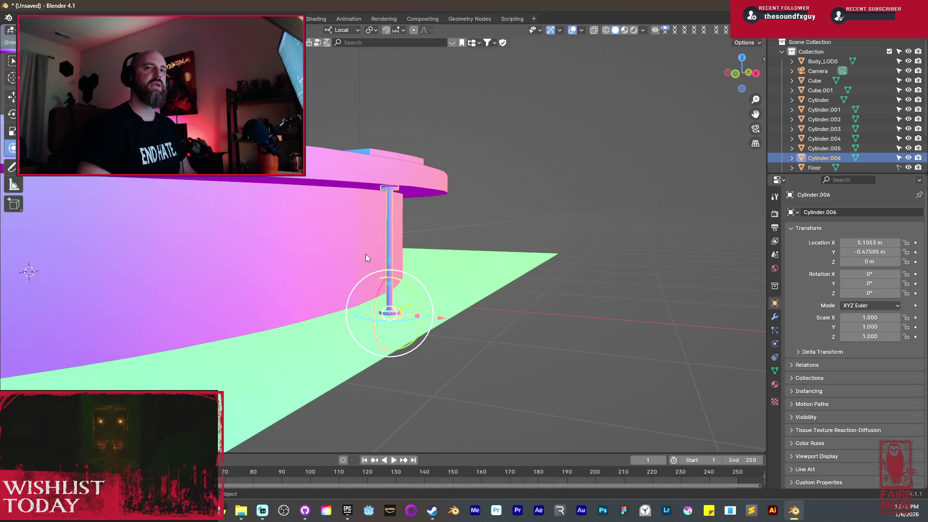
mouse_move(360, 246)
middle_down()
mouse_move(424, 248)
mouse_move(393, 265)
mouse_move(422, 256)
mouse_move(467, 268)
mouse_move(471, 293)
mouse_move(398, 300)
mouse_move(399, 283)
middle_up()
scroll(382, 265, down, 3)
scroll(471, 293, up, 3)
key(shift+d)
Move the pole copy along X to about -5.069 m against the opposite outer wall.
key(x)
click(623, 261)
mouse_move(624, 261)
middle_down()
mouse_move(666, 253)
mouse_move(387, 218)
mouse_move(351, 248)
middle_up()
key(g)
key(x)
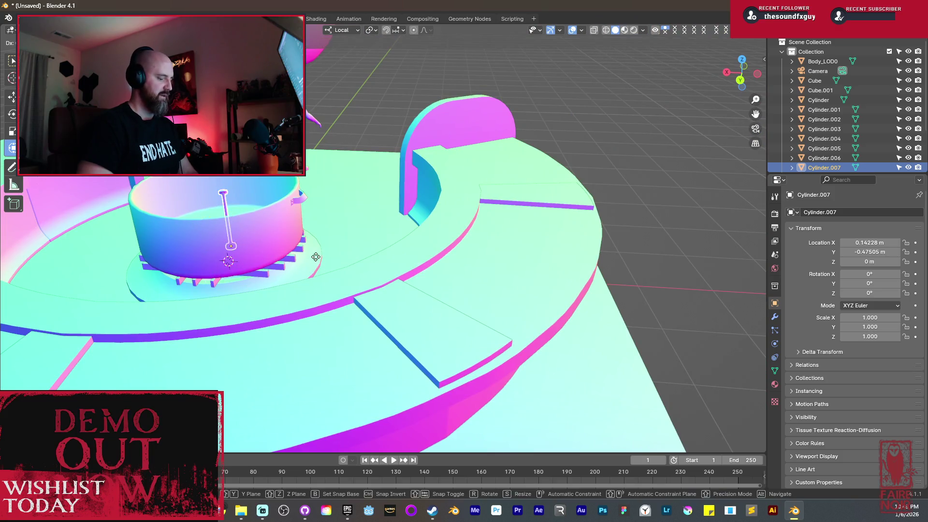
click(649, 272)
mouse_move(648, 272)
middle_down()
mouse_move(558, 248)
mouse_move(445, 252)
middle_up()
Orbit and zoom out to review both poles around the platform.
mouse_move(490, 243)
middle_down()
mouse_move(520, 240)
mouse_move(524, 248)
mouse_move(328, 238)
mouse_move(585, 239)
mouse_move(666, 203)
mouse_move(391, 216)
mouse_move(351, 292)
mouse_move(465, 291)
mouse_move(489, 315)
mouse_move(457, 320)
mouse_move(458, 337)
mouse_move(409, 319)
middle_up()
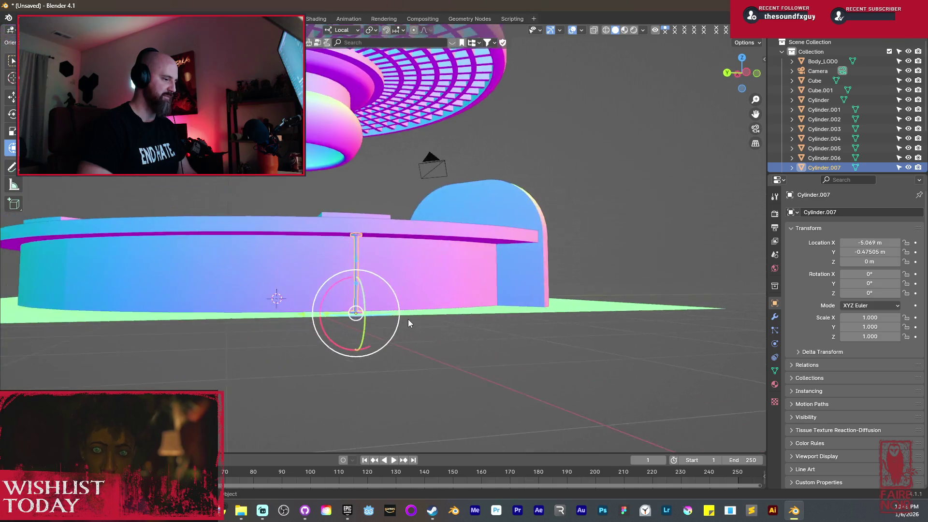
scroll(404, 319, up, 3)
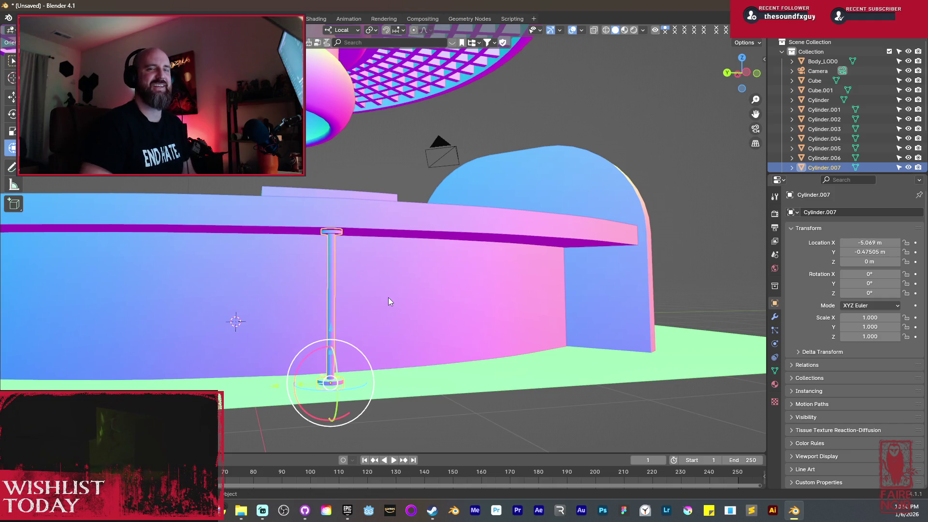
mouse_move(121, 387)
middle_down()
mouse_move(245, 318)
mouse_move(479, 297)
middle_up()
scroll(256, 320, down, 3)
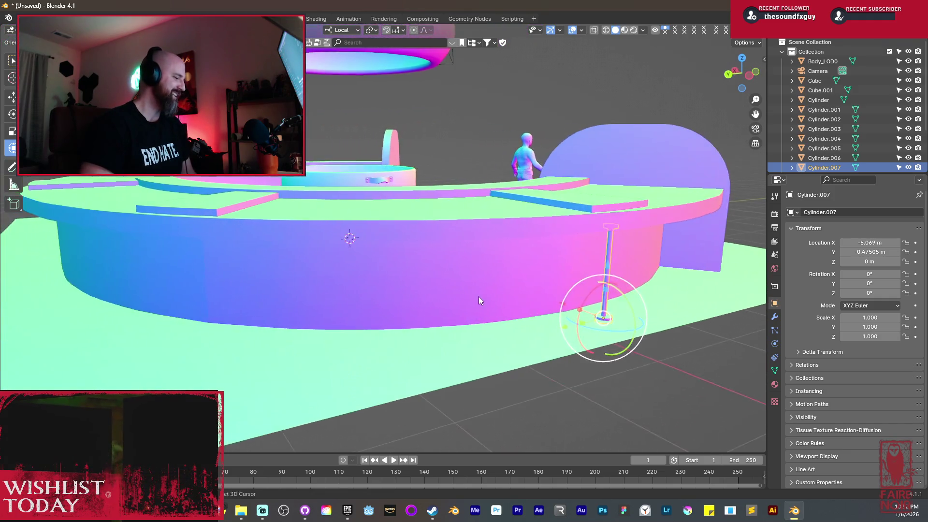
scroll(480, 297, down, 1)
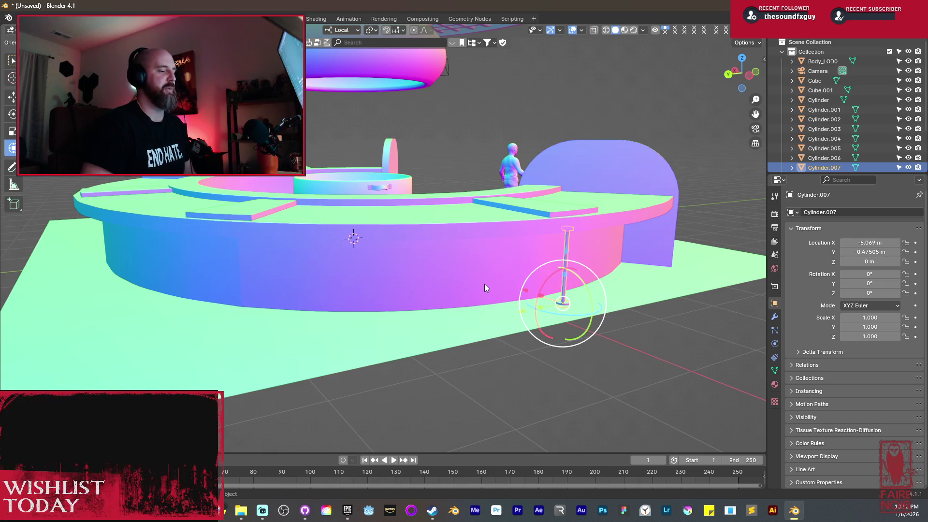
mouse_move(484, 284)
middle_down()
mouse_move(438, 265)
mouse_move(470, 276)
middle_up()
scroll(438, 265, down, 2)
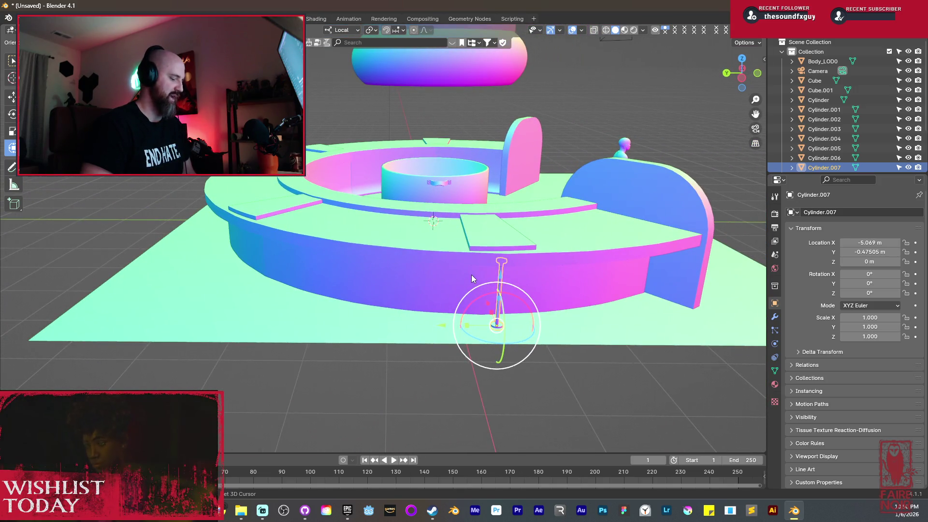
Duplicate the pole and move the new copy along Y toward another side of the rim.
key(shift+d)
key(y)
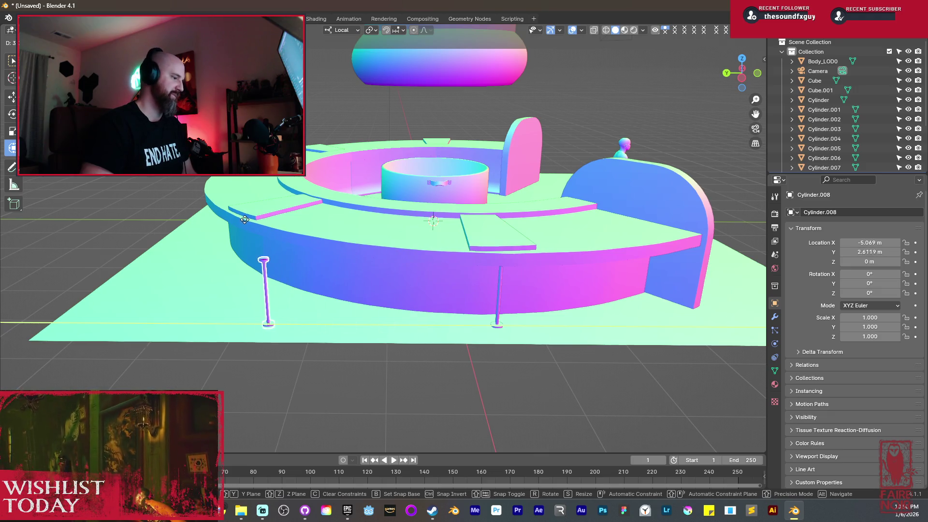
click(250, 231)
middle_drag(260, 236, 358, 222)
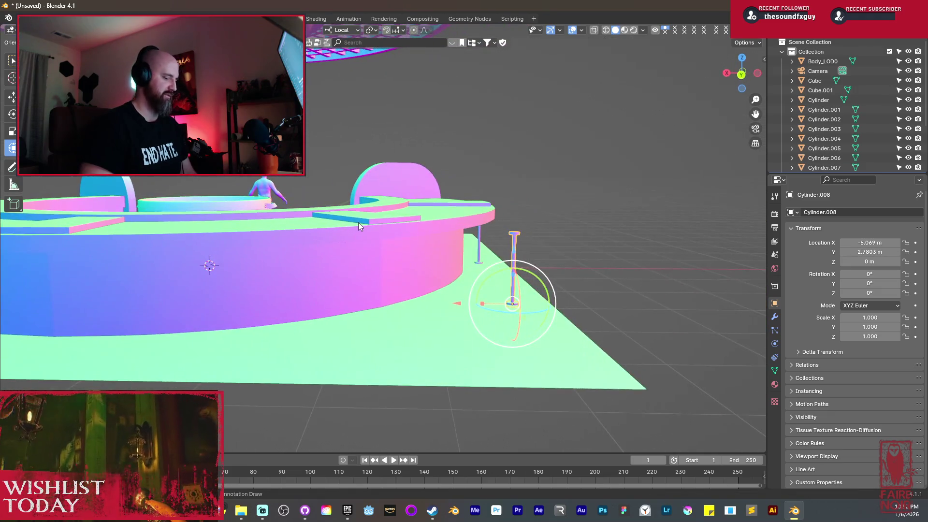
key(g)
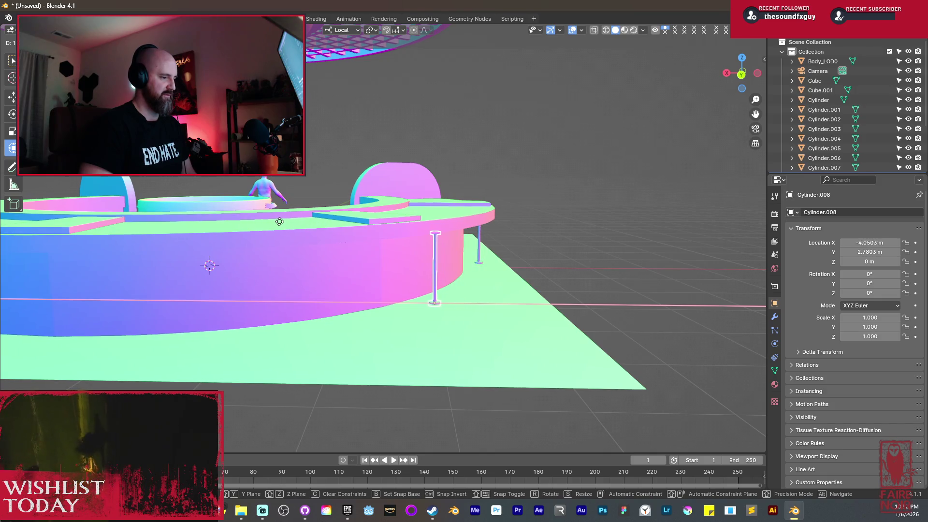
click(392, 224)
middle_drag(392, 225, 336, 231)
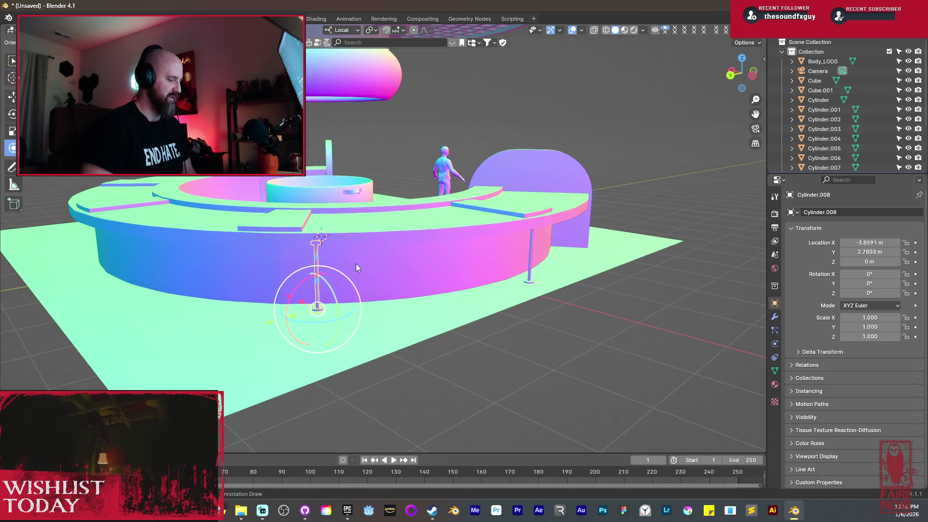
Adjust the second copy along Y and X so it stands against the platform wall.
key(g)
key(y)
click(319, 266)
mouse_move(319, 266)
middle_down()
mouse_move(552, 267)
mouse_move(446, 271)
mouse_move(525, 262)
mouse_move(458, 261)
middle_up()
key(g)
key(x)
click(532, 269)
key(g)
key(y)
click(457, 271)
key(d)
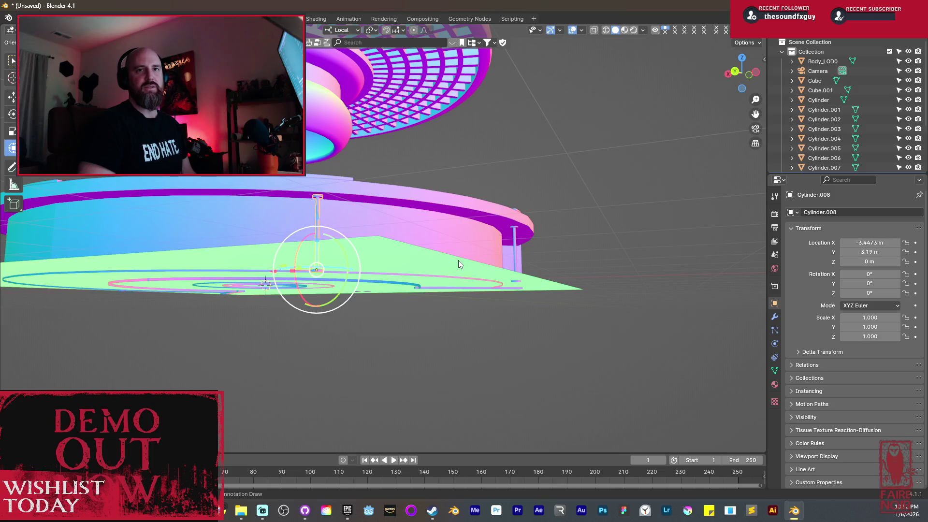
mouse_move(382, 256)
middle_down()
mouse_move(320, 233)
mouse_move(372, 270)
mouse_move(405, 218)
mouse_move(490, 239)
middle_up()
Duplicate the pole again and place the third copy on the rim.
key(shift+d)
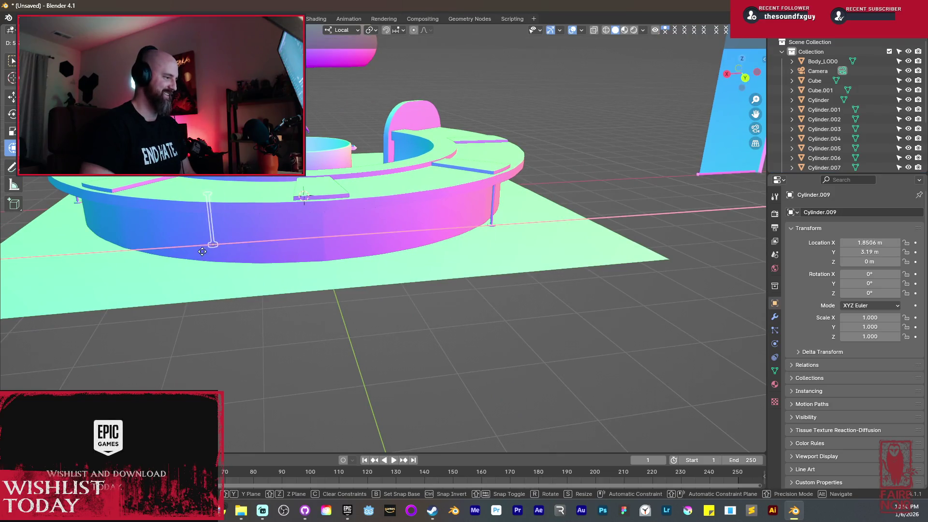
click(109, 257)
mouse_move(109, 258)
middle_down()
mouse_move(172, 237)
mouse_move(501, 222)
middle_up()
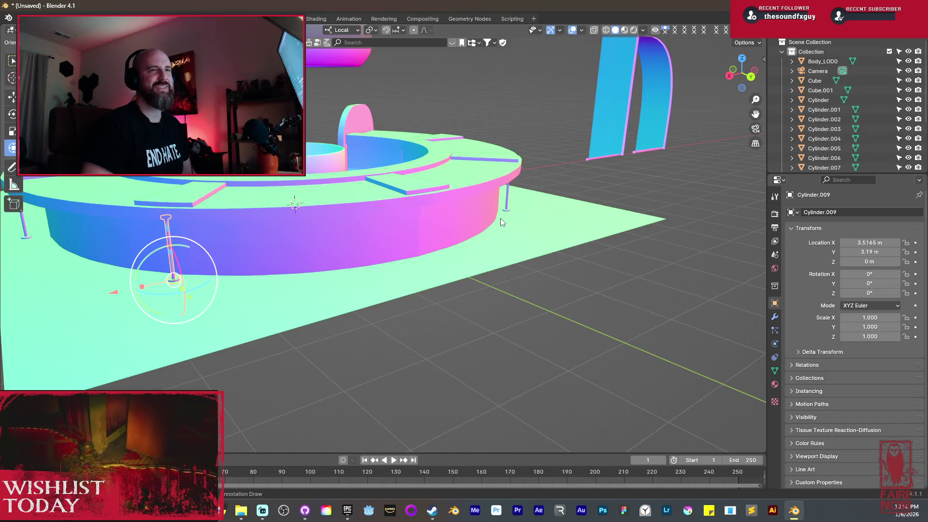
mouse_move(455, 255)
middle_down()
mouse_move(428, 252)
mouse_move(476, 257)
mouse_move(422, 323)
middle_up()
Add a fourth copy, Cylinder.010, and position it near X 0.013 m, Y 4.627 m.
key(shift+d)
key(x)
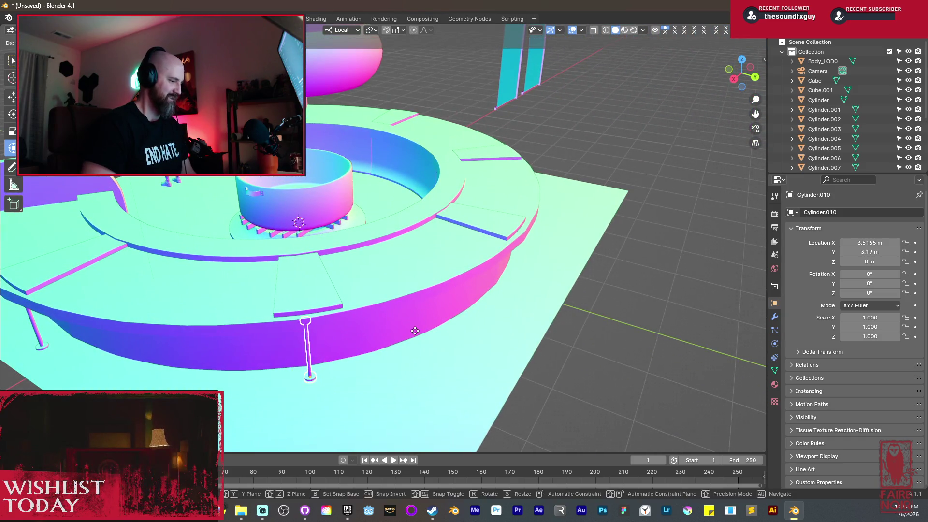
click(560, 272)
mouse_move(559, 272)
middle_down()
mouse_move(485, 265)
mouse_move(498, 261)
middle_up()
key(g)
key(x)
click(518, 269)
key(g)
key(y)
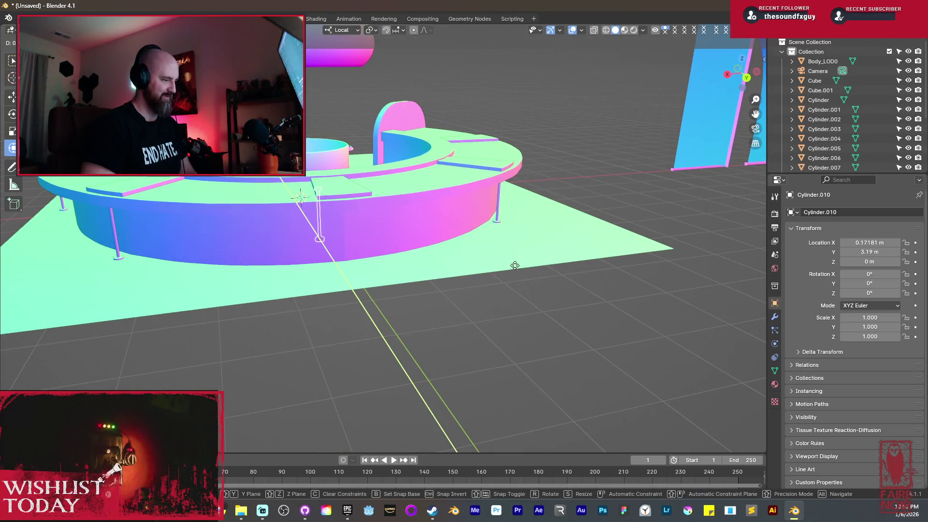
click(532, 278)
mouse_move(532, 278)
middle_down()
mouse_move(508, 269)
mouse_move(559, 248)
mouse_move(375, 326)
mouse_move(287, 330)
mouse_move(292, 320)
mouse_move(323, 315)
mouse_move(390, 323)
mouse_move(320, 323)
middle_up()
Nudge Cylinder.010 into its final spot against the platform wall.
key(g)
click(333, 319)
scroll(376, 315, up, 5)
key(g)
click(371, 317)
scroll(423, 303, down, 3)
scroll(423, 302, down, 3)
mouse_move(341, 257)
middle_down()
mouse_move(364, 242)
mouse_move(338, 251)
mouse_move(468, 233)
mouse_move(492, 210)
mouse_move(402, 202)
mouse_move(473, 296)
mouse_move(356, 312)
mouse_move(372, 147)
middle_up()
scroll(364, 244, up, 3)
scroll(364, 242, up, 2)
scroll(468, 233, down, 1)
scroll(469, 233, down, 3)
Select and frame the upper grid ring Cylinder.003, orbiting around it to review it.
mouse_move(342, 205)
middle_down()
mouse_move(334, 182)
mouse_move(348, 170)
mouse_move(399, 210)
mouse_move(479, 187)
mouse_move(394, 303)
mouse_move(400, 216)
mouse_move(397, 329)
mouse_move(411, 414)
middle_up()
scroll(353, 182, up, 4)
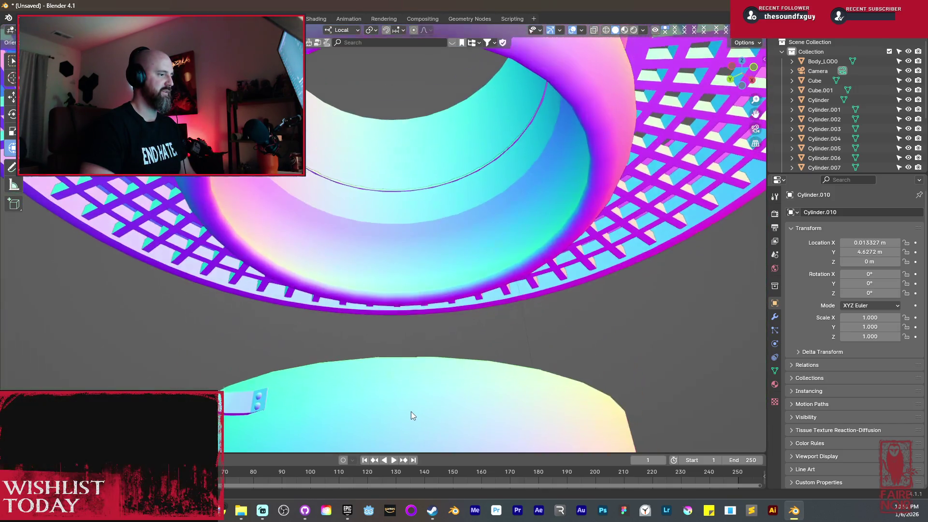
click(411, 164)
key(KP_Decimal)
middle_drag(414, 169, 402, 285)
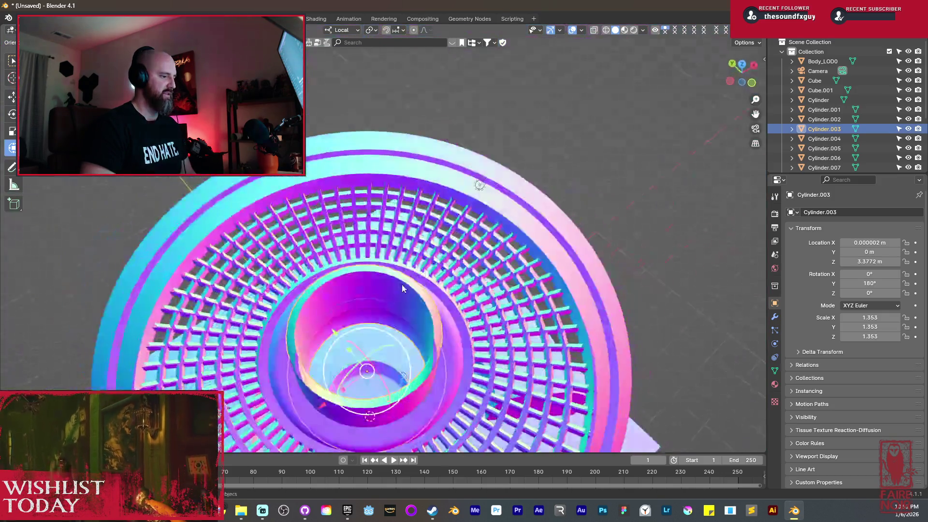
scroll(301, 315, down, 5)
mouse_move(301, 315)
middle_down()
mouse_move(326, 237)
mouse_move(342, 238)
mouse_move(337, 262)
middle_up()
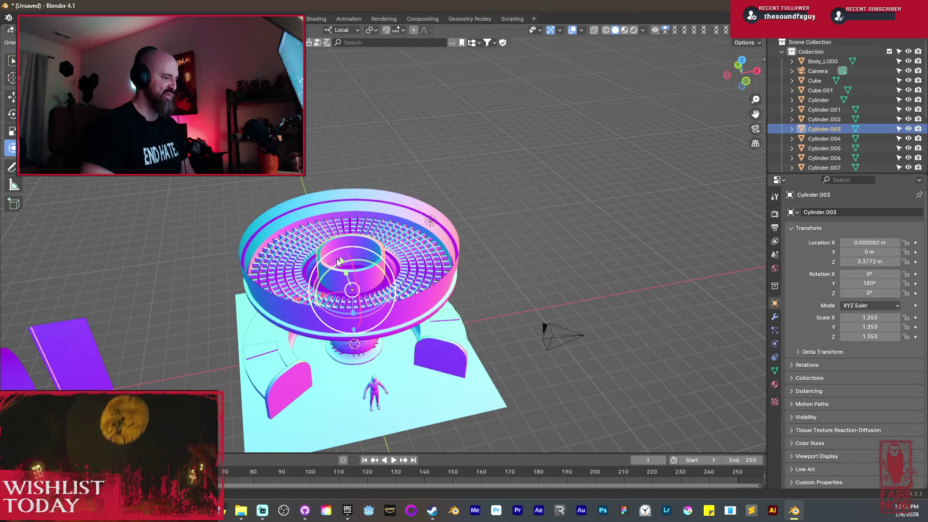
mouse_move(338, 262)
middle_down()
mouse_move(319, 268)
mouse_move(315, 362)
mouse_move(325, 234)
middle_up()
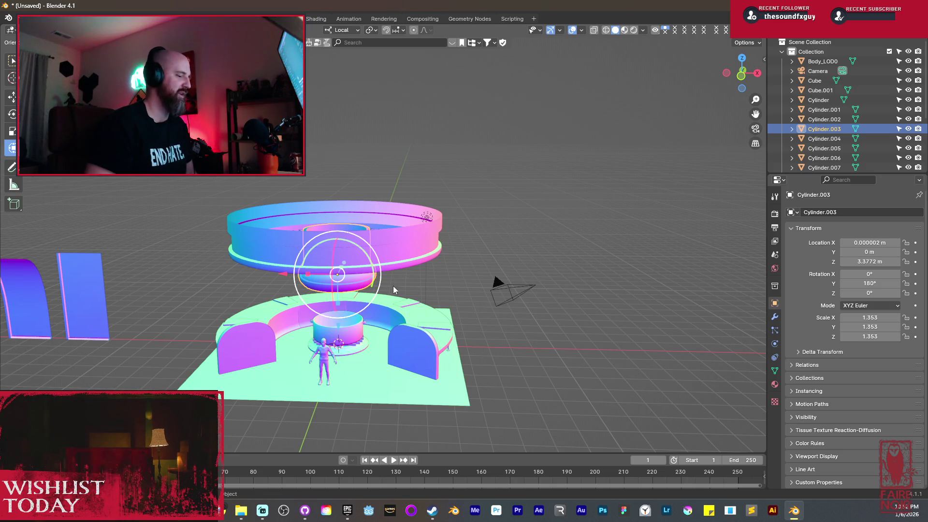
shift+middle_drag(394, 290, 466, 266)
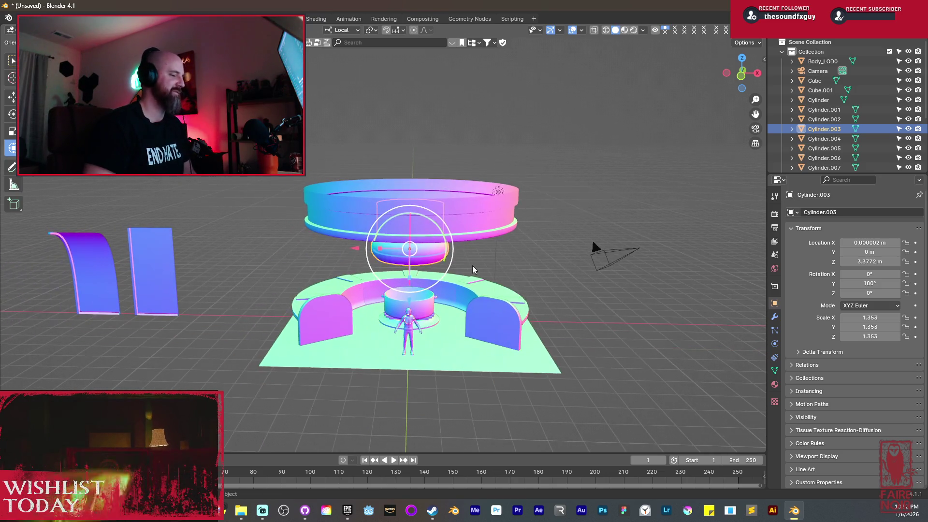
click(172, 281)
mouse_move(174, 280)
middle_down()
mouse_move(365, 276)
mouse_move(425, 259)
middle_up()
key(Tab)
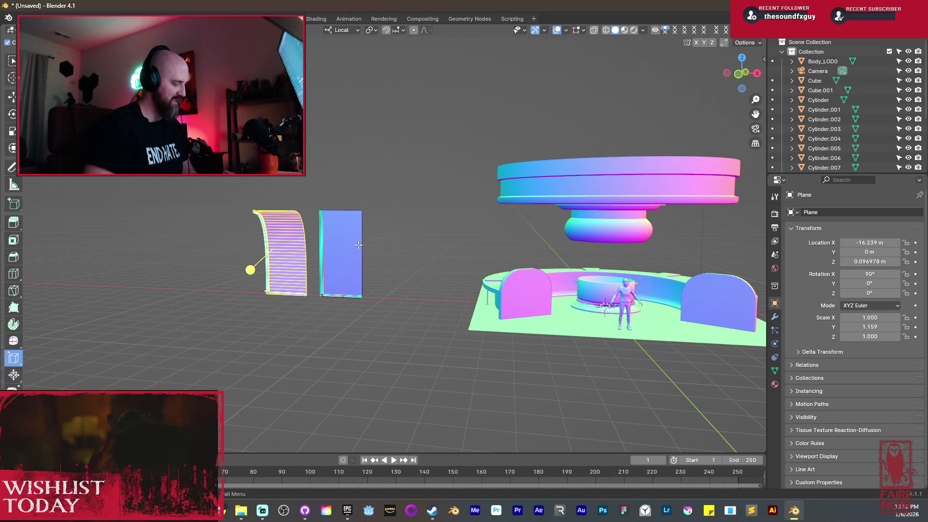
right_click(358, 244)
key(Escape)
key(Tab)
mouse_move(358, 244)
middle_down()
mouse_move(467, 249)
mouse_move(280, 255)
mouse_move(274, 271)
mouse_move(263, 261)
mouse_move(267, 237)
mouse_move(280, 229)
mouse_move(389, 243)
middle_up()
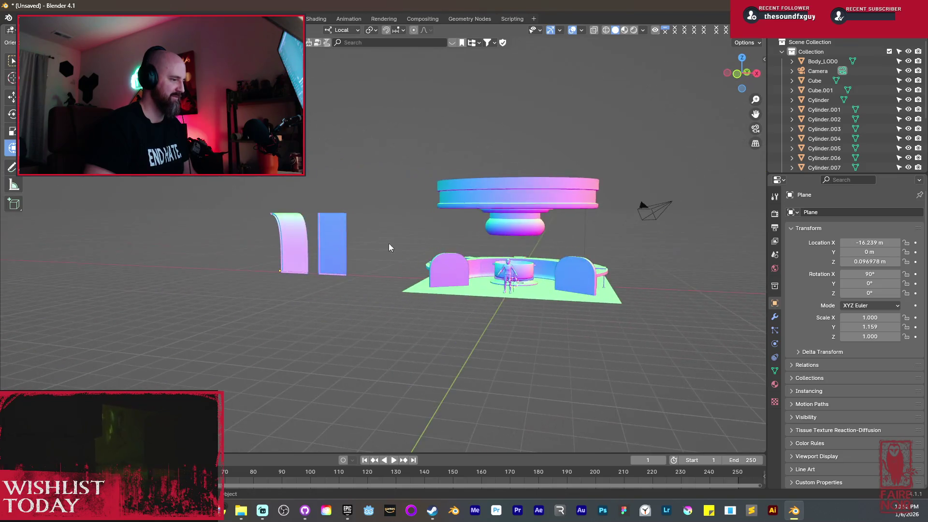
scroll(306, 251, up, 5)
mouse_move(306, 251)
shift+middle_down()
mouse_move(513, 298)
mouse_move(503, 261)
mouse_move(499, 315)
mouse_move(501, 246)
mouse_move(509, 312)
mouse_move(523, 308)
mouse_move(524, 297)
mouse_move(485, 312)
mouse_move(451, 252)
mouse_move(442, 208)
mouse_move(436, 263)
mouse_move(408, 273)
mouse_move(392, 299)
mouse_move(396, 315)
mouse_move(473, 332)
mouse_move(642, 320)
mouse_move(411, 317)
shift+middle_up()
scroll(436, 249, down, 6)
scroll(392, 299, up, 3)
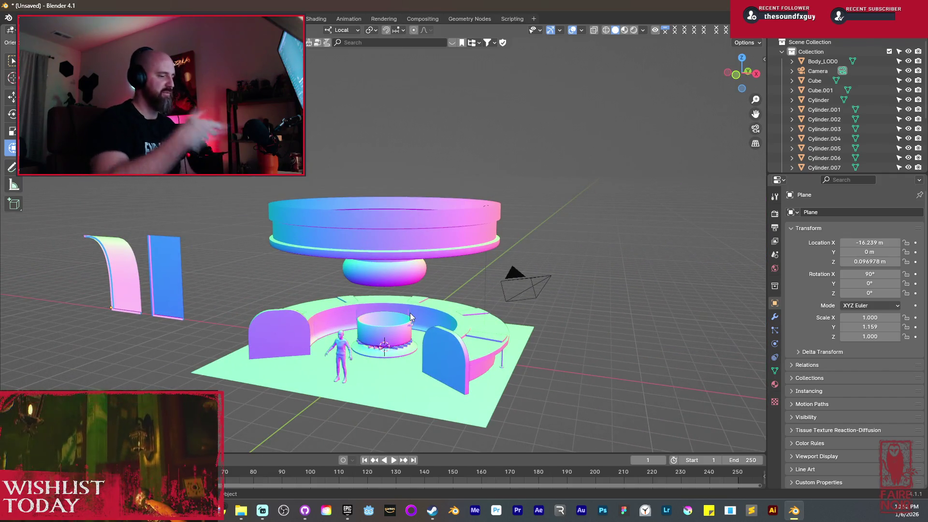
mouse_move(483, 299)
middle_down()
mouse_move(463, 379)
mouse_move(411, 275)
middle_up()
Select the ring and enter Edit Mode, cancelling a trial edge crease and bevel.
click(405, 239)
key(Tab)
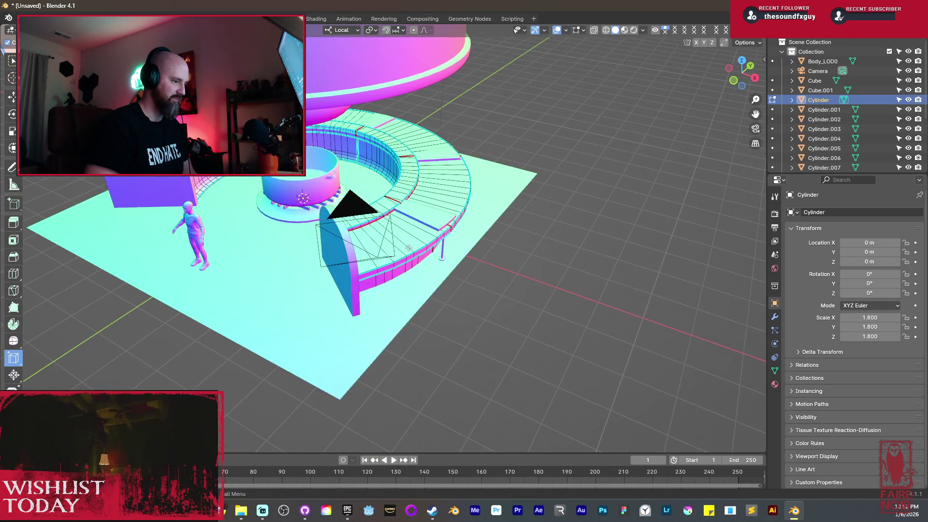
scroll(437, 247, up, 5)
key(shift+e)
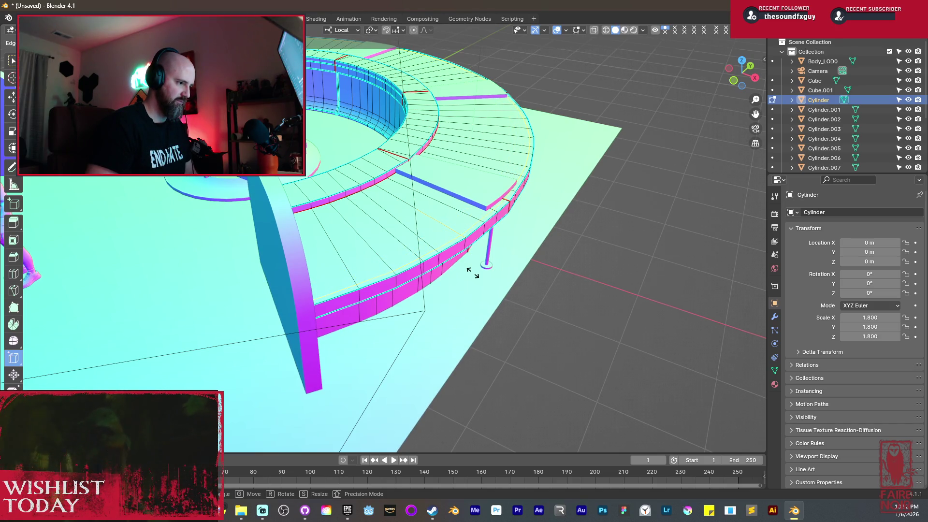
click(473, 273)
key(ctrl+b)
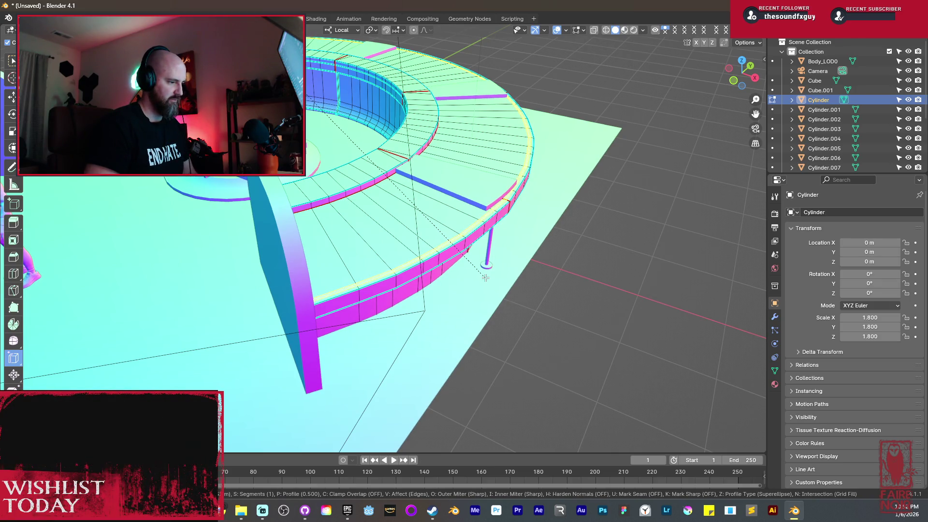
click(485, 278)
scroll(486, 278, up, 2)
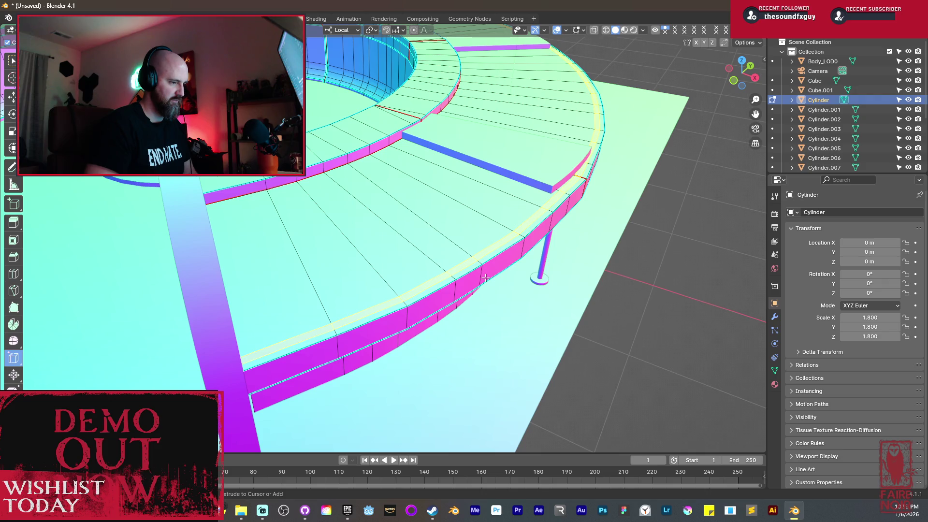
Loop-cut the deck, bevel the loop into a narrow band, and raise it along Z.
click(472, 246)
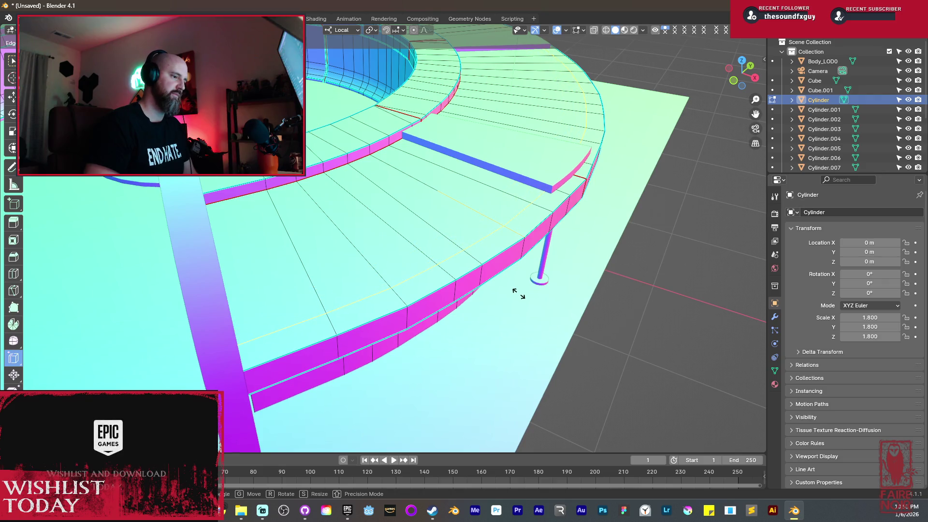
click(519, 294)
key(ctrl+b)
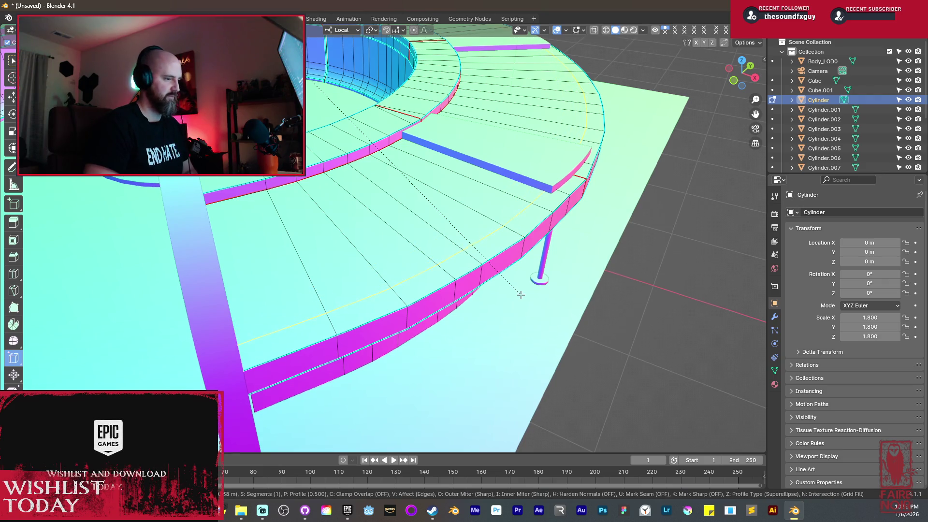
click(532, 305)
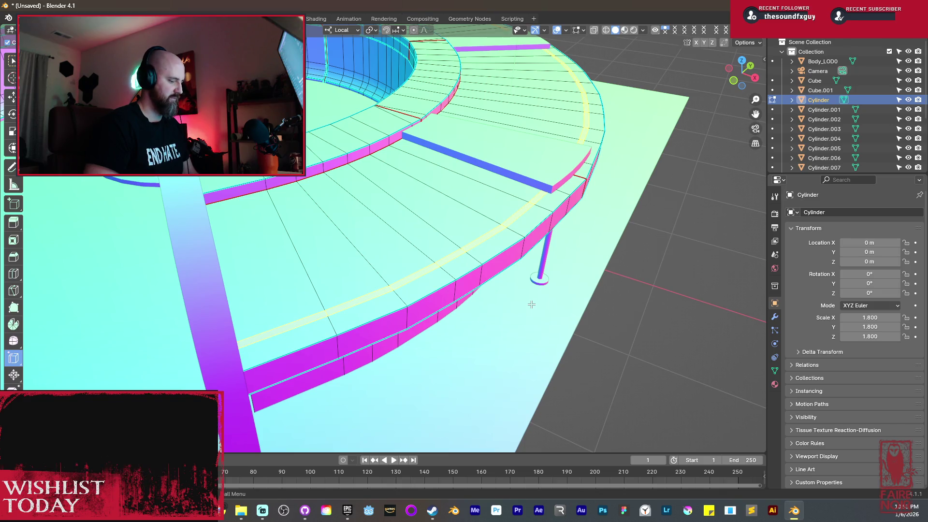
key(g)
key(z)
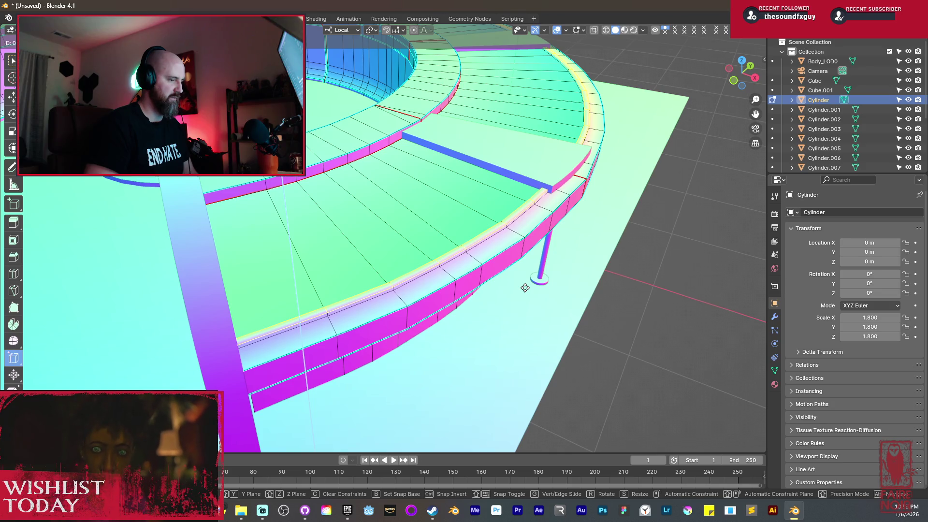
click(525, 287)
mouse_move(525, 288)
middle_down()
mouse_move(466, 216)
mouse_move(482, 237)
middle_up()
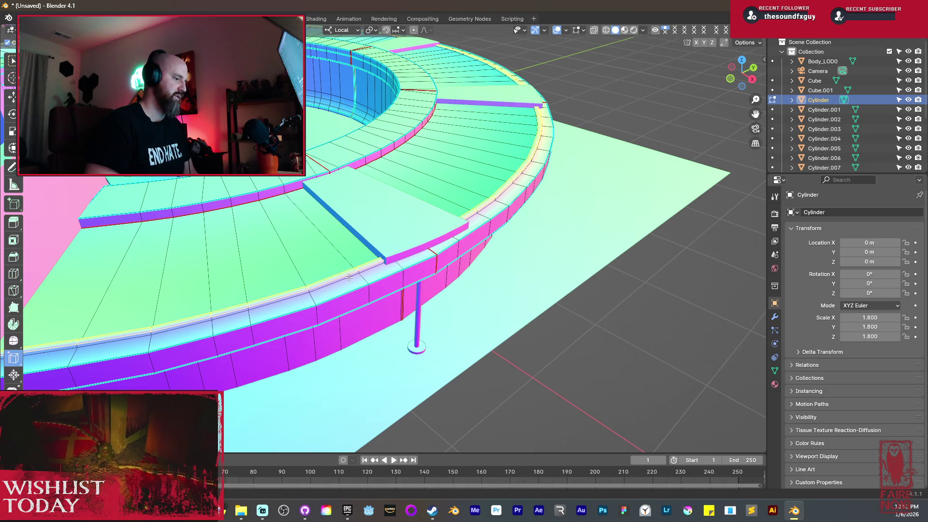
Isolate the ring in local view and mark the selected edges as a seam.
key(KP_Divide)
mouse_move(350, 278)
middle_down()
mouse_move(360, 290)
mouse_move(382, 242)
mouse_move(464, 309)
mouse_move(472, 217)
mouse_move(477, 310)
mouse_move(556, 271)
mouse_move(543, 211)
middle_up()
scroll(468, 312, up, 2)
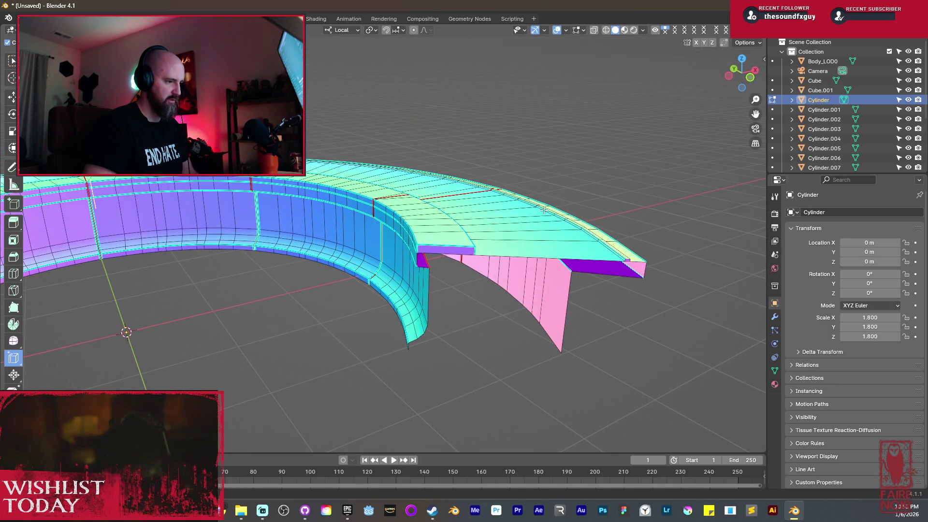
key(ctrl+e)
click(544, 210)
Return the ring to Object Mode and orbit around it.
middle_drag(544, 210, 428, 241)
key(Tab)
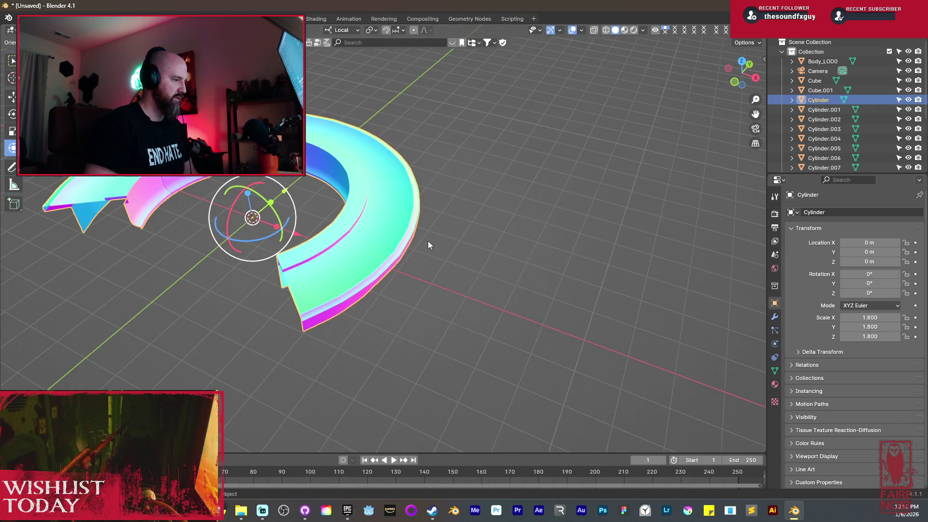
scroll(427, 241, up, 8)
mouse_move(352, 210)
middle_down()
mouse_move(400, 306)
mouse_move(362, 254)
mouse_move(332, 263)
mouse_move(324, 230)
mouse_move(431, 194)
mouse_move(386, 208)
mouse_move(375, 237)
mouse_move(527, 248)
middle_up()
scroll(400, 308, down, 8)
Select poles Cylinder.006–.010, arch Cube.001 and Plane.002, with the ring active.
click(350, 248)
shift+click(355, 247)
shift+click(358, 250)
shift+click(320, 227)
shift+click(413, 184)
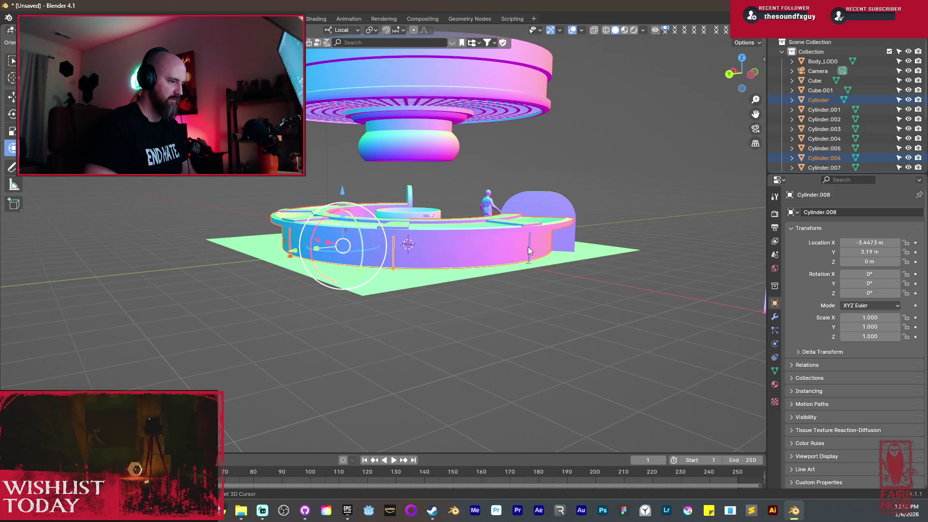
shift+click(528, 247)
shift+click(451, 199)
mouse_move(434, 207)
middle_down()
mouse_move(445, 237)
mouse_move(581, 193)
mouse_move(654, 191)
mouse_move(668, 207)
middle_up()
shift+click(445, 237)
shift+click(454, 227)
Join the selected pieces into the ring and select its entire mesh.
key(ctrl+j)
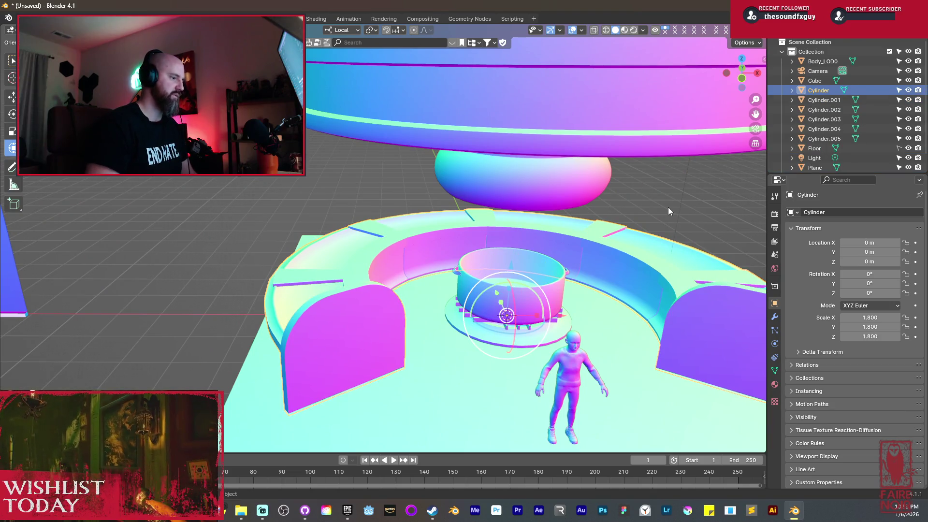
key(Tab)
key(a)
key(8)
key(a)
key(8)
Apply Shade Smooth to the joined ring in Object Mode.
middle_drag(460, 254, 420, 302)
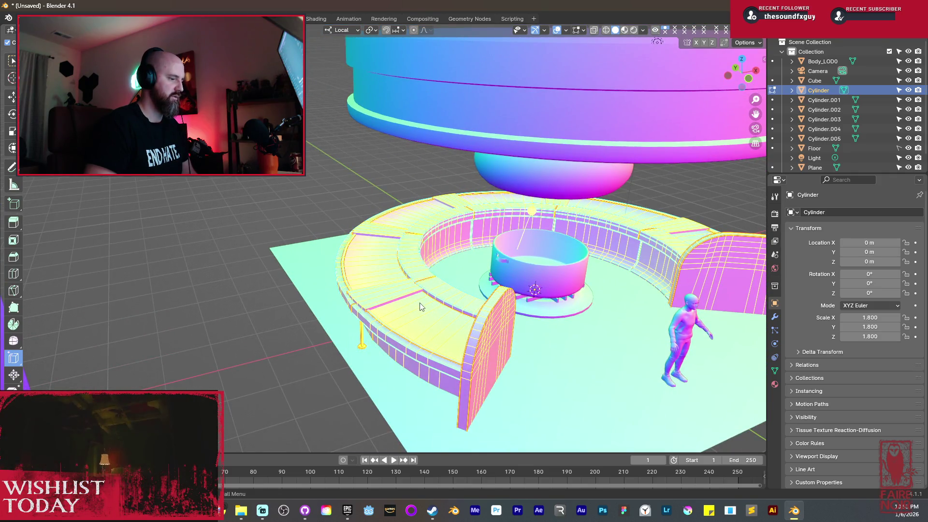
key(Tab)
right_click(420, 302)
click(411, 293)
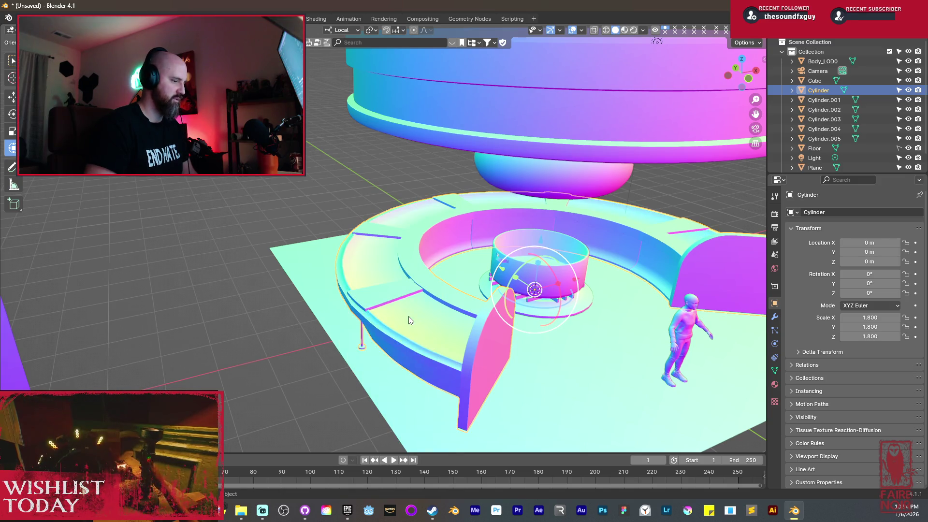
Zoom to the outer wall and post, re-enter Edit Mode, and select the rim edge loop.
shift+middle_drag(408, 317, 464, 290)
scroll(526, 259, up, 5)
mouse_move(621, 252)
shift+middle_down()
mouse_move(485, 259)
mouse_move(471, 274)
shift+middle_up()
key(Tab)
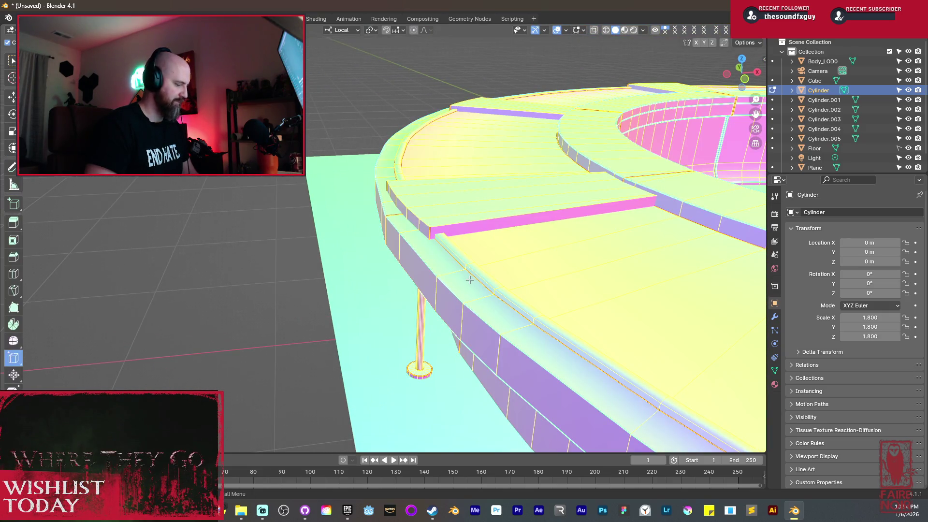
alt+click(470, 280)
Clear the seam from the selected loop and bevel the long rim edge loop.
mouse_move(466, 280)
middle_down()
mouse_move(471, 251)
mouse_move(430, 288)
middle_up()
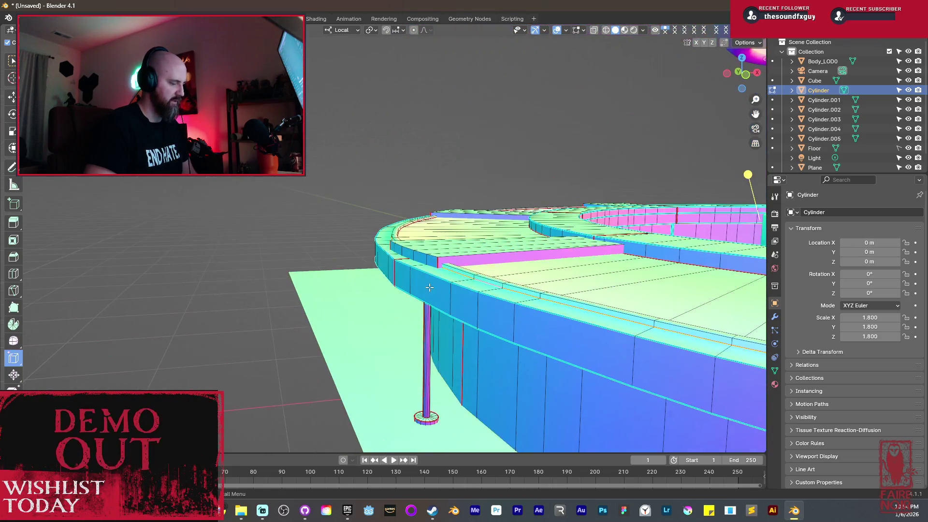
key(ctrl+e)
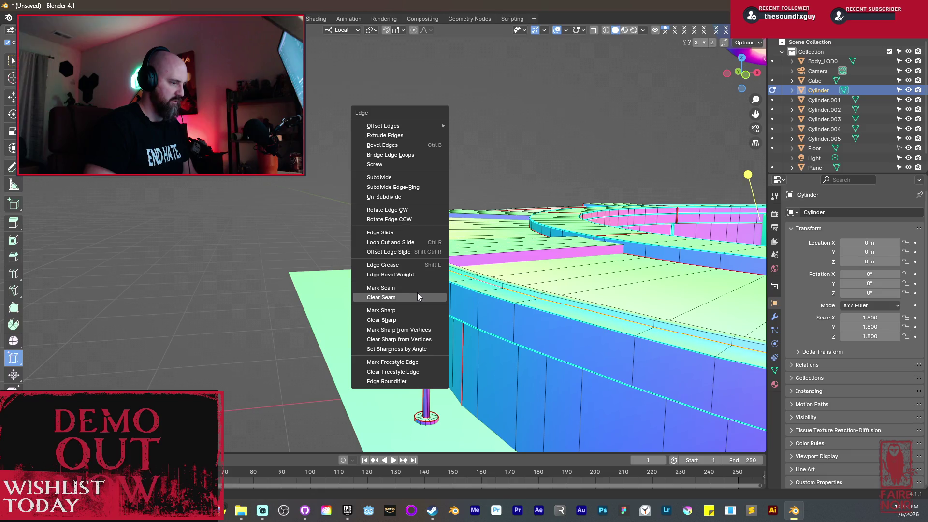
click(417, 295)
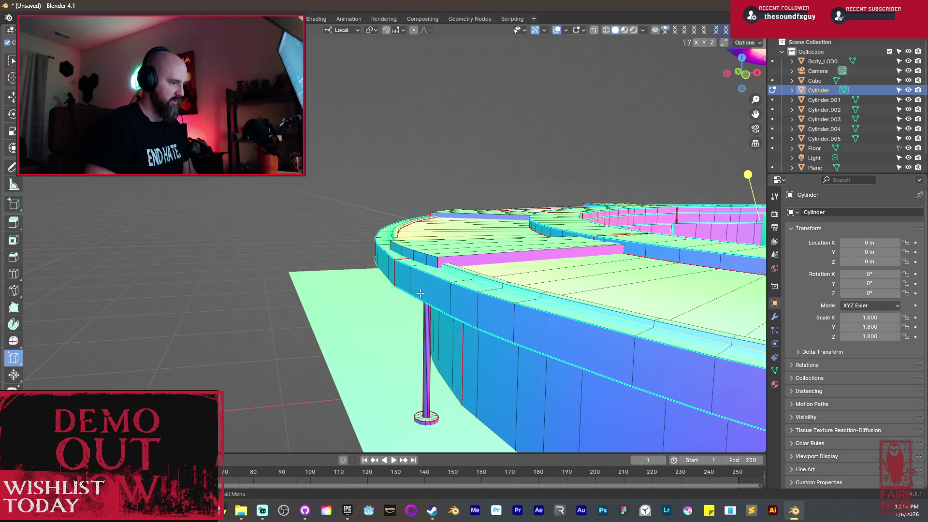
alt+click(622, 270)
key(ctrl+b)
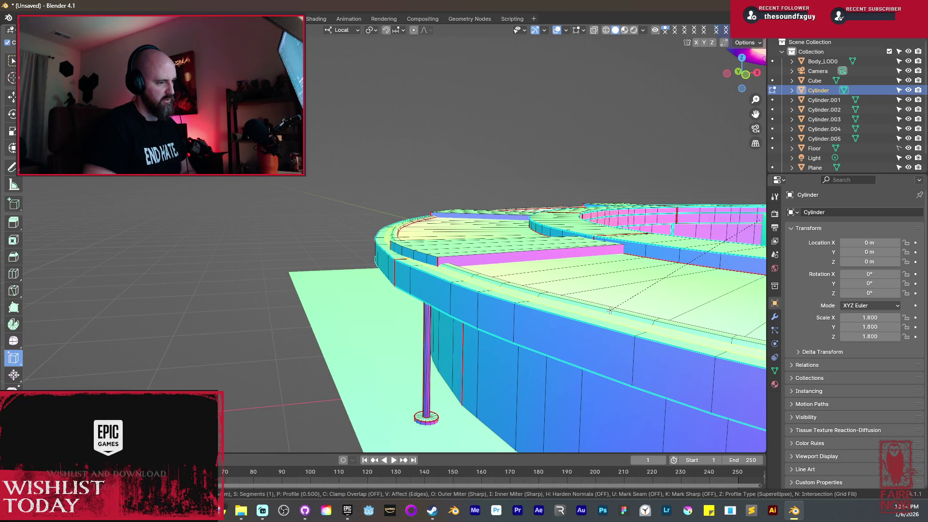
click(610, 311)
Mark seams on the selected deck edges, viewed from below and above.
middle_drag(527, 351, 536, 153)
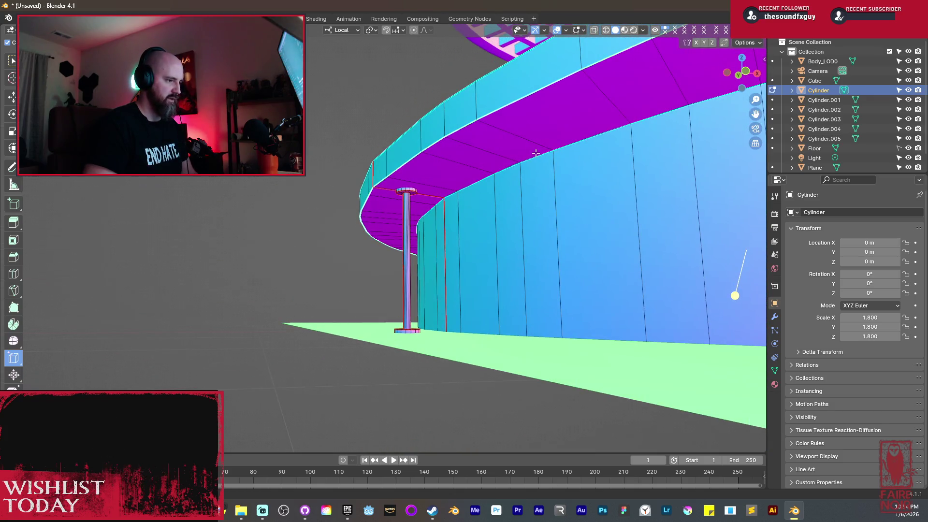
key(ctrl+e)
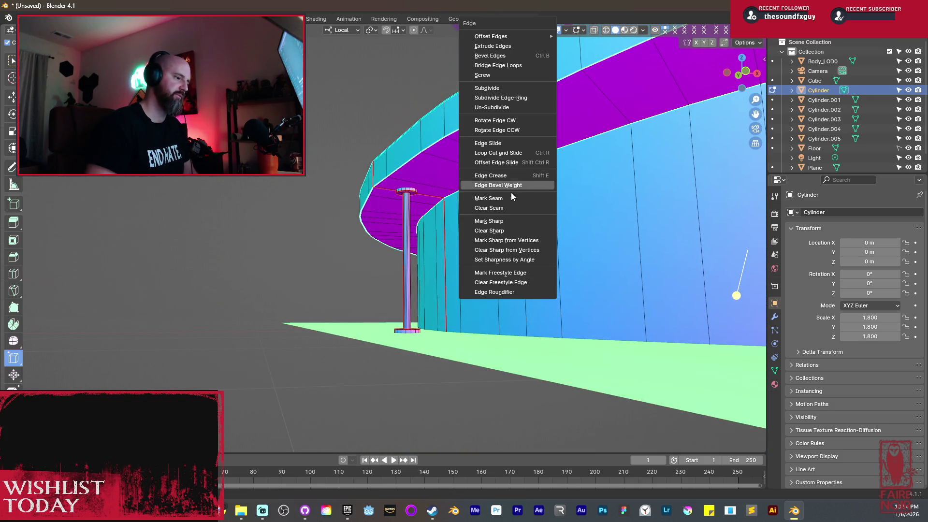
click(512, 197)
mouse_move(511, 198)
middle_down()
mouse_move(480, 185)
mouse_move(480, 352)
mouse_move(570, 266)
mouse_move(309, 219)
middle_up()
key(ctrl+e)
click(480, 352)
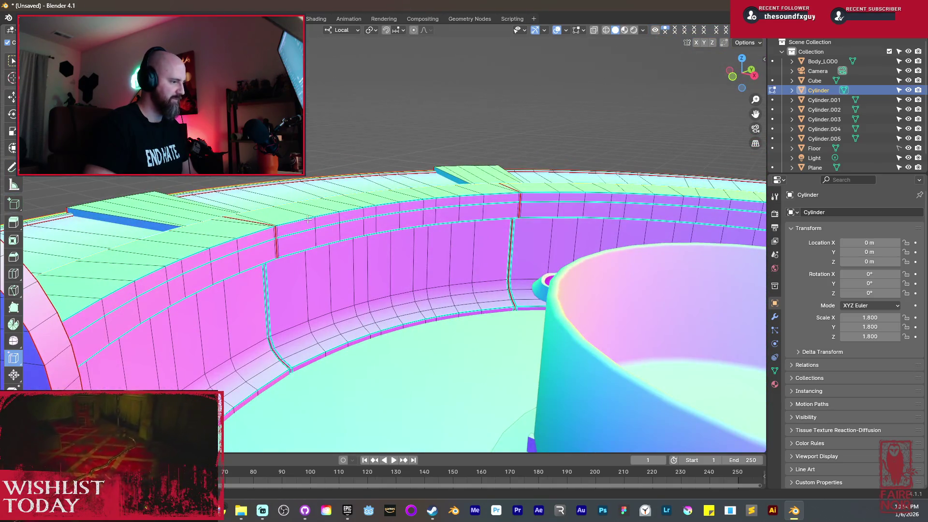
key(ctrl+e)
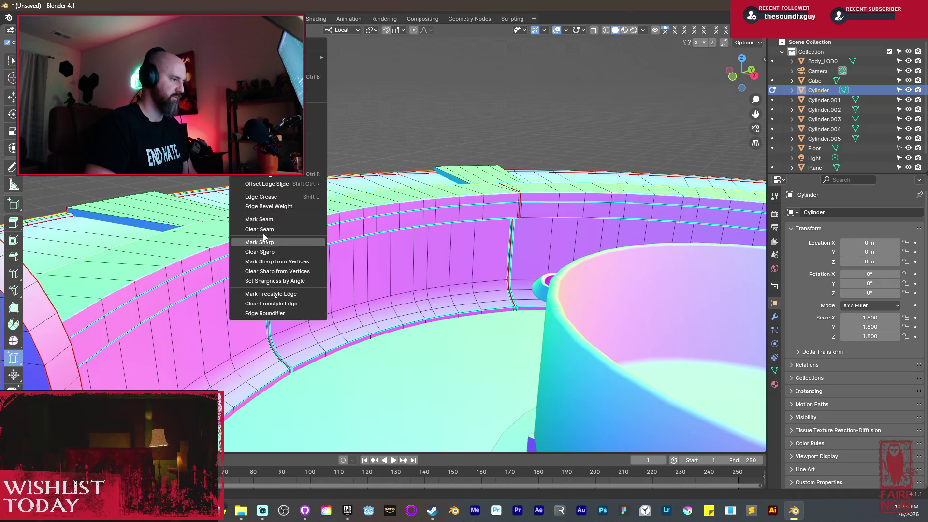
click(259, 220)
Mark the edge loop along the purple band of the magenta inner wall as a seam.
scroll(338, 242, up, 5)
mouse_move(338, 242)
middle_down()
mouse_move(406, 303)
mouse_move(340, 193)
mouse_move(345, 231)
middle_up()
alt+click(346, 232)
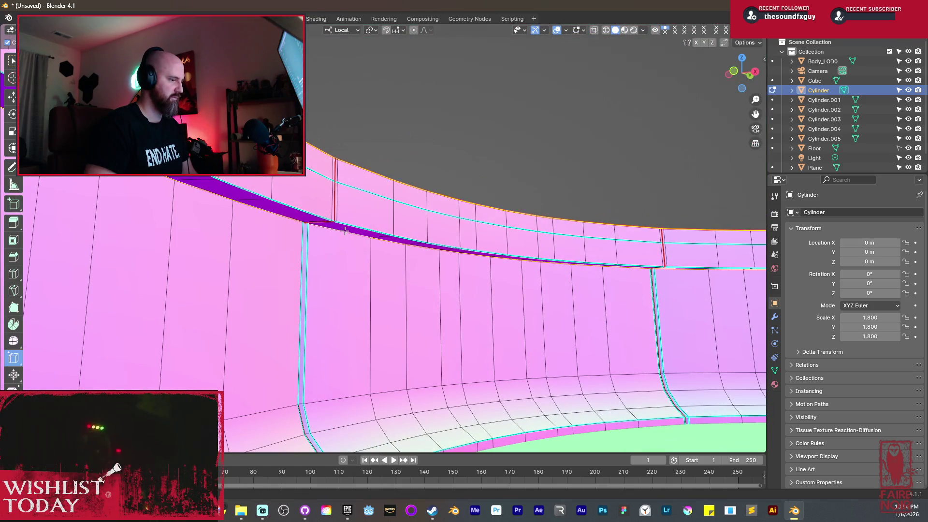
key(ctrl+e)
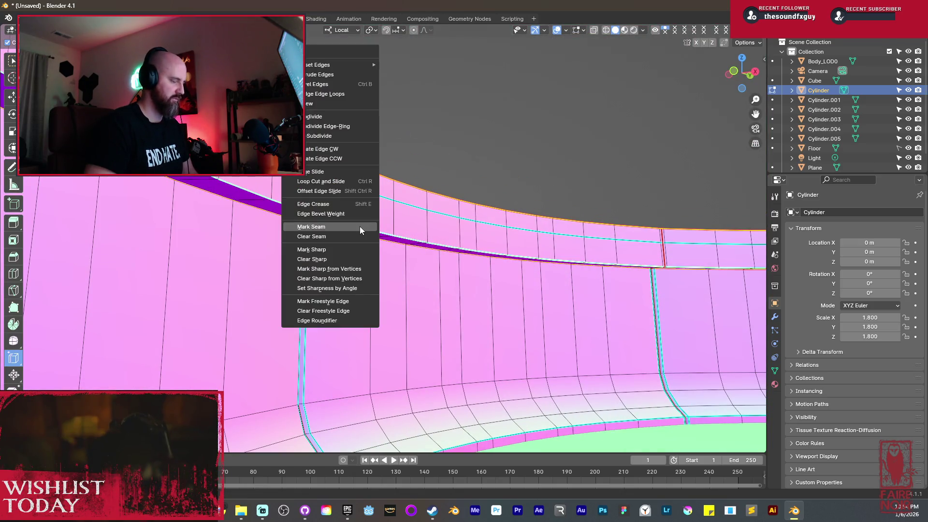
click(360, 226)
middle_drag(360, 226, 380, 263)
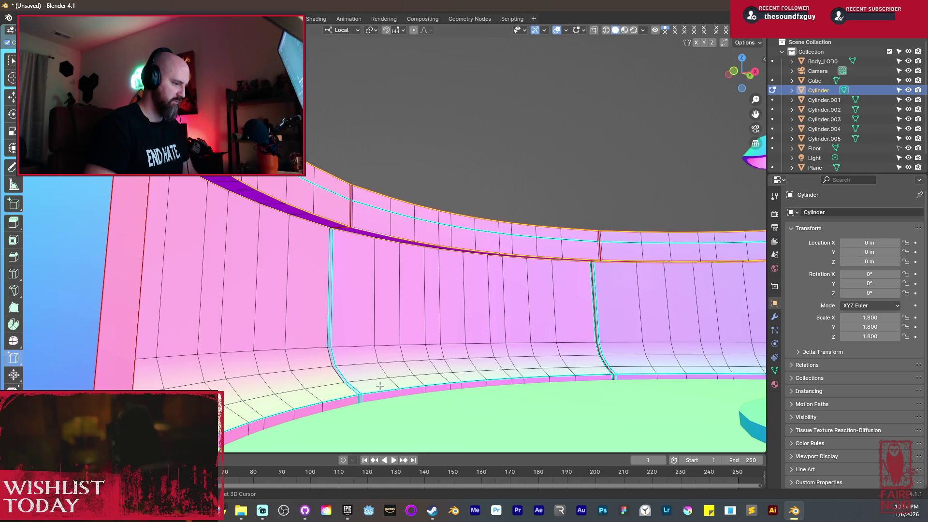
Leave Edit Mode and reframe a head-on view of the whole ring structure.
middle_drag(380, 385, 390, 307)
scroll(454, 233, down, 6)
mouse_move(455, 233)
middle_down()
mouse_move(503, 286)
mouse_move(533, 271)
middle_up()
scroll(507, 289, up, 3)
key(Tab)
scroll(533, 270, down, 5)
scroll(485, 303, up, 5)
mouse_move(450, 323)
middle_down()
mouse_move(334, 305)
mouse_move(448, 304)
middle_up()
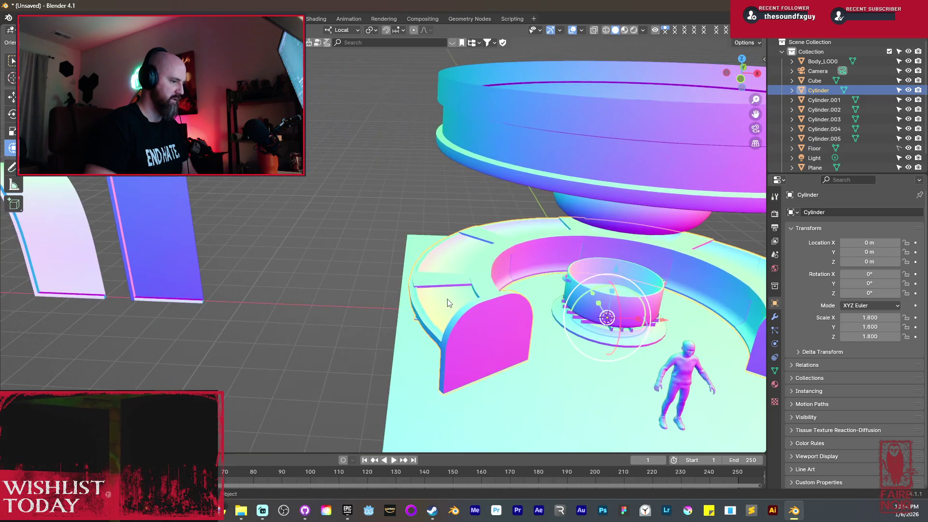
scroll(447, 300, up, 5)
Mark a deck edge loop as sharp, return to Object Mode, and switch to UV Editing.
key(Tab)
middle_drag(454, 366, 456, 381)
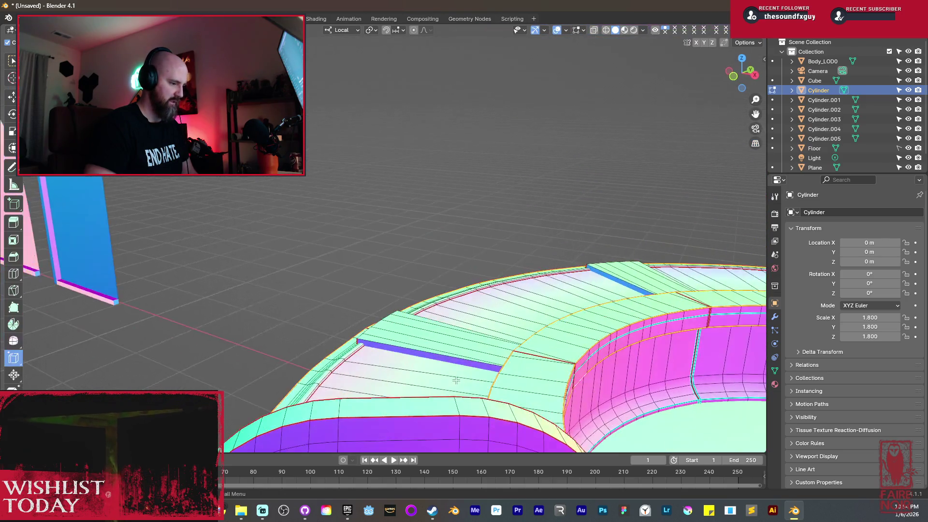
alt+click(363, 361)
key(ctrl+e)
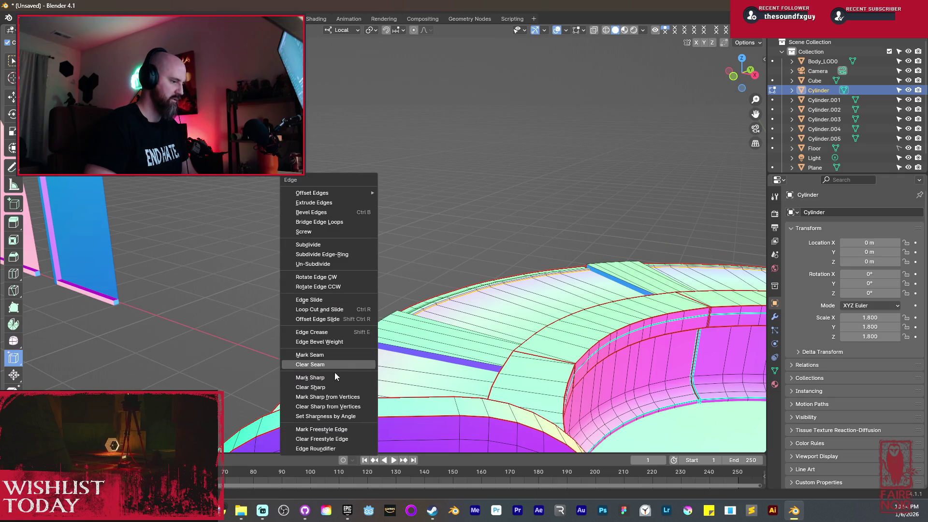
click(332, 379)
key(Tab)
scroll(450, 335, down, 6)
mouse_move(450, 335)
middle_down()
mouse_move(465, 382)
mouse_move(362, 353)
mouse_move(507, 341)
mouse_move(473, 338)
mouse_move(538, 347)
mouse_move(562, 369)
mouse_move(595, 369)
mouse_move(597, 353)
mouse_move(600, 369)
mouse_move(599, 339)
middle_up()
scroll(465, 382, up, 4)
click(242, 19)
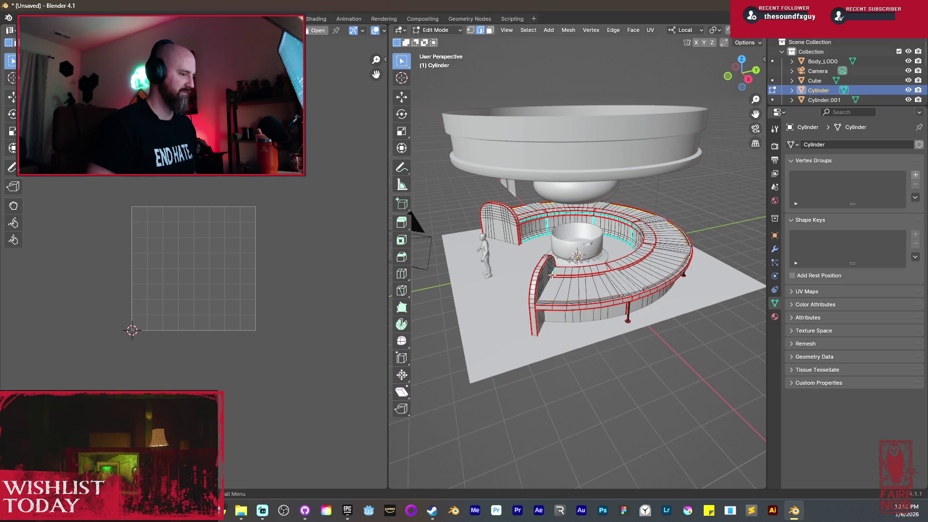
Select all of the bench mesh, Unwrap it into UV islands, then return to Object Mode.
key(a)
key(u)
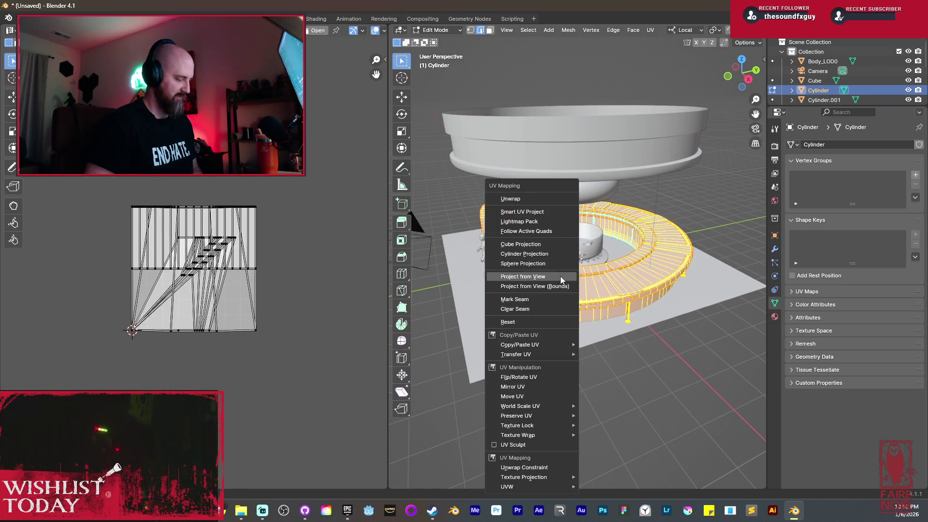
click(525, 200)
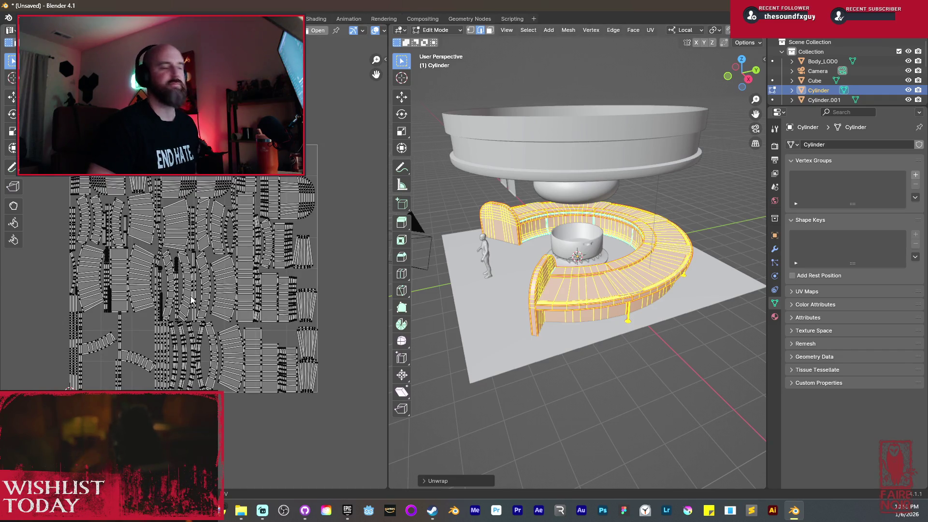
scroll(192, 300, up, 3)
scroll(303, 213, up, 3)
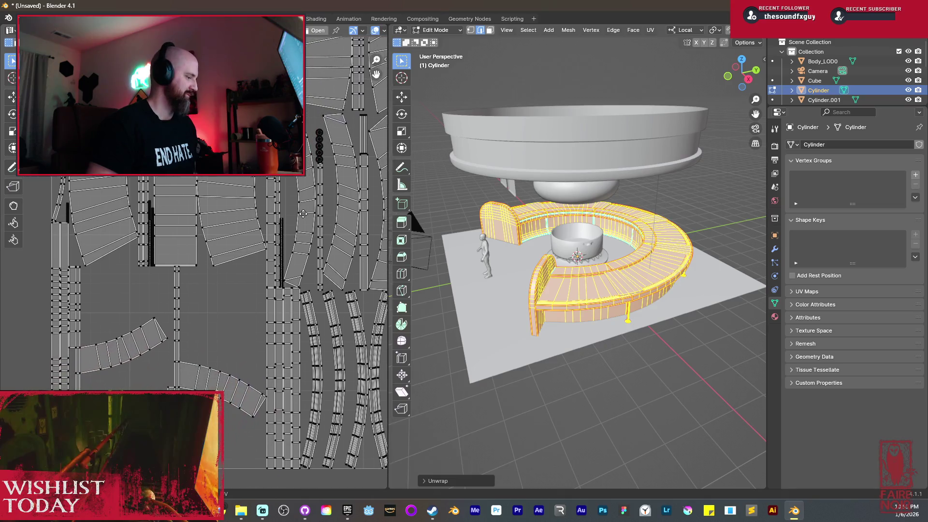
scroll(303, 213, down, 5)
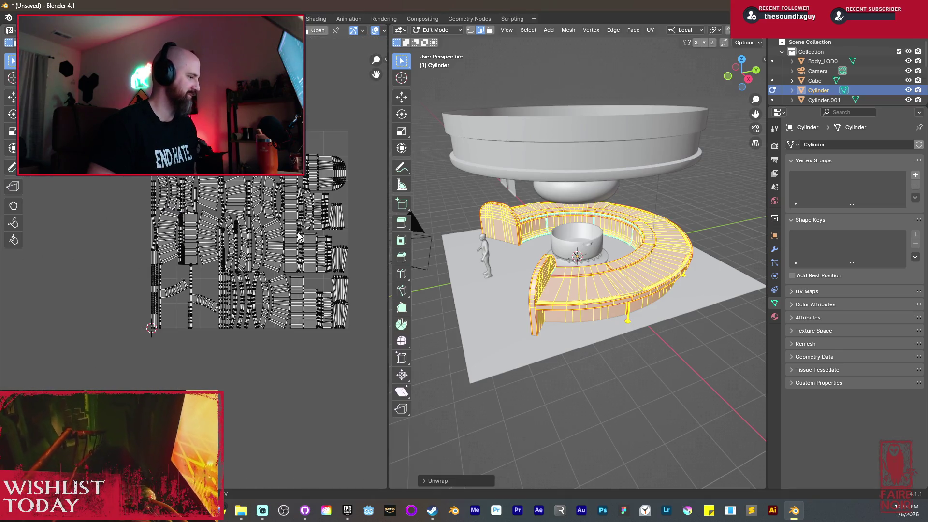
scroll(299, 236, up, 2)
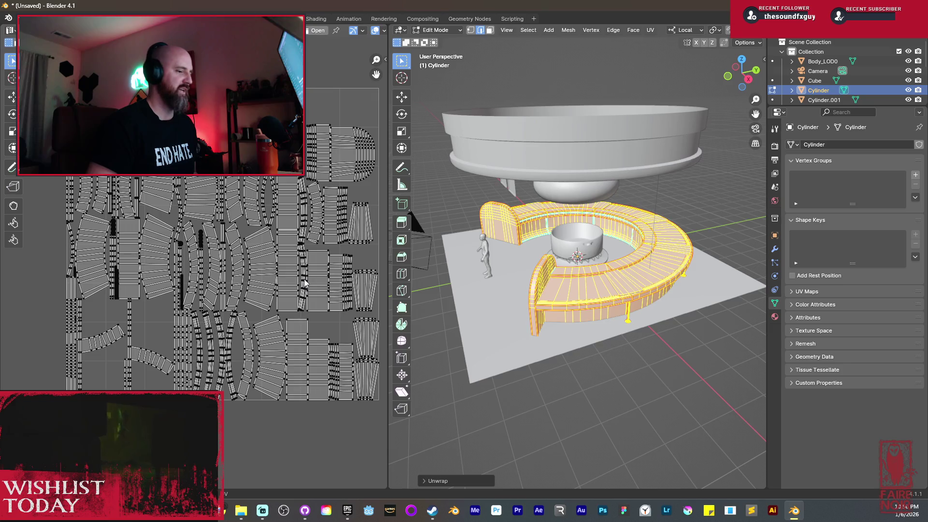
scroll(546, 269, up, 5)
middle_drag(545, 269, 603, 329)
key(Tab)
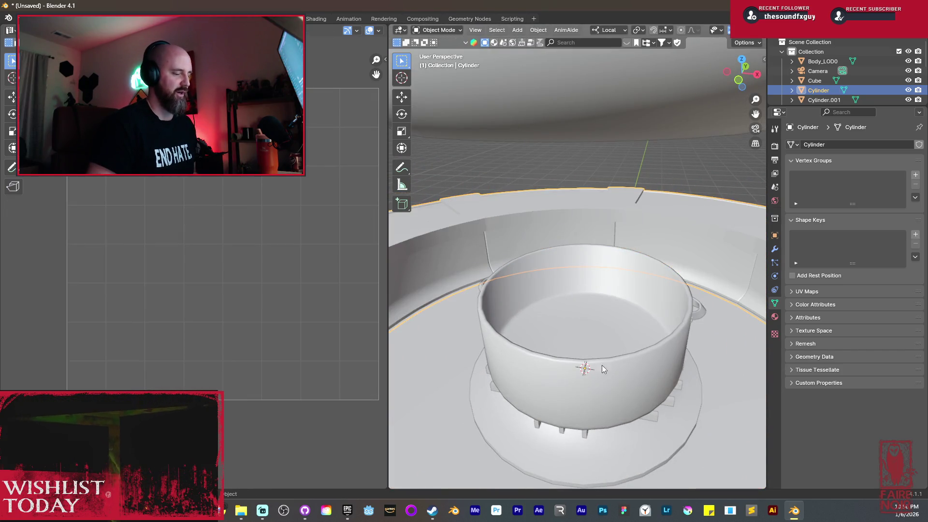
Select the central pot, the slats beneath it, and the base disc.
scroll(584, 352, down, 4)
click(564, 311)
scroll(564, 311, up, 3)
mouse_move(608, 346)
middle_down()
mouse_move(588, 317)
mouse_move(585, 347)
mouse_move(544, 367)
middle_up()
shift+click(596, 344)
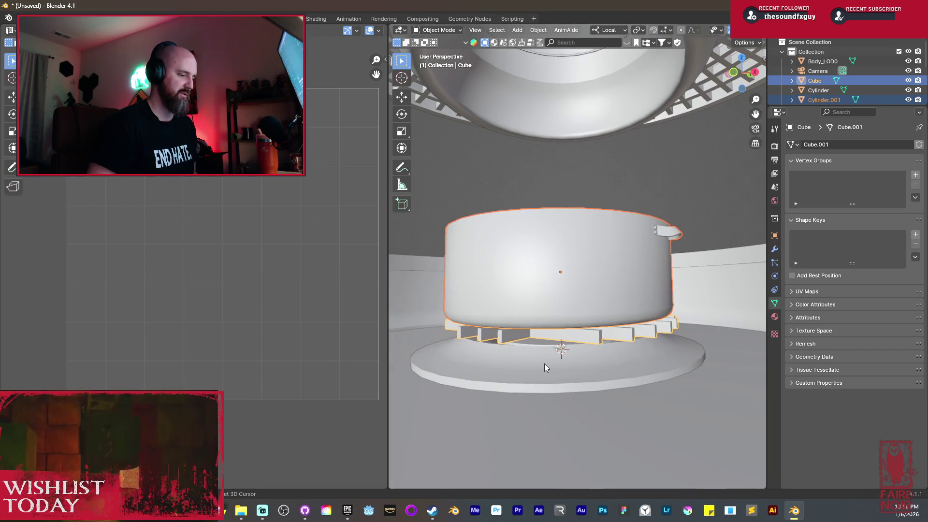
shift+click(544, 364)
key(Tab)
key(Tab)
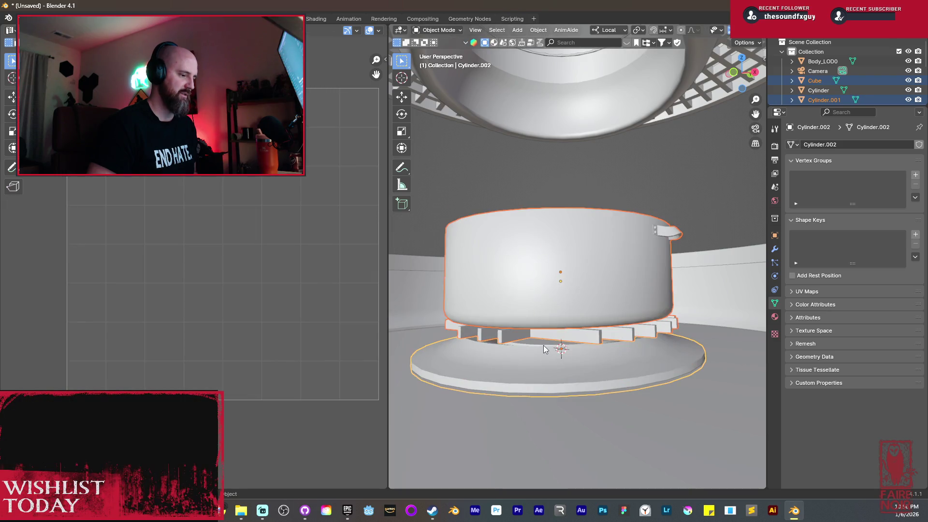
scroll(545, 304, down, 3)
middle_drag(560, 327, 554, 317)
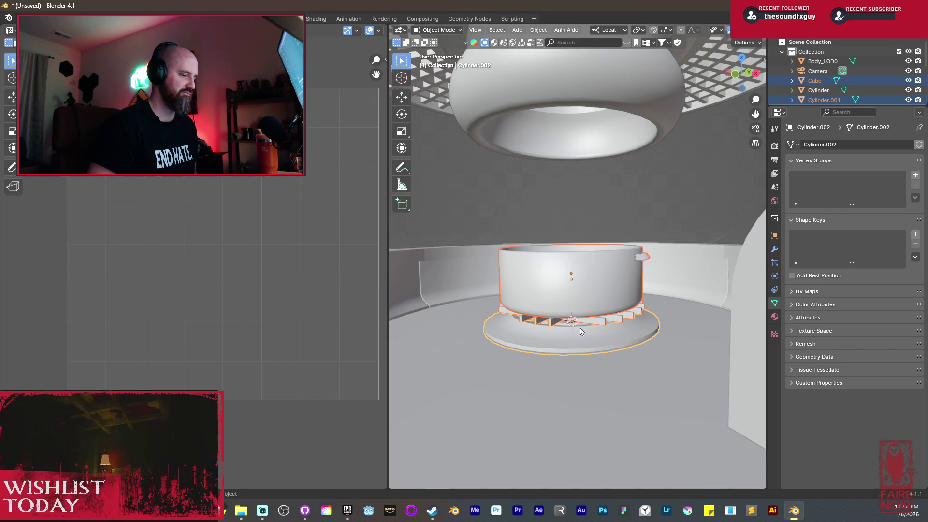
scroll(582, 327, down, 3)
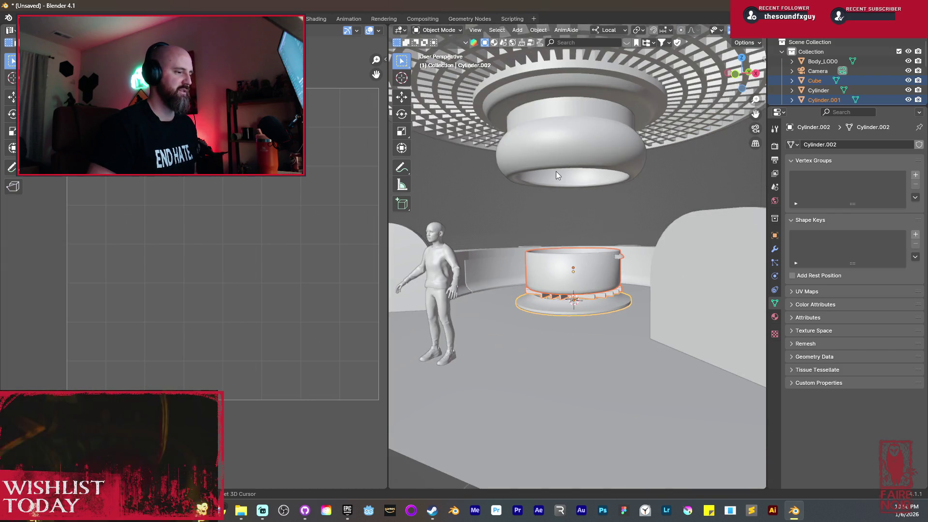
Add the ceiling bulb and both ceiling discs, make the base disc active, and join them.
shift+click(558, 154)
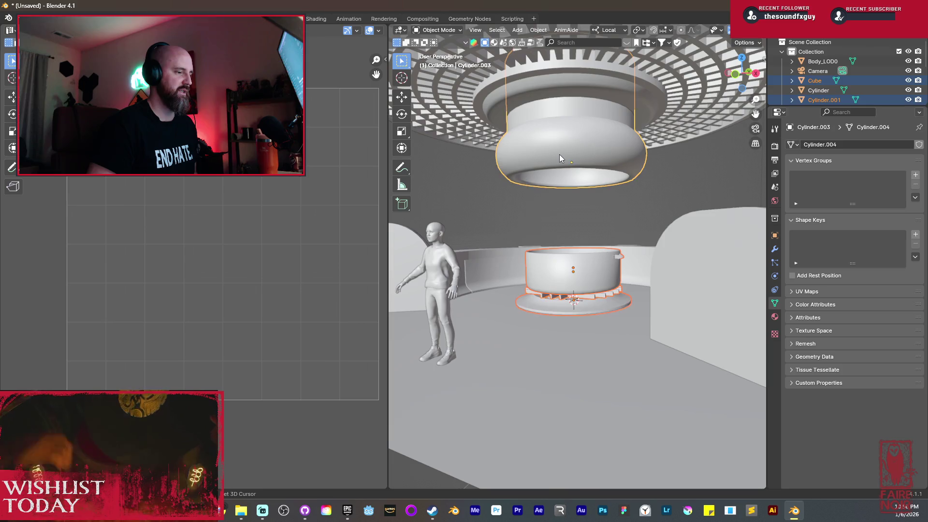
shift+click(502, 101)
mouse_move(502, 102)
middle_down()
mouse_move(507, 173)
mouse_move(542, 205)
mouse_move(570, 145)
middle_up()
shift+click(581, 100)
middle_drag(582, 100, 557, 199)
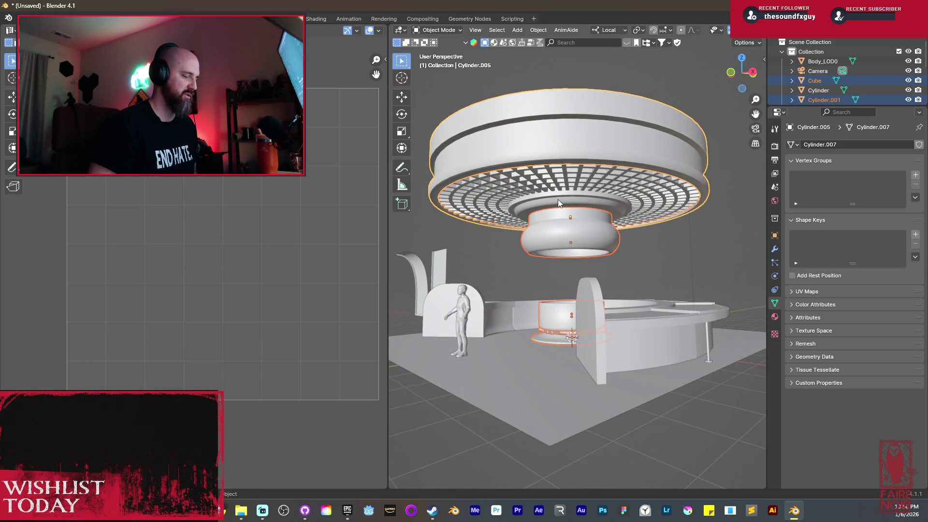
shift+click(550, 340)
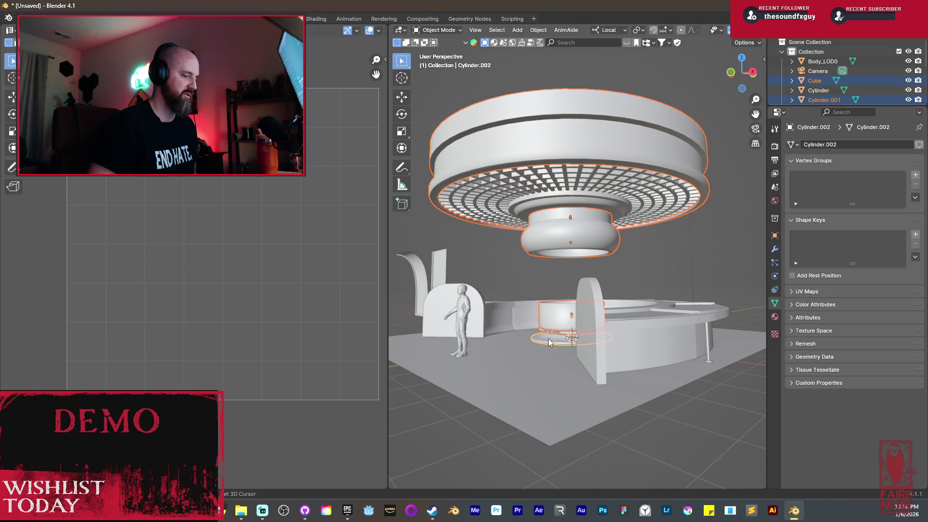
key(ctrl+j)
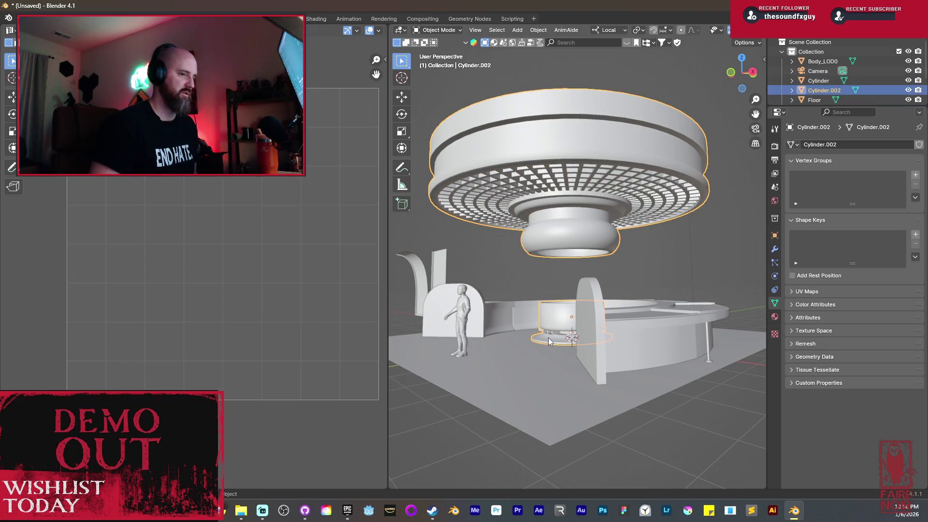
mouse_move(579, 280)
middle_down()
mouse_move(571, 270)
mouse_move(624, 263)
middle_up()
Select all of Cylinder.002 in Edit Mode, Unwrap it, then move to the Shading workspace.
key(Tab)
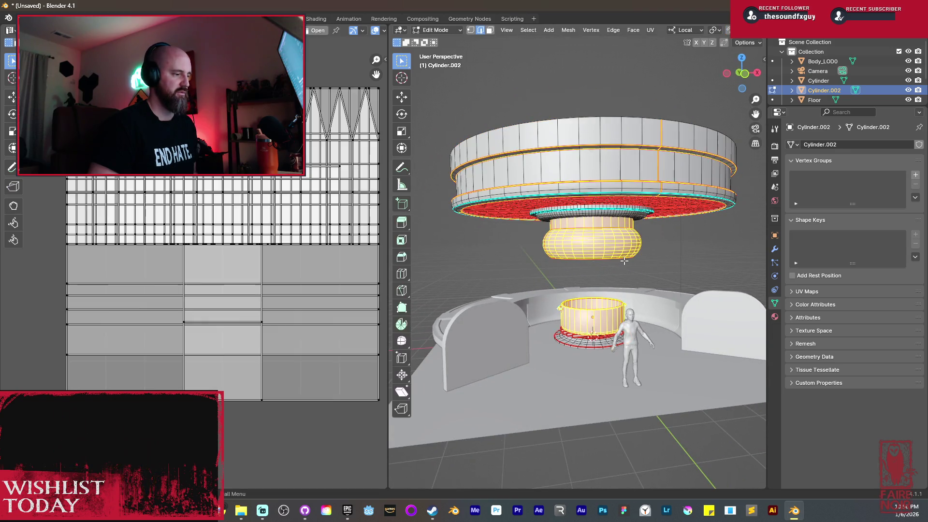
key(a)
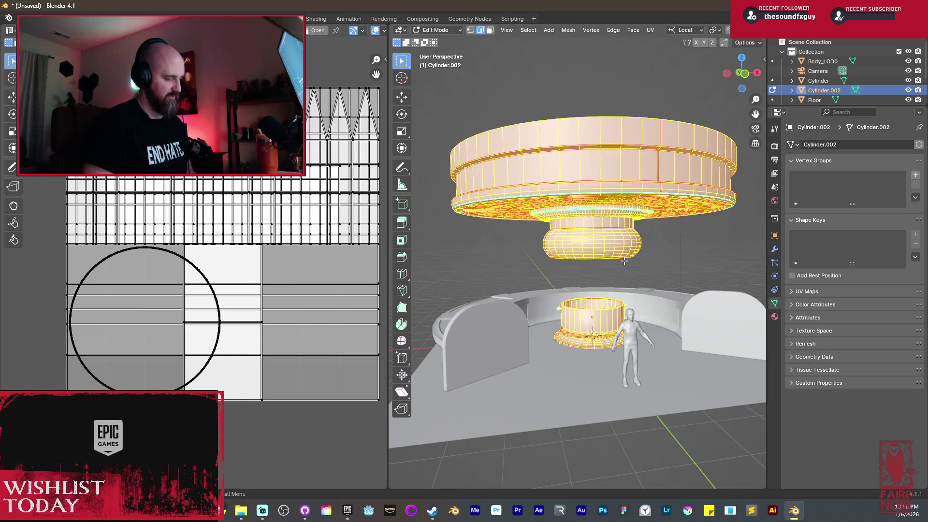
key(u)
click(584, 199)
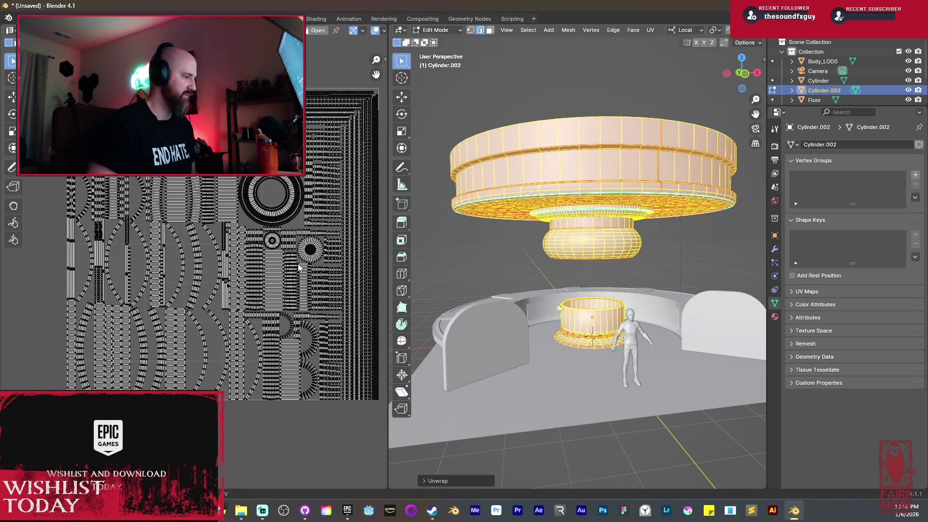
scroll(298, 266, up, 2)
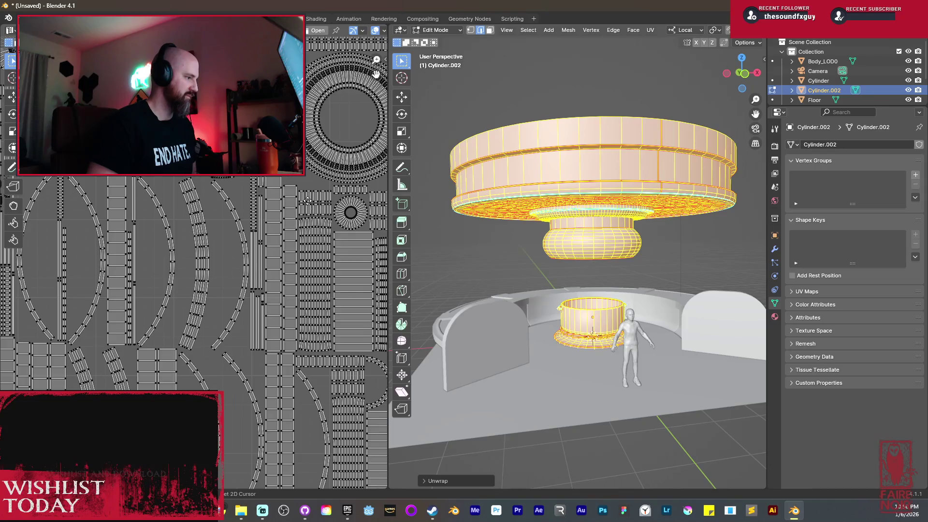
scroll(192, 262, up, 2)
scroll(211, 256, down, 5)
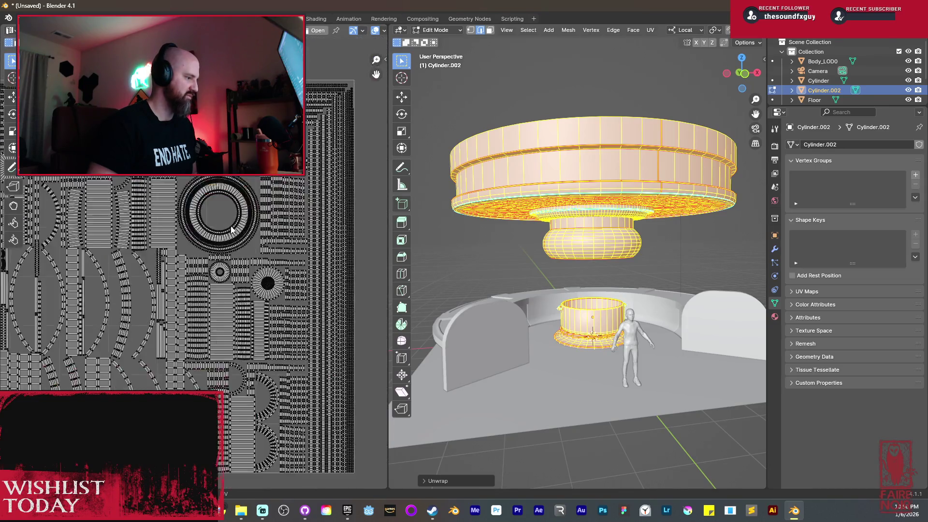
scroll(233, 229, up, 3)
scroll(234, 229, up, 1)
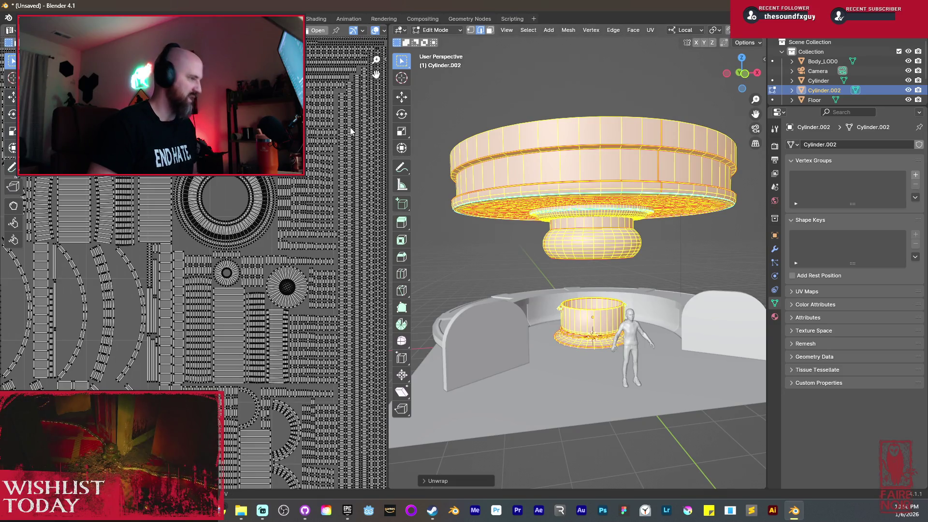
key(ctrl+Page_Down)
key(ctrl+Page_Down)
Orbit to a low side view, then bring up the save dialog and move it aside.
scroll(454, 247, down, 4)
mouse_move(455, 248)
middle_down()
mouse_move(491, 204)
mouse_move(483, 208)
middle_up()
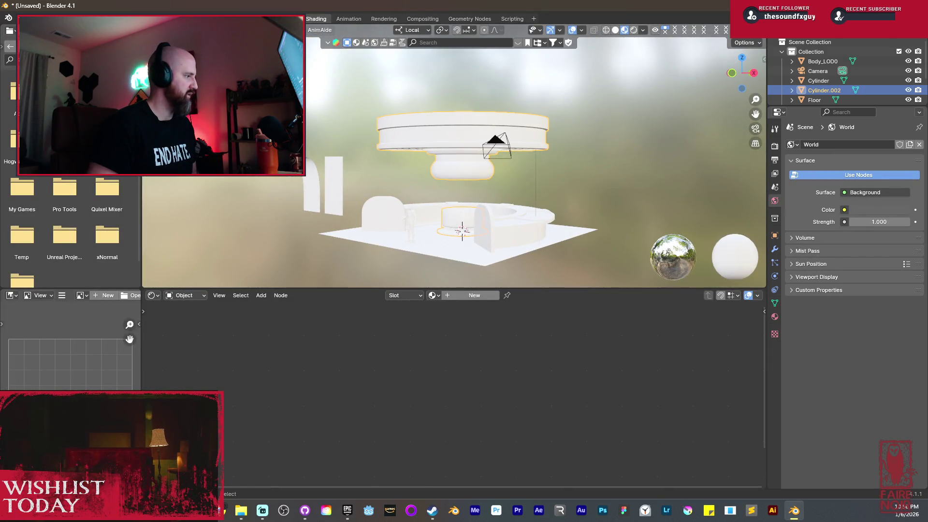
key(ctrl+s)
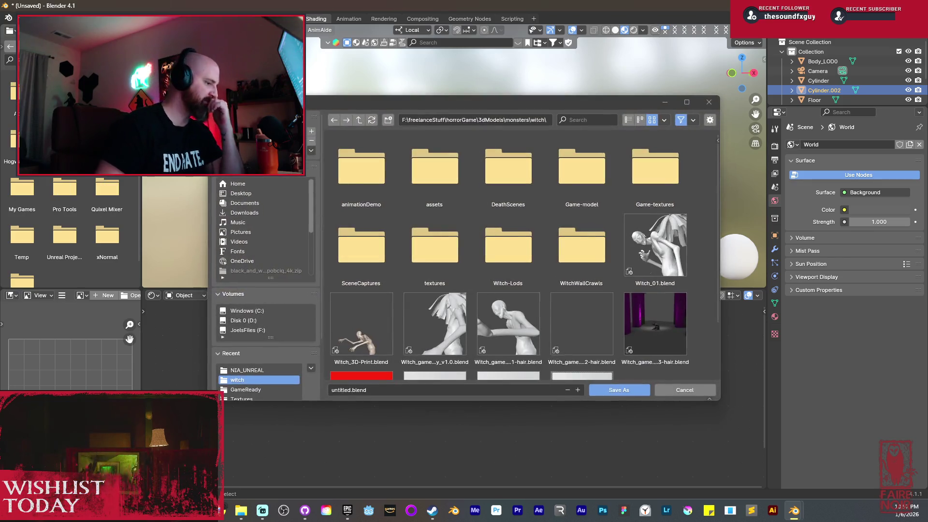
drag(503, 101, 498, 0)
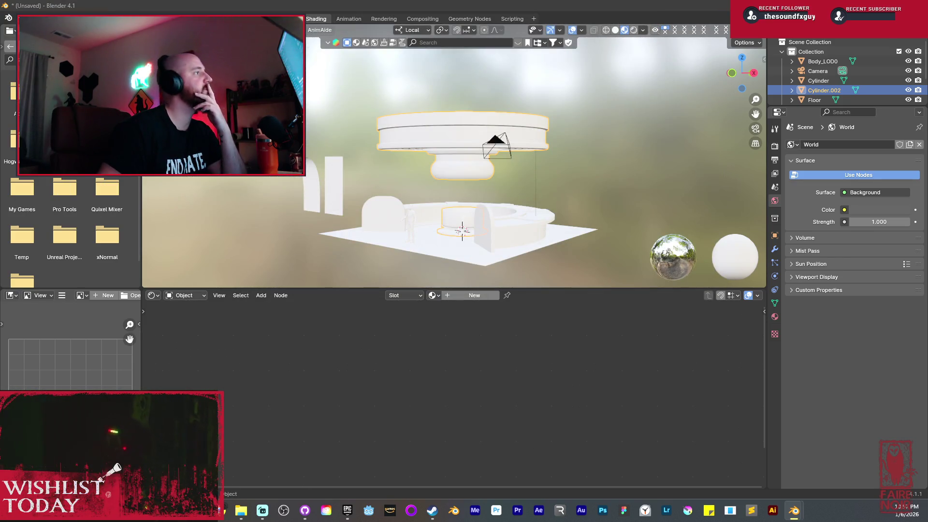
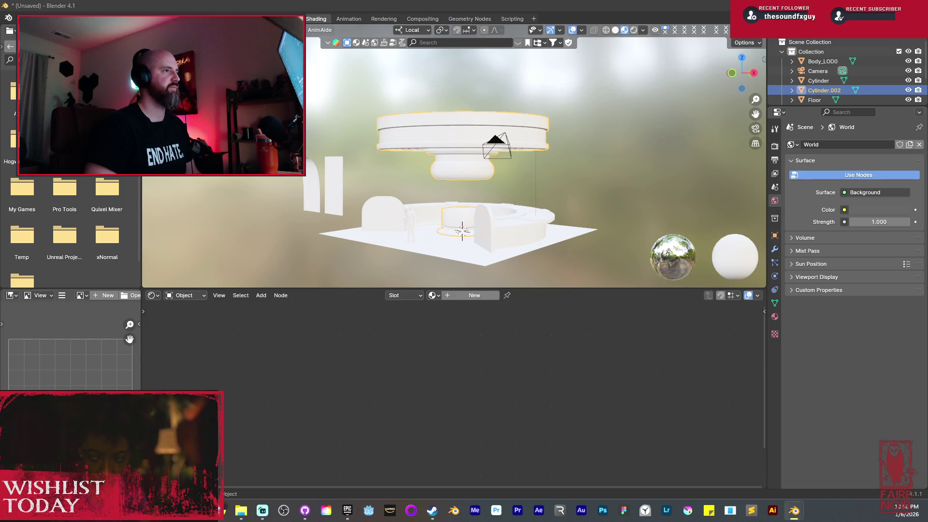
Save the kitchen file and switch the render engine to Cycles.
key(ctrl+s)
mouse_move(410, 150)
middle_down()
mouse_move(438, 164)
mouse_move(582, 170)
mouse_move(575, 160)
mouse_move(781, 122)
middle_up()
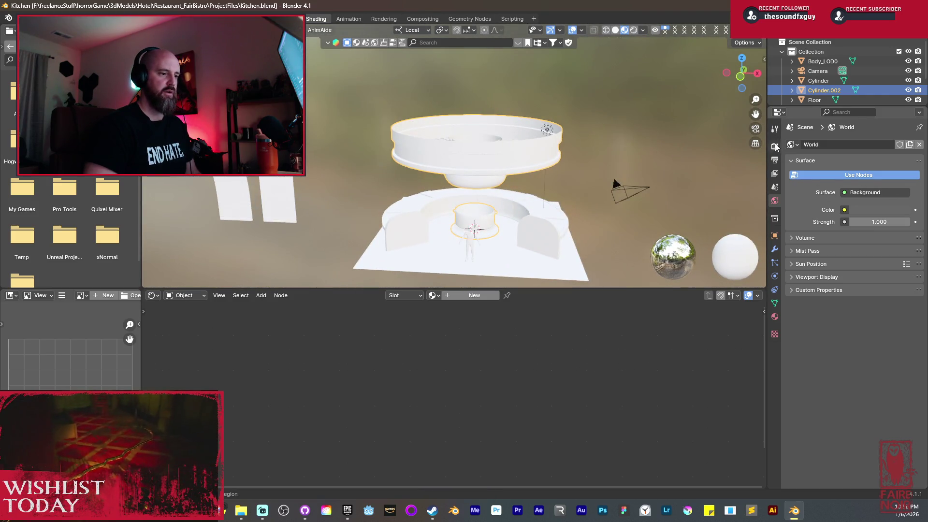
click(775, 146)
click(857, 146)
click(864, 177)
Set the Cycles device to GPU Compute and viewport max samples to 256.
click(870, 169)
click(870, 190)
click(883, 235)
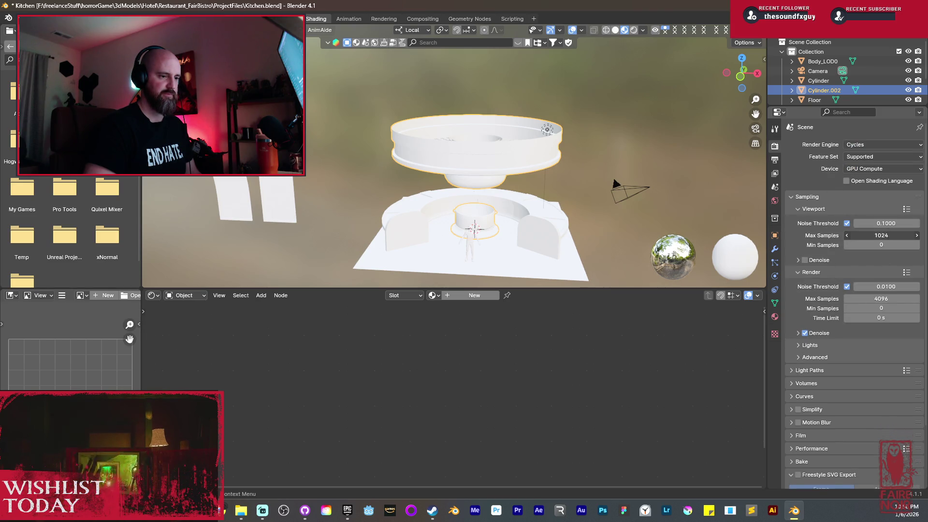
text(25)
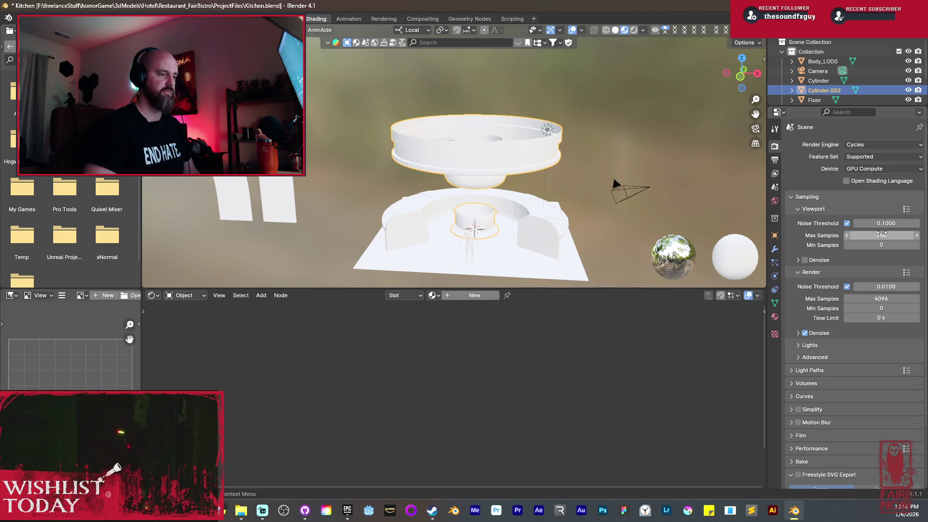
text(6)
key(Return)
middle_drag(401, 129, 453, 187)
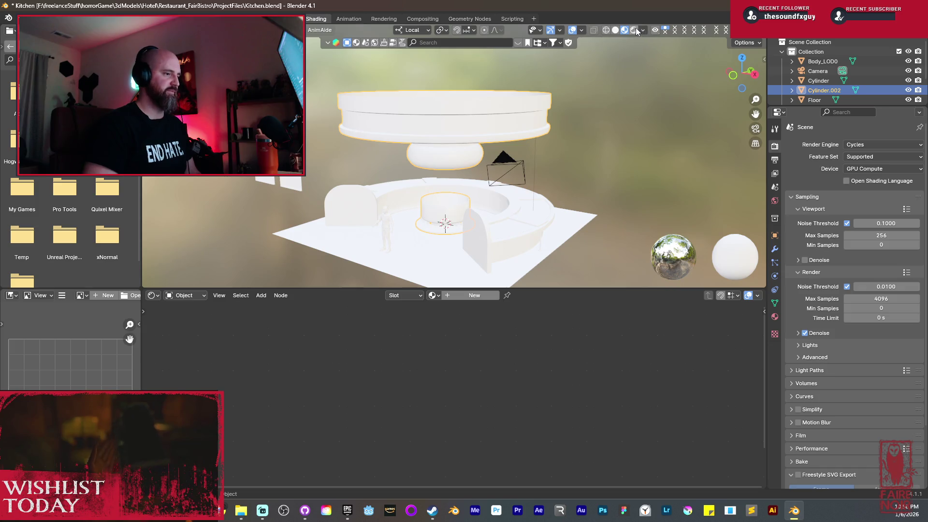
Switch the viewport to live Cycles rendered shading and inspect the kitchen lighting from several angles.
click(633, 30)
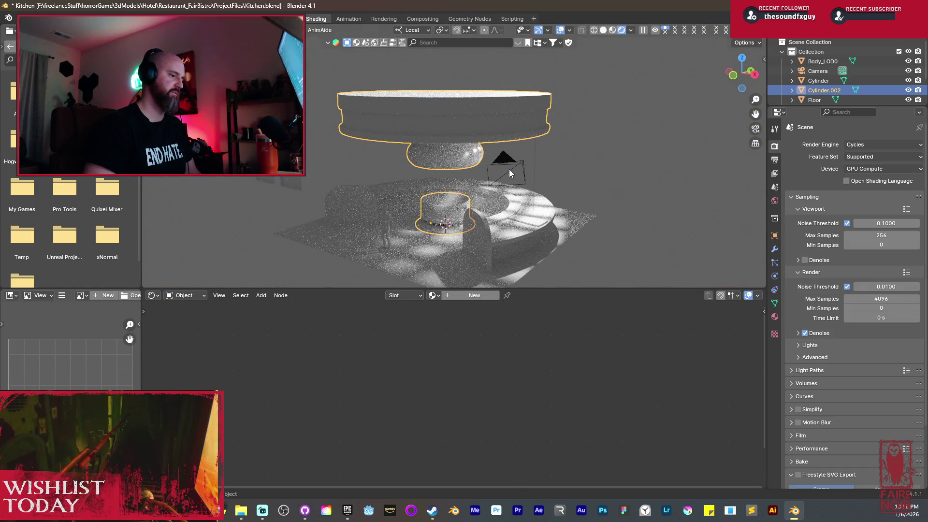
middle_drag(492, 203, 474, 200)
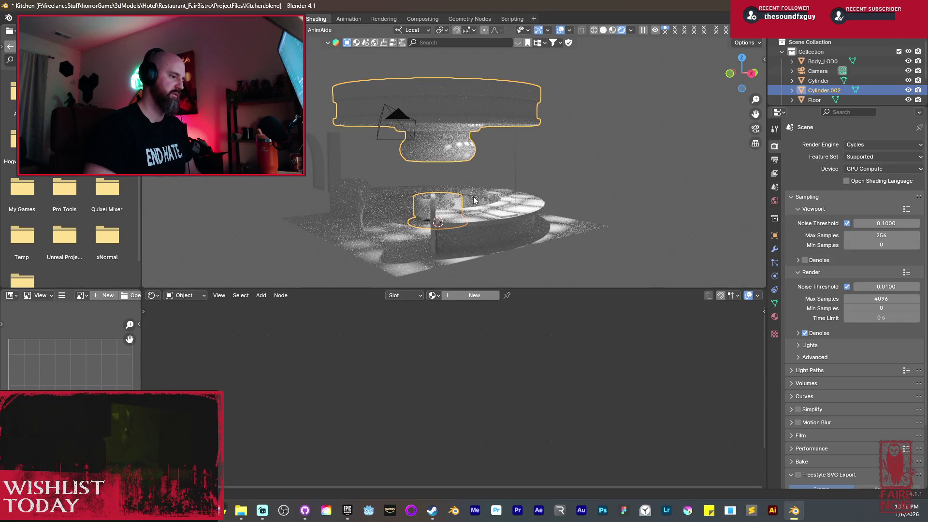
scroll(474, 202, up, 2)
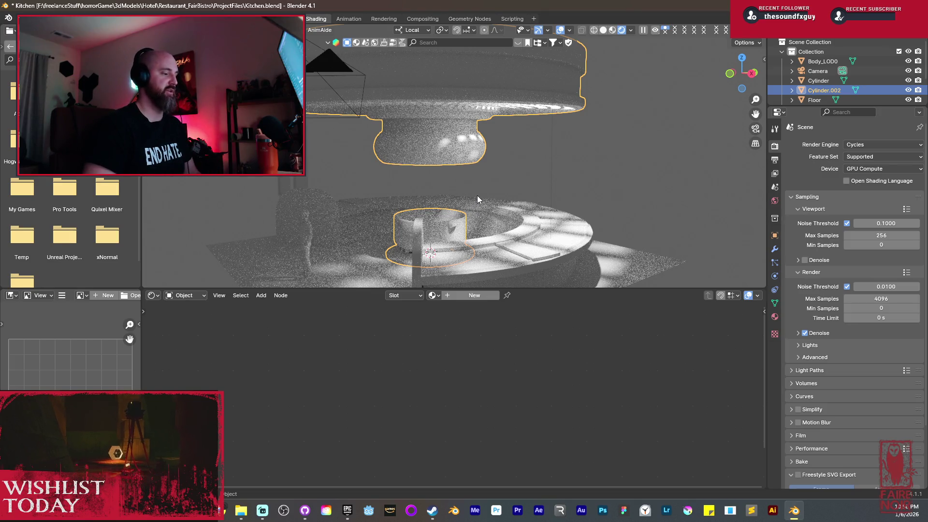
mouse_move(472, 191)
middle_down()
mouse_move(464, 216)
mouse_move(561, 112)
mouse_move(666, 95)
mouse_move(654, 97)
mouse_move(662, 106)
middle_up()
key(alt+a)
key(g)
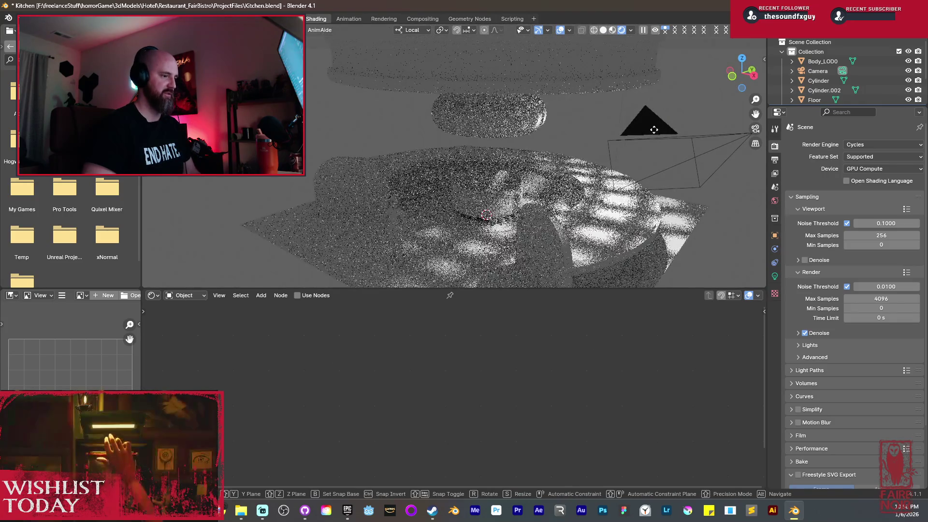
click(654, 129)
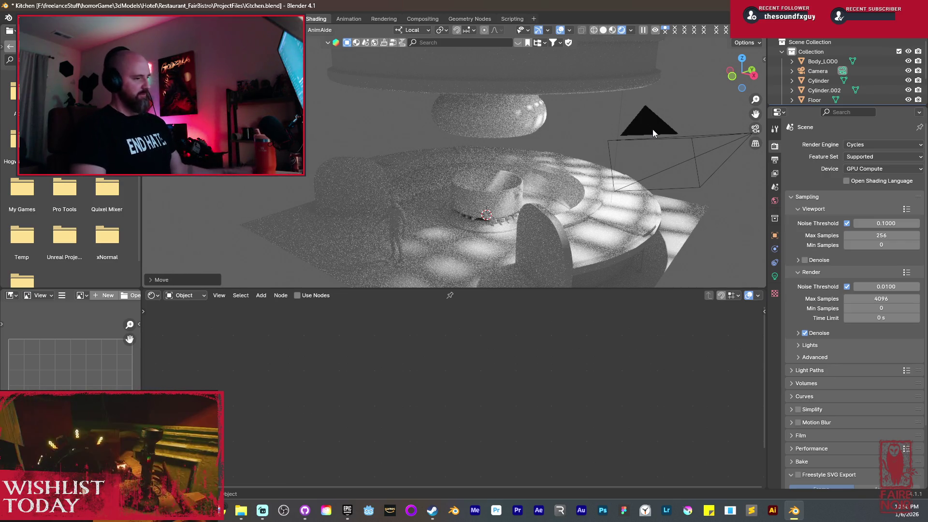
mouse_move(652, 129)
middle_down()
mouse_move(653, 104)
mouse_move(520, 109)
mouse_move(495, 143)
mouse_move(508, 135)
middle_up()
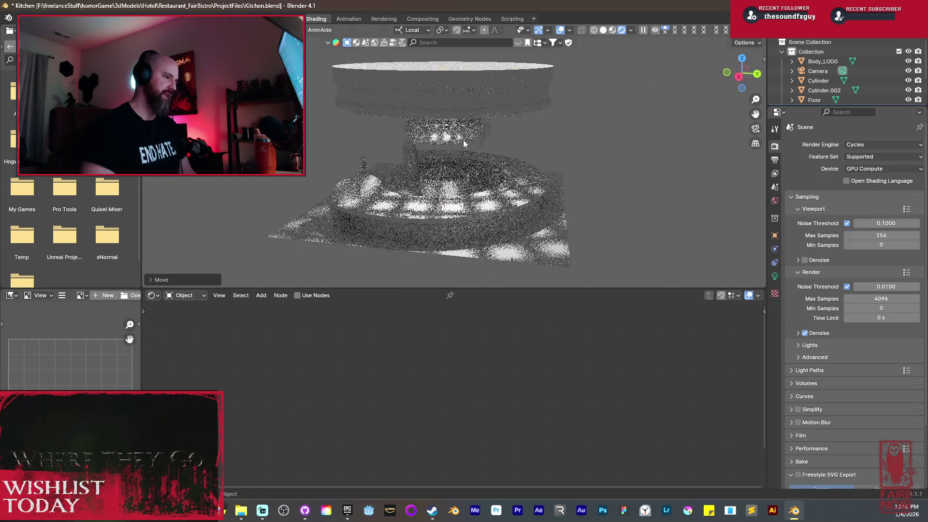
Duplicate the point light in place and set its power to 300 W.
key(g)
right_click(774, 285)
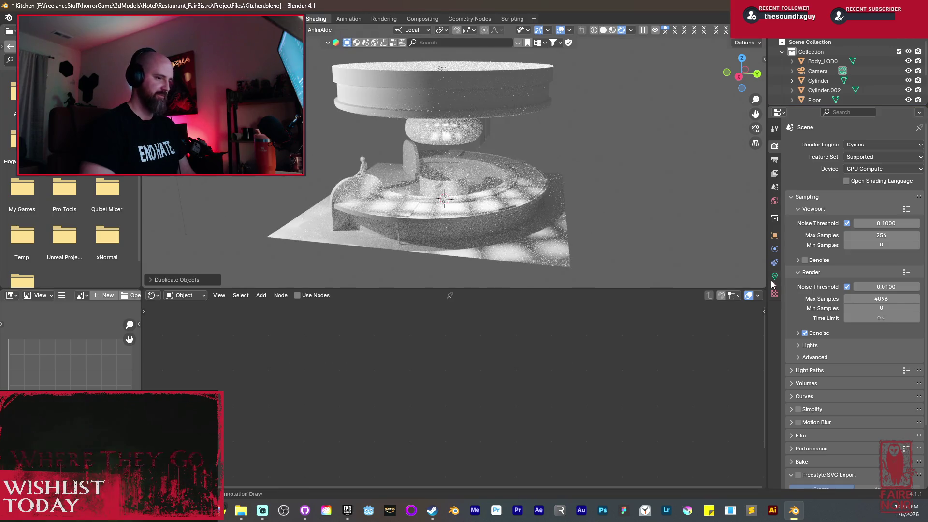
click(776, 277)
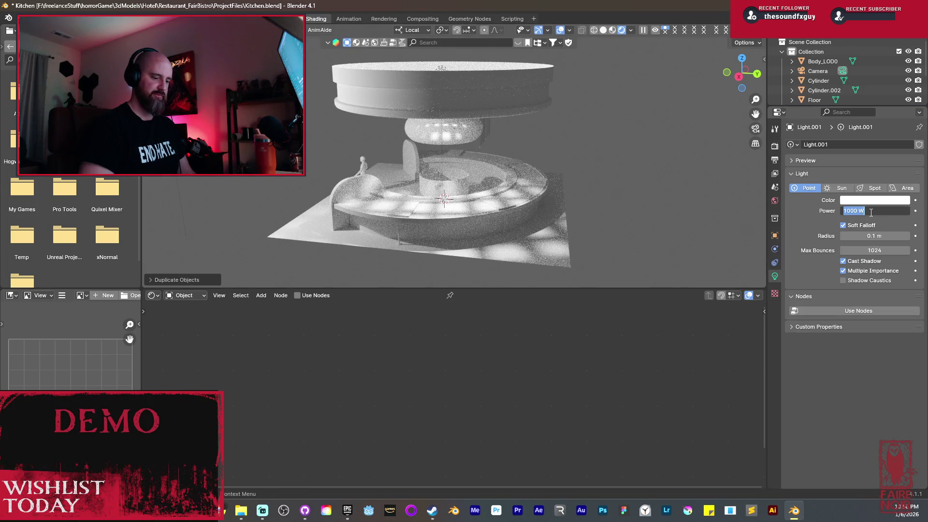
text(500)
key(Return)
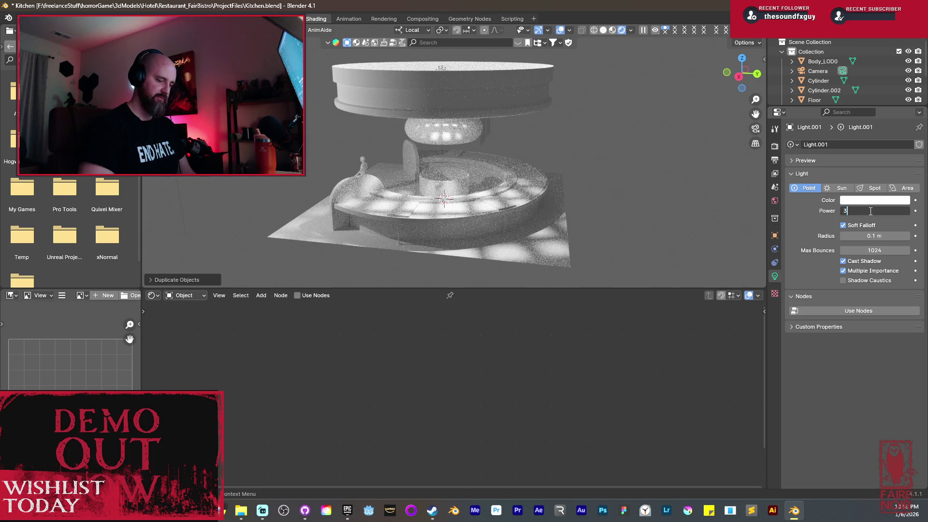
text(00)
key(Return)
Duplicate the light again and move Light.002 to a new spot in the kitchen.
mouse_move(657, 169)
middle_down()
mouse_move(314, 168)
mouse_move(400, 173)
mouse_move(355, 180)
middle_up()
key(shift+d)
click(326, 182)
mouse_move(450, 174)
middle_down()
mouse_move(472, 156)
mouse_move(439, 149)
middle_up()
key(g)
click(489, 155)
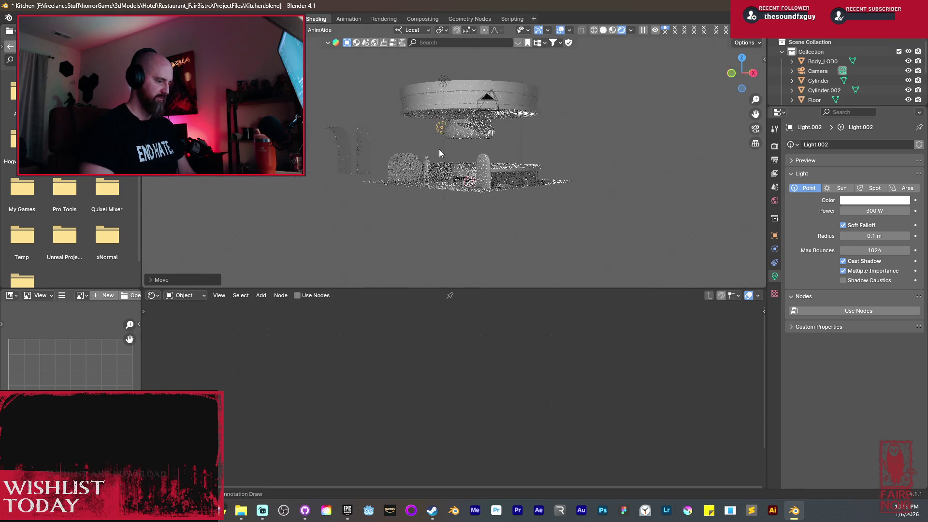
Add a third copy, Light.003, and view it near the kitchen island and figure.
key(shift+d)
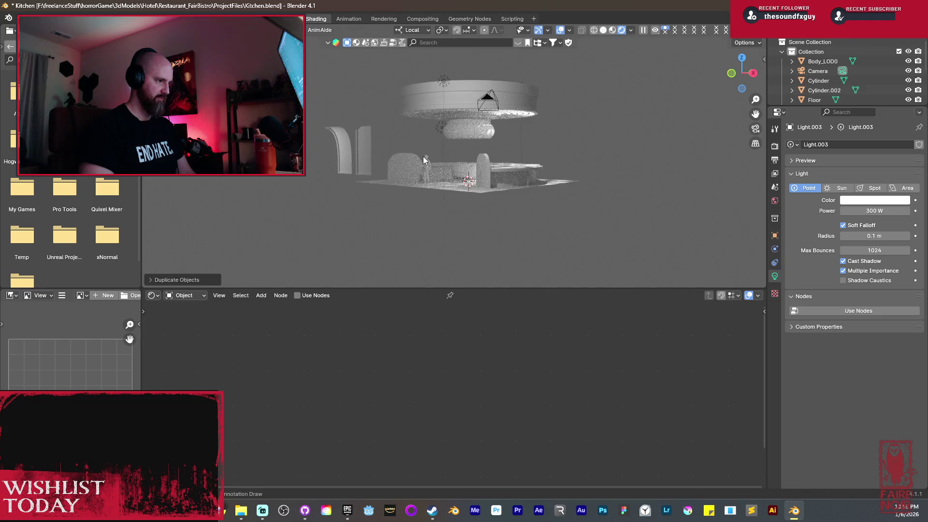
click(381, 157)
scroll(375, 157, up, 6)
middle_drag(471, 155, 376, 171)
scroll(375, 170, down, 3)
mouse_move(289, 178)
middle_down()
mouse_move(423, 195)
mouse_move(480, 136)
middle_up()
scroll(479, 136, up, 3)
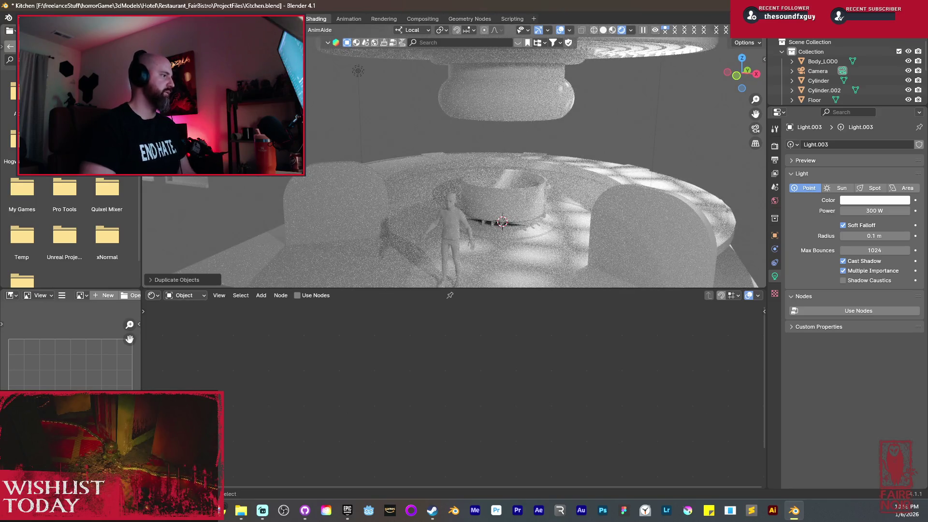
click(22, 19)
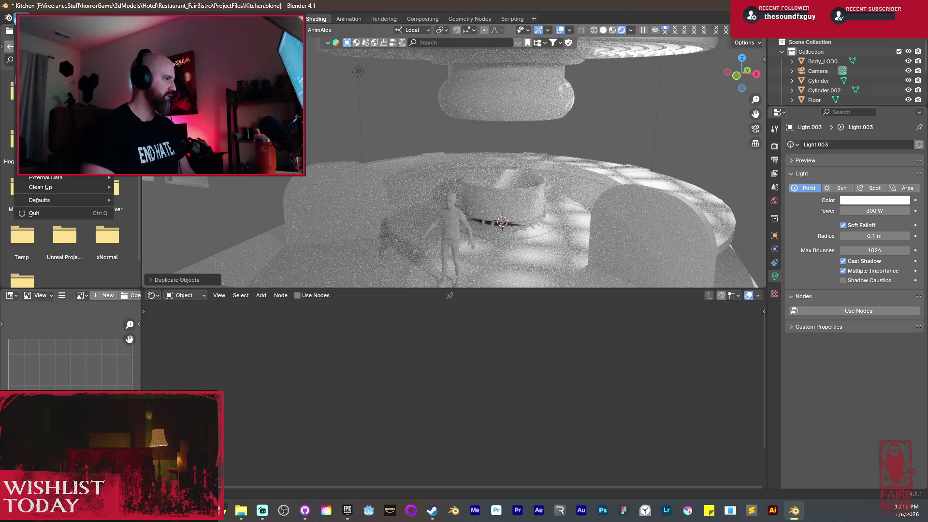
Save the kitchen file and start an Append, going up to the 3dModels folder.
click(34, 89)
click(22, 18)
click(39, 132)
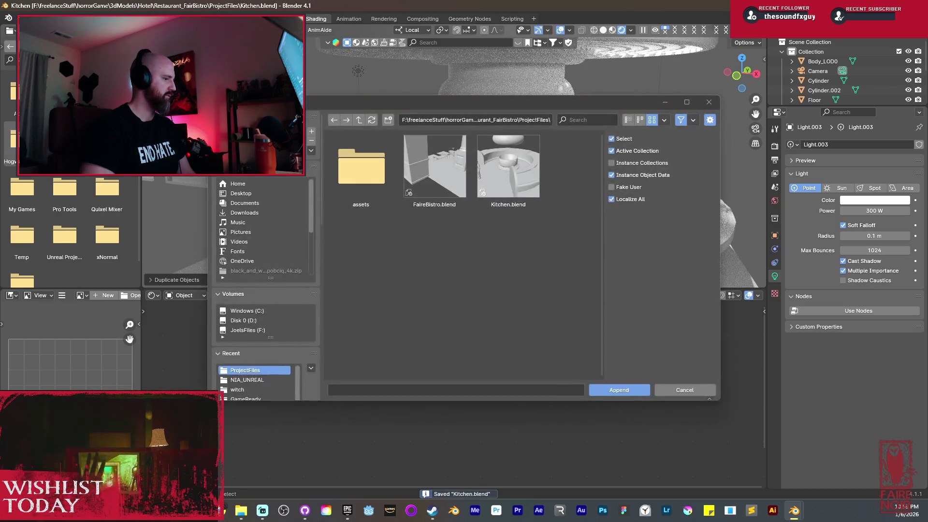
click(362, 120)
double_click(360, 120)
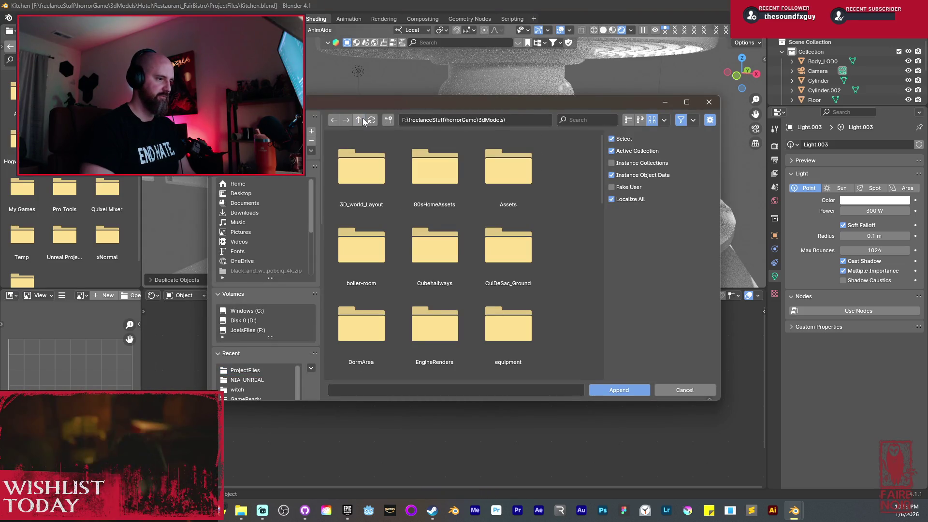
Browse to equipment/CraftedItems/PROJECTFILES and open AutoLockPick.blend.
double_click(510, 325)
click(492, 178)
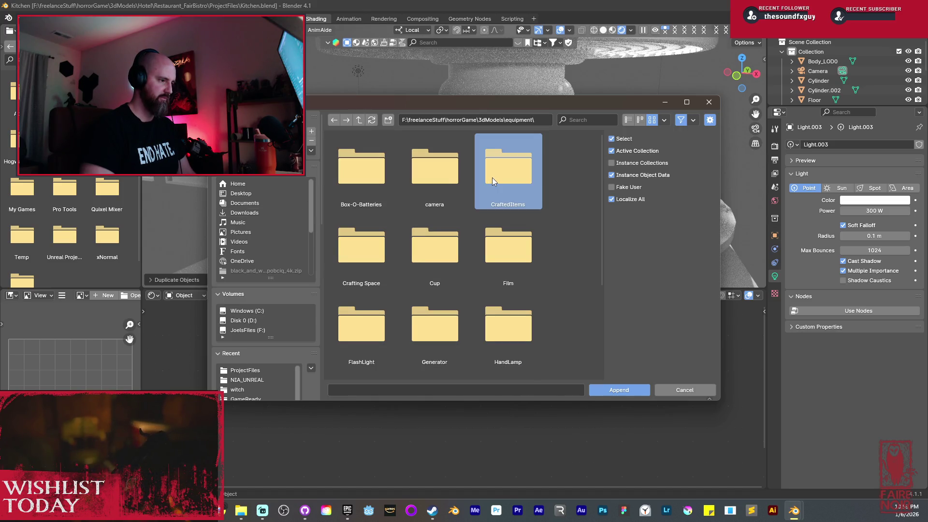
double_click(492, 178)
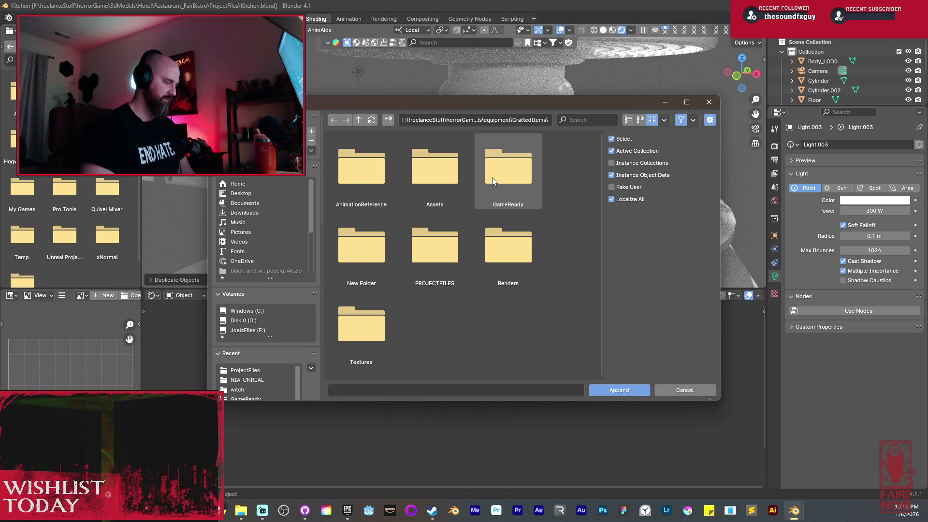
double_click(440, 237)
click(361, 247)
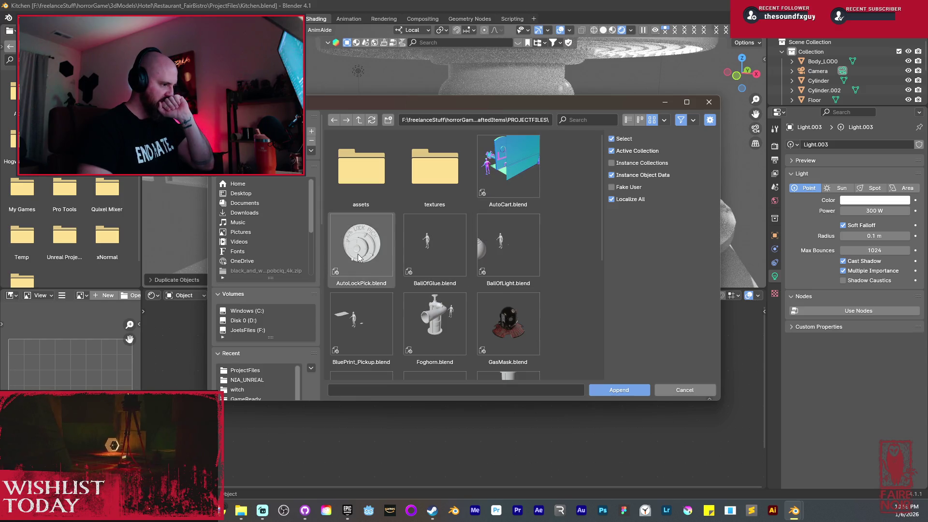
click(627, 392)
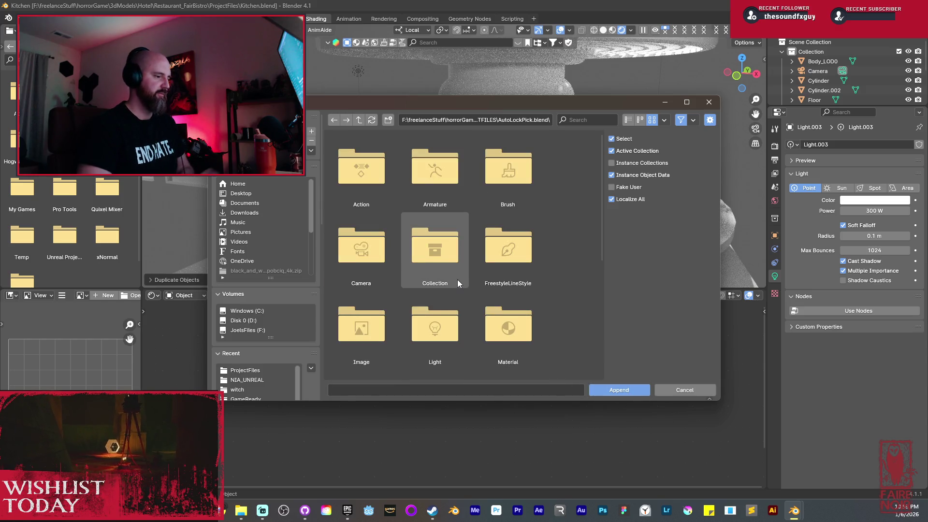
Append Fantasy old Silver and Fantasy old brass_W_Rust from its Material folder.
double_click(515, 330)
click(365, 249)
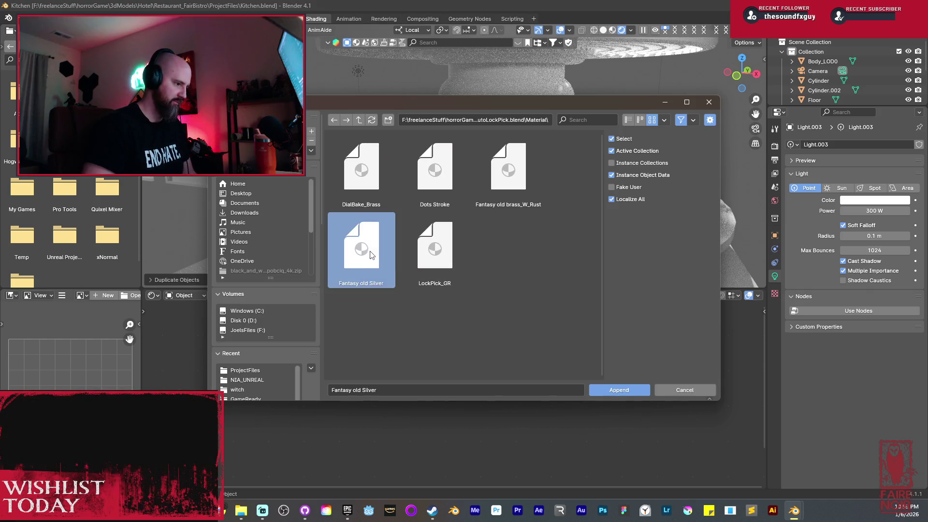
ctrl+click(500, 188)
click(637, 391)
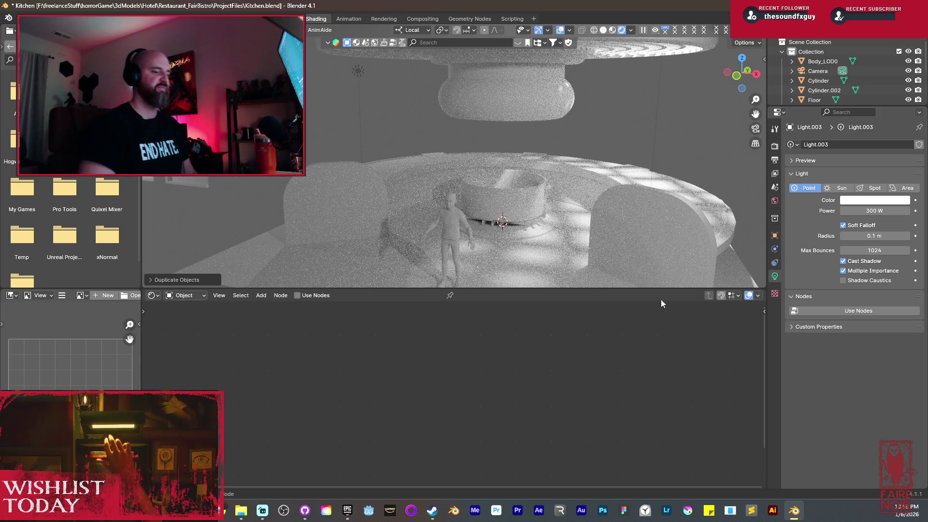
Select and frame Cylinder.002, then in Edit Mode grow selections across the base and large disc.
click(523, 106)
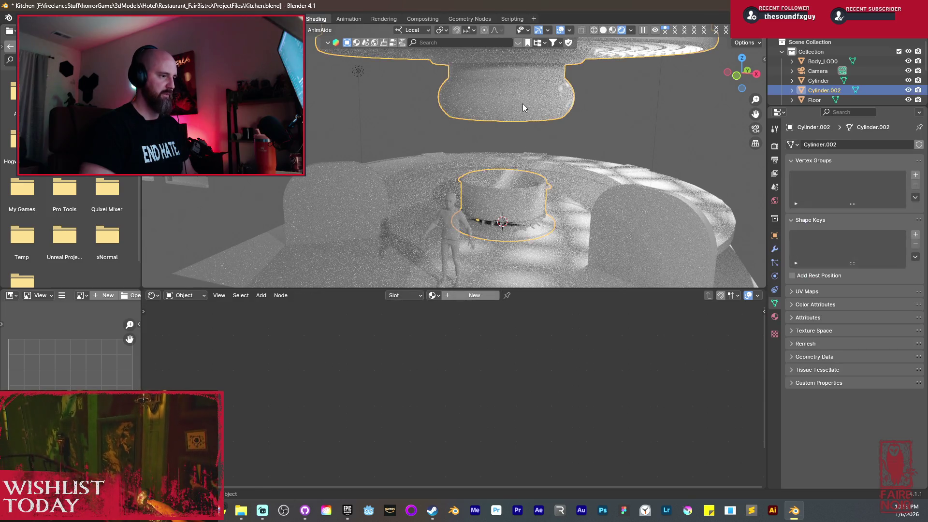
key(KP_Decimal)
key(Tab)
click(498, 161)
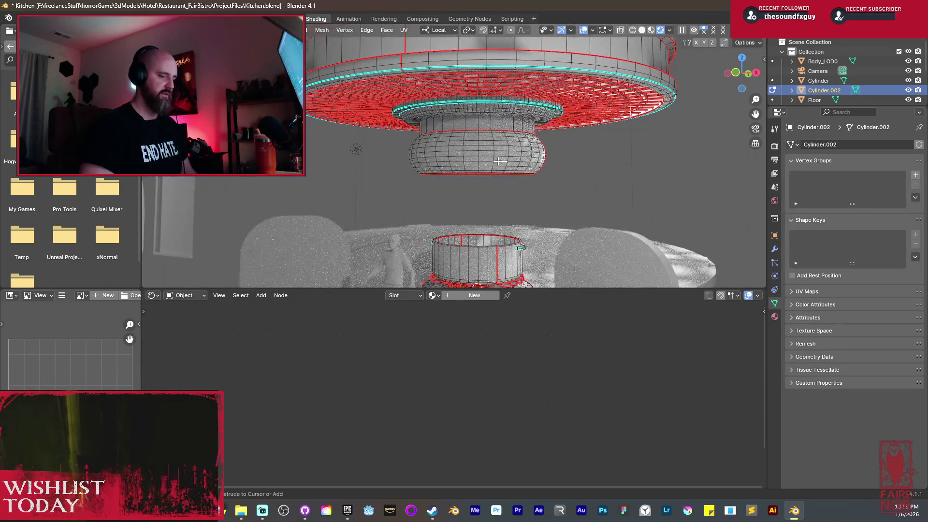
key(ctrl+KP_Add)
key(ctrl+KP_Add)
key(ctrl+KP_Add)
key(ctrl+KP_Add)
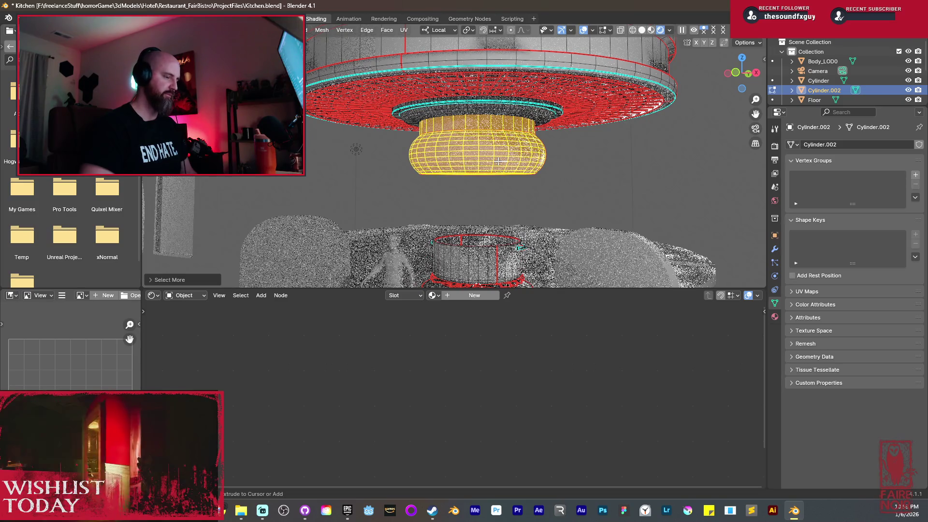
shift+click(528, 89)
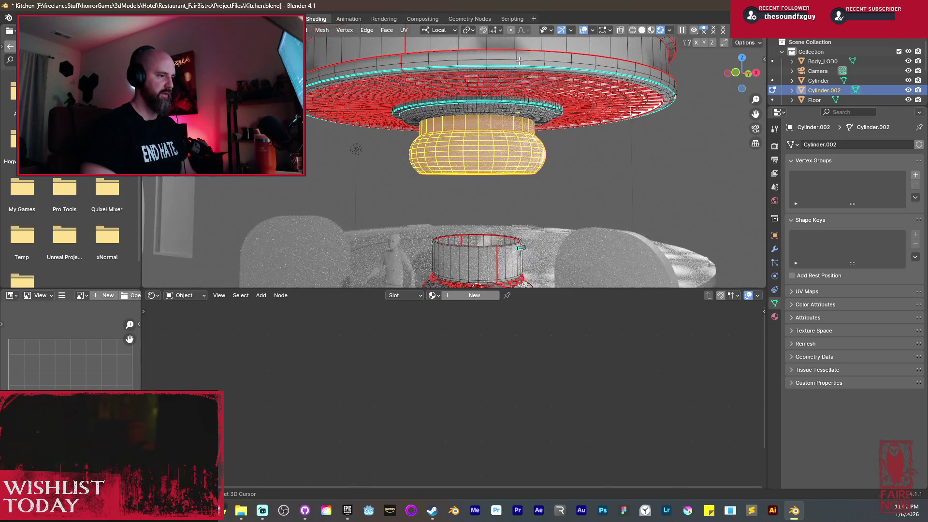
key(ctrl+KP_Add)
key(ctrl+KP_Add)
key(ctrl+KP_Add)
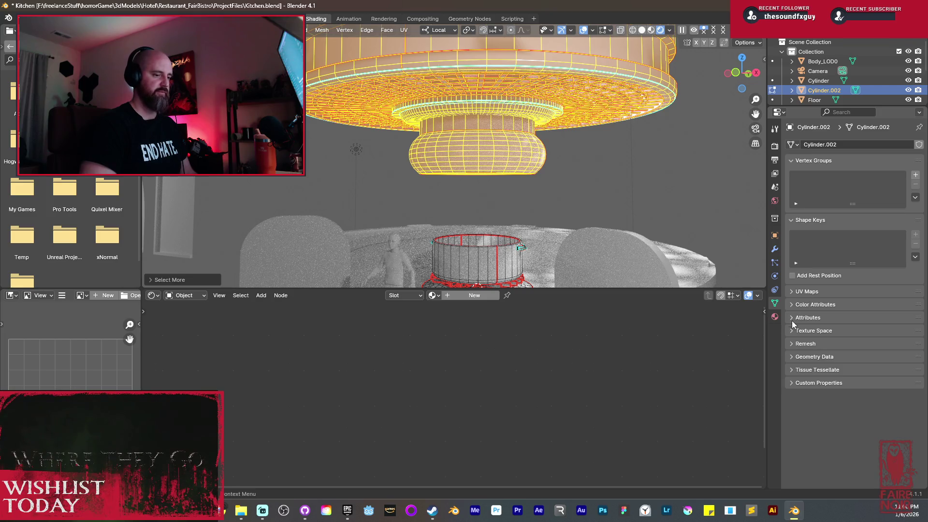
Assign Fantasy old brass_W_Rust, then add a second slot holding Fantasy old Silver.
click(776, 318)
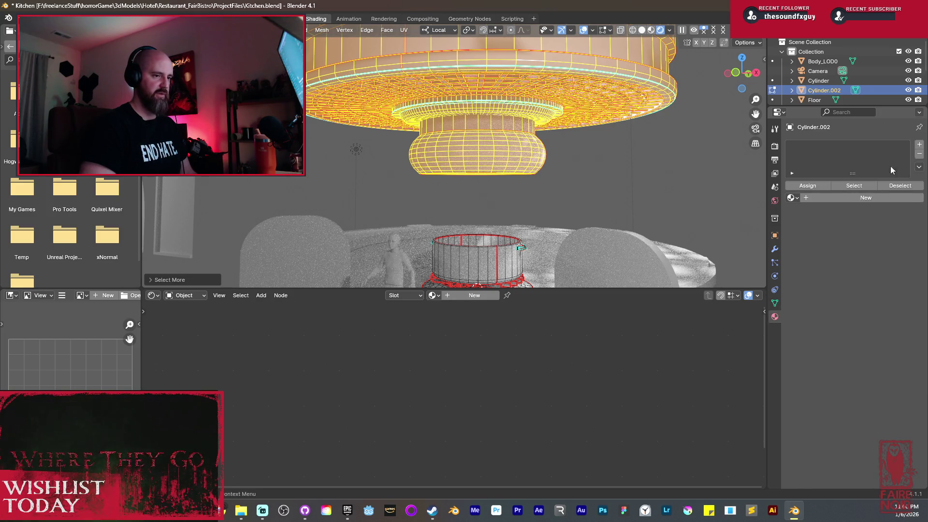
click(790, 198)
text(fantasy)
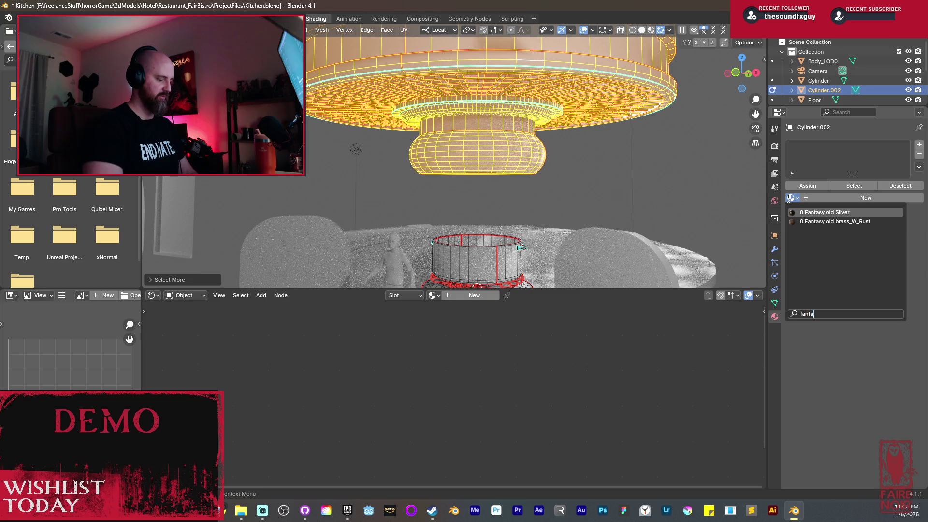
click(824, 222)
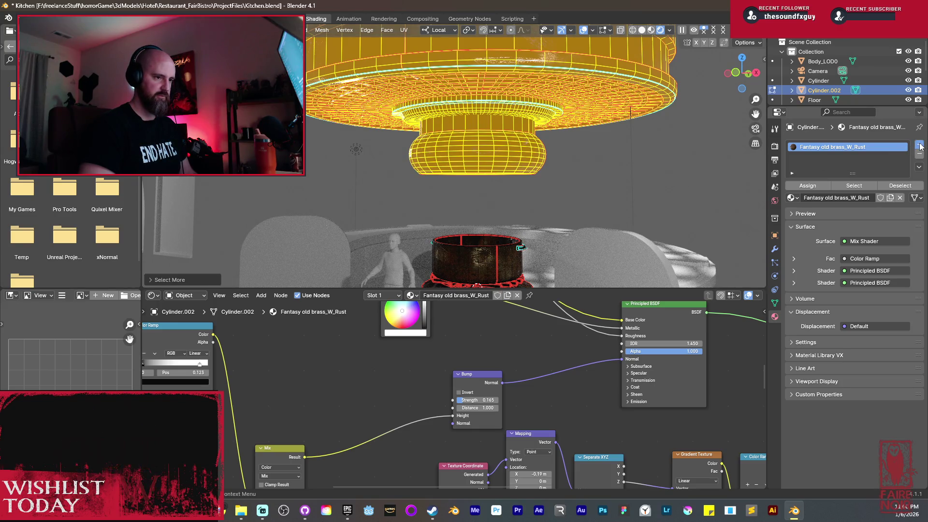
click(919, 145)
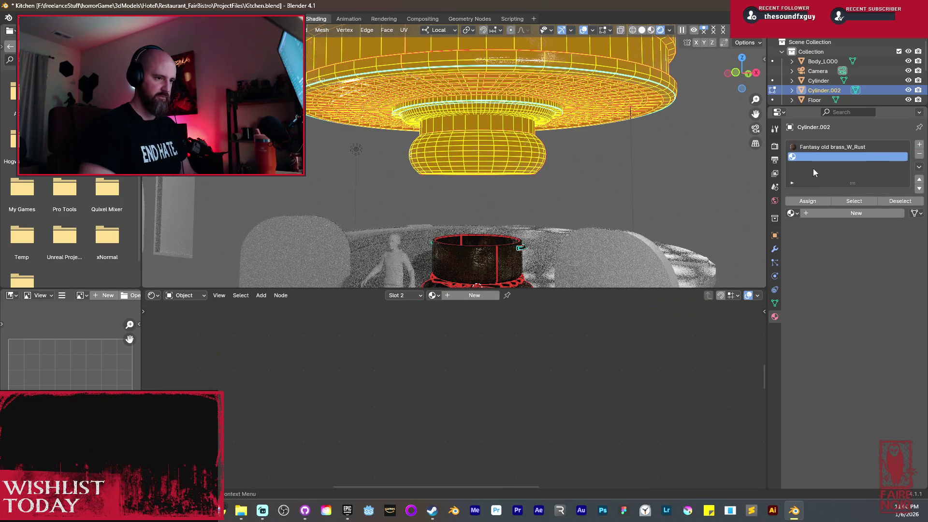
click(796, 213)
click(823, 231)
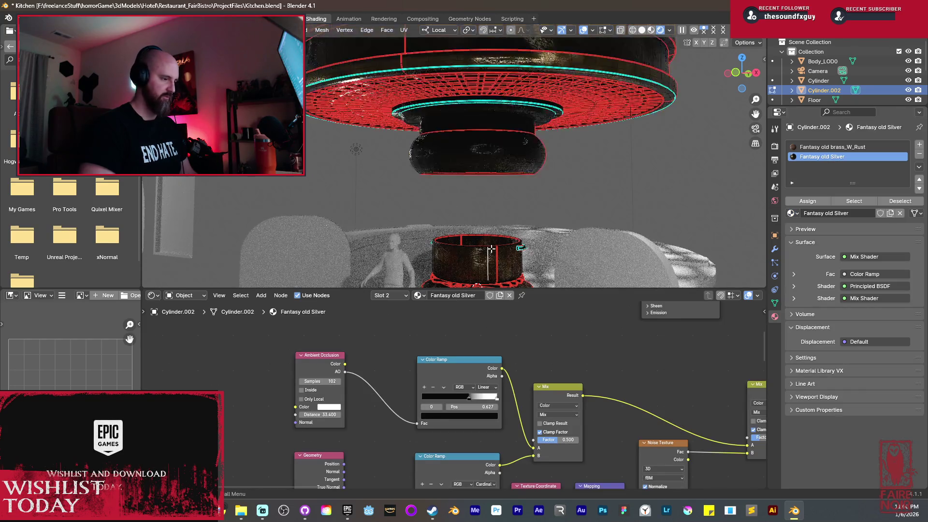
Frame the pot, grow the selection across its wall, and return to Object Mode.
key(KP_Decimal)
middle_drag(558, 133, 394, 149)
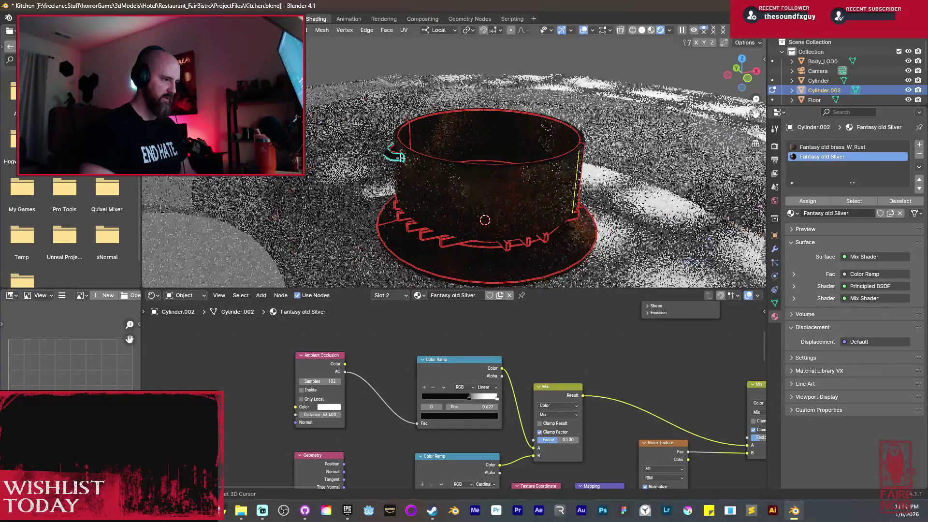
middle_drag(493, 208, 468, 209)
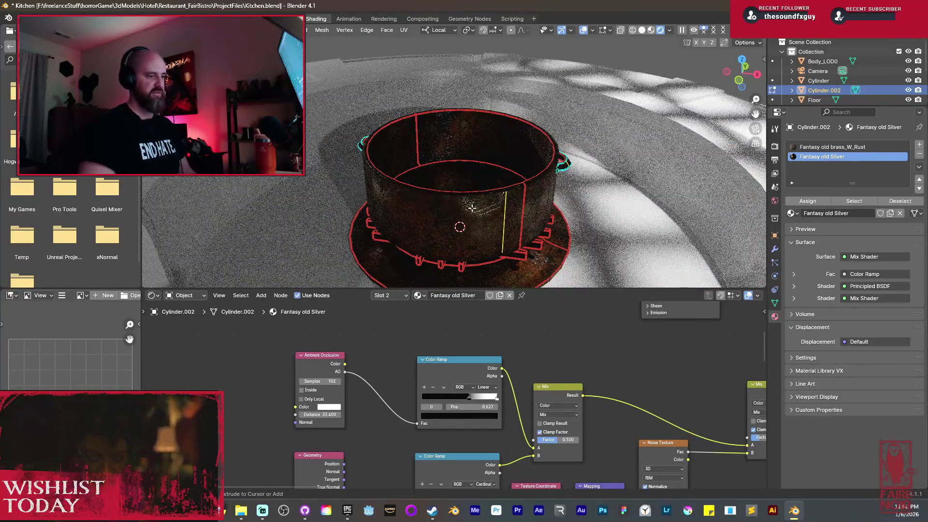
key(ctrl+KP_Add)
key(ctrl+KP_Add)
key(ctrl+KP_Add)
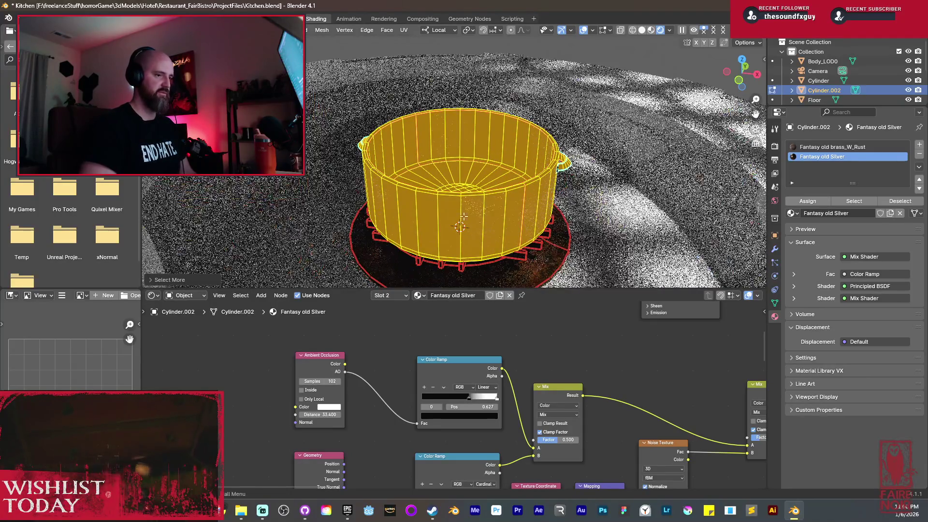
mouse_move(463, 217)
middle_down()
mouse_move(516, 243)
mouse_move(473, 219)
mouse_move(538, 205)
mouse_move(509, 196)
middle_up()
scroll(503, 236, down, 2)
key(Tab)
Make the brass slot's material a single-user copy, Fantasy old brass_W_Rust.001.
scroll(509, 196, up, 5)
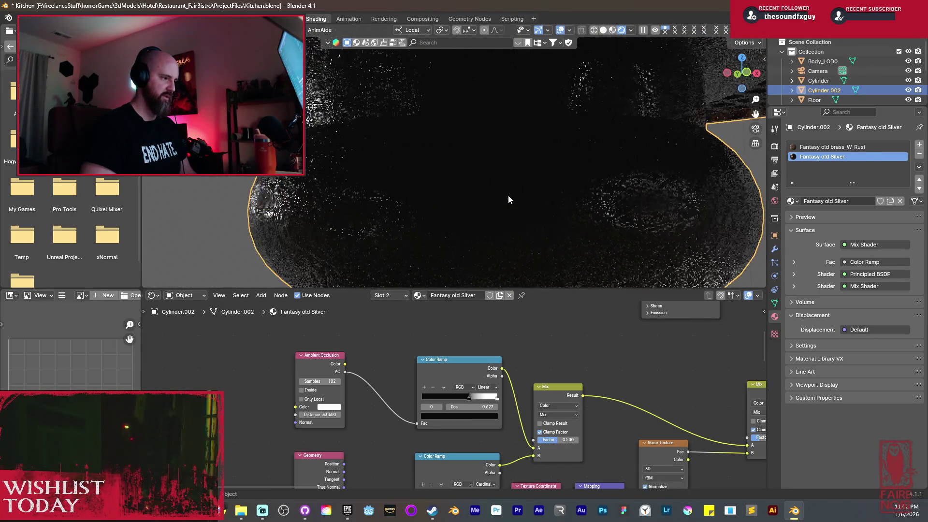
scroll(509, 196, down, 5)
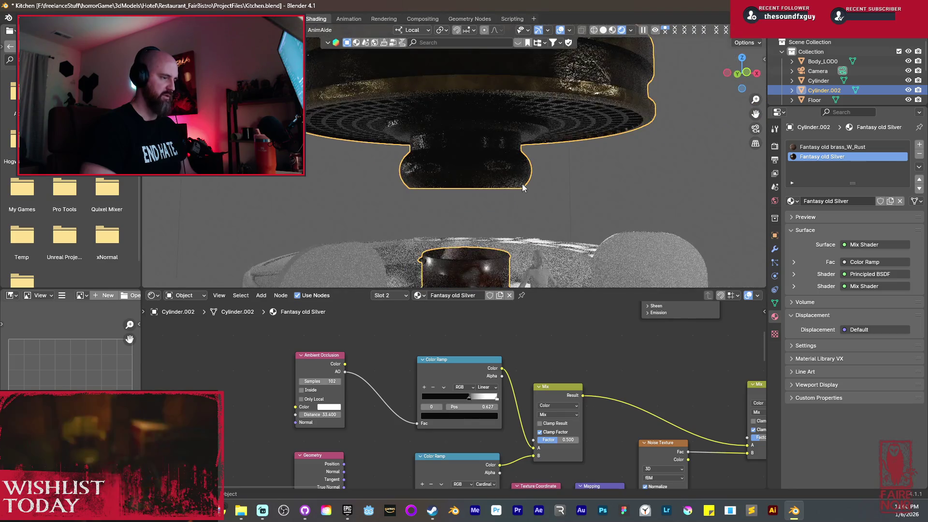
scroll(522, 184, down, 3)
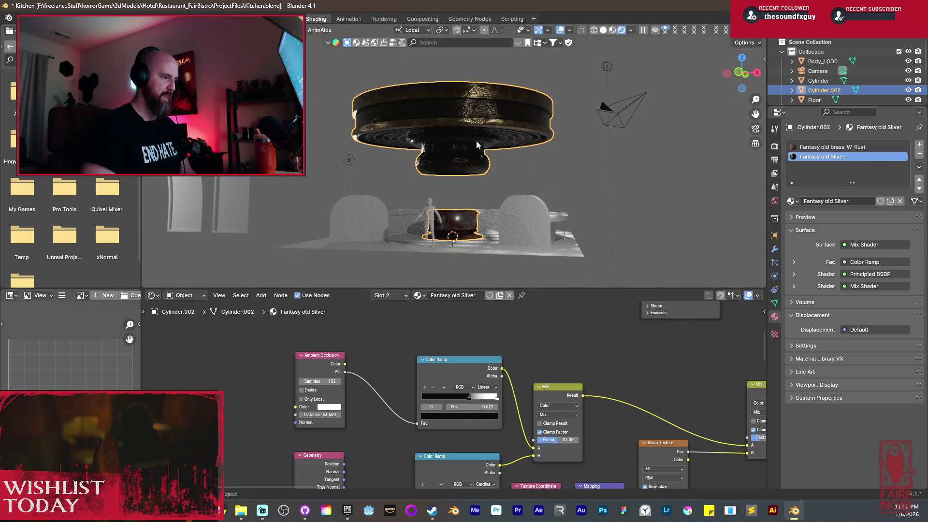
scroll(465, 172, up, 4)
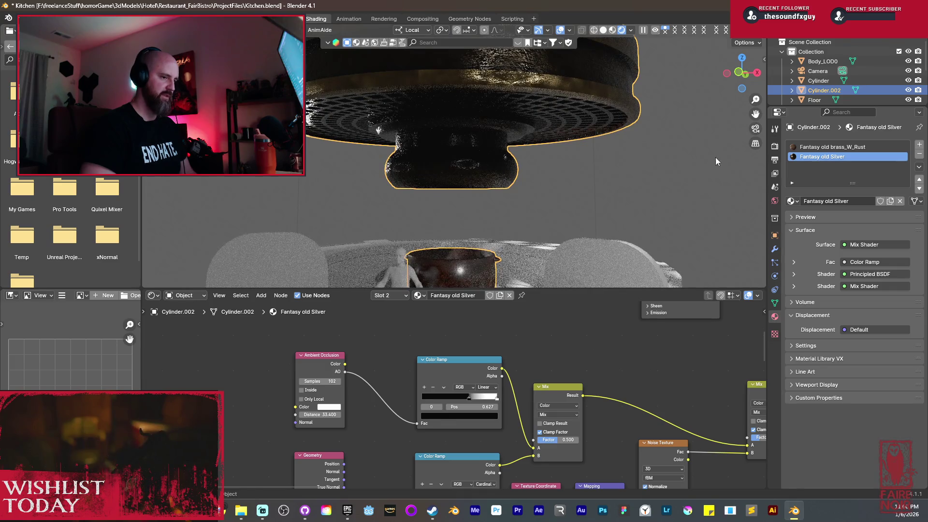
click(851, 147)
scroll(408, 170, down, 5)
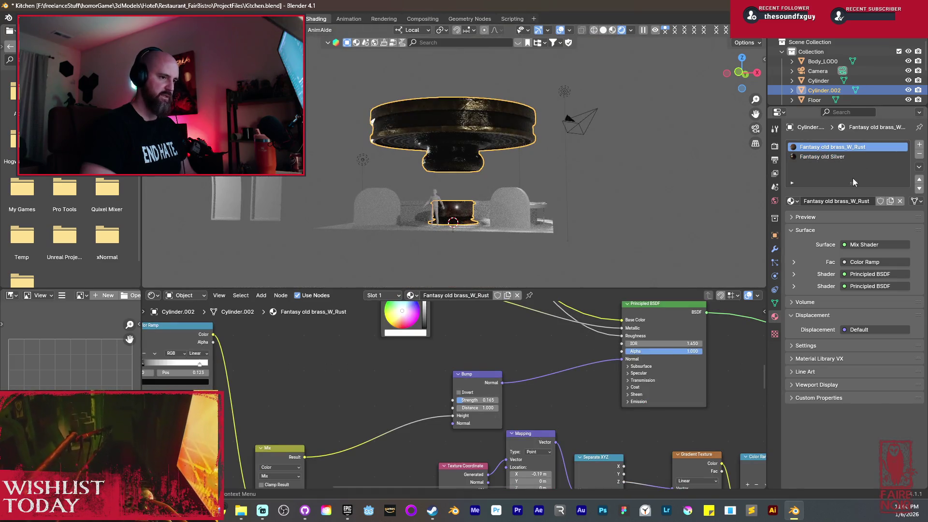
click(890, 201)
scroll(453, 396, down, 2)
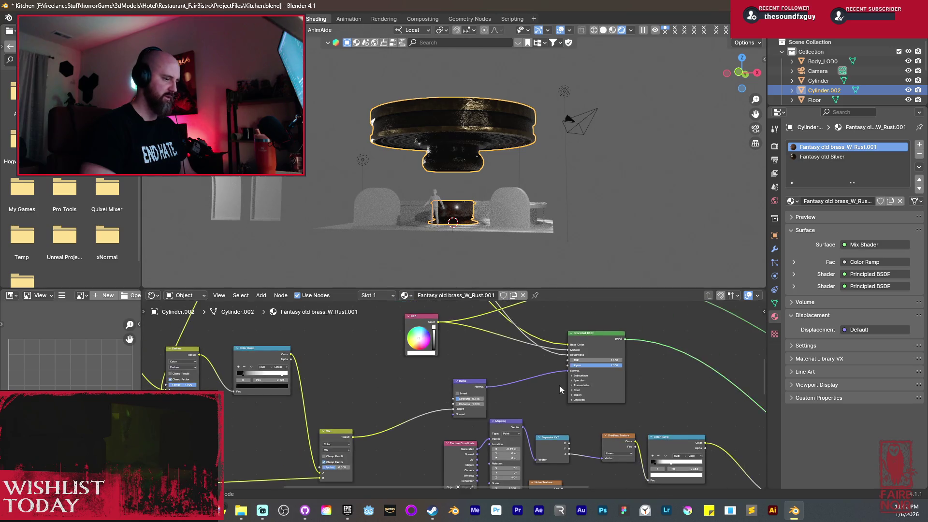
Preview the Color Ramp, Separate XYZ and Gradient Texture outputs on the pot in turn.
scroll(559, 385, down, 2)
middle_drag(509, 385, 524, 368)
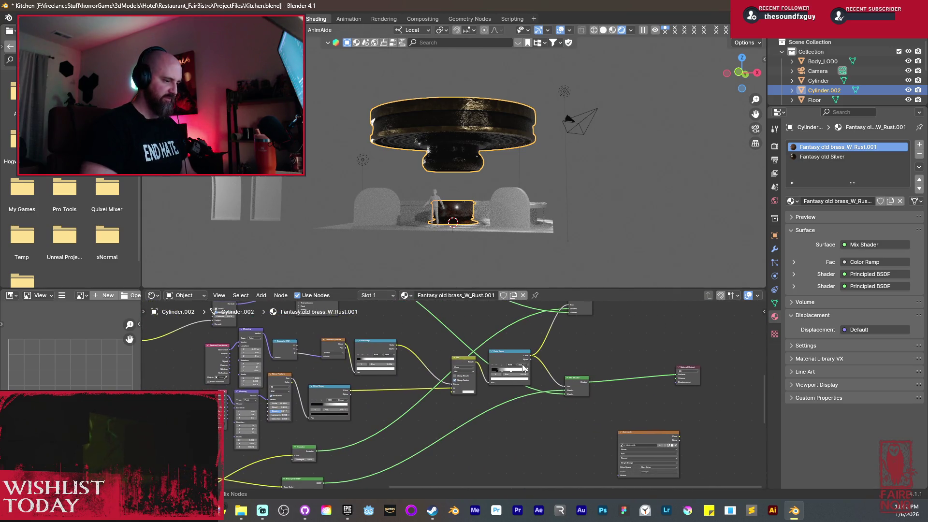
ctrl+shift+click(524, 367)
scroll(481, 386, up, 5)
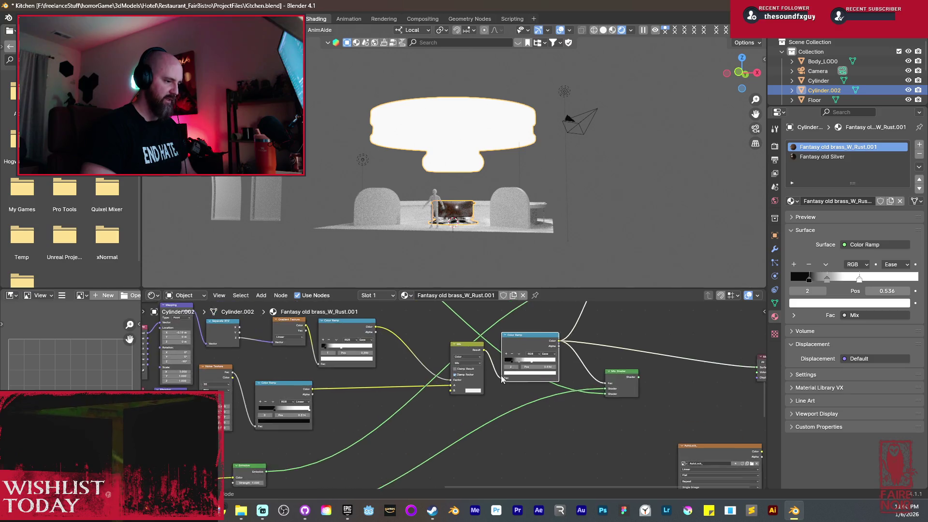
middle_drag(421, 379, 473, 410)
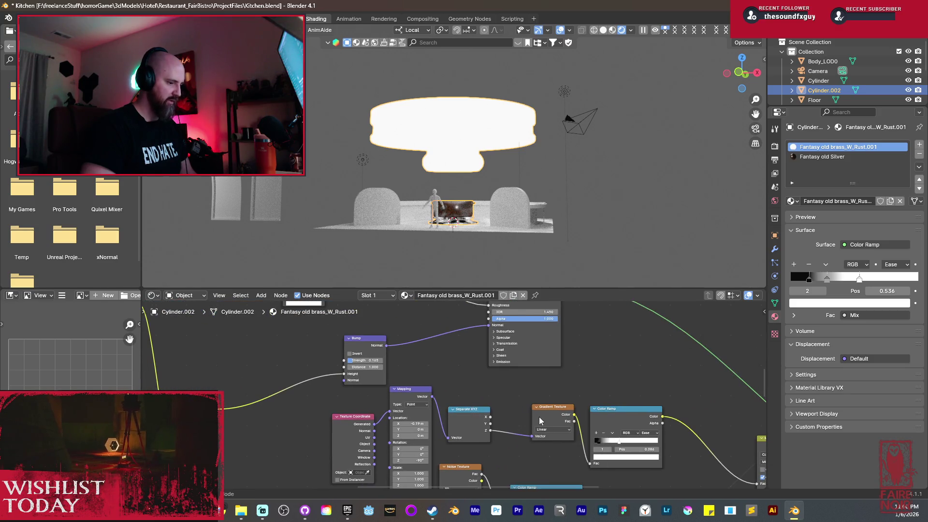
middle_drag(612, 423, 521, 352)
ctrl+shift+click(520, 352)
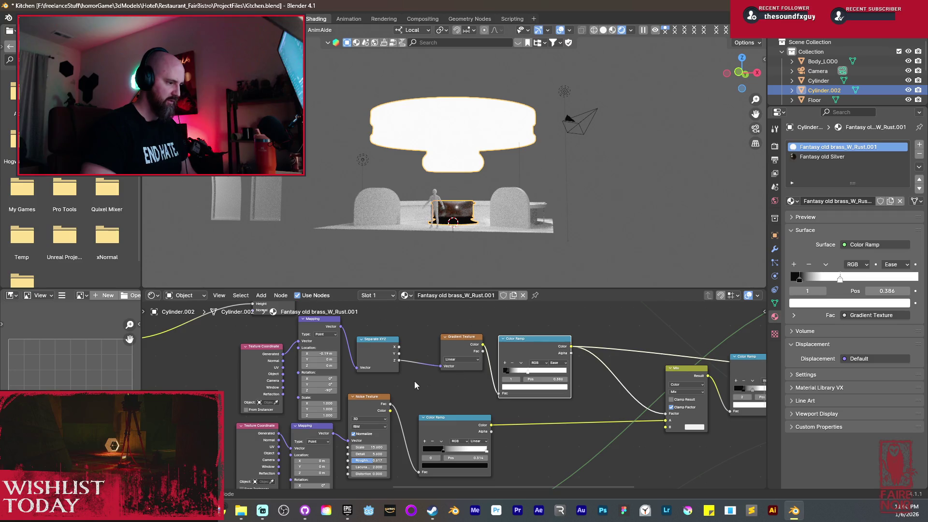
ctrl+shift+click(449, 417)
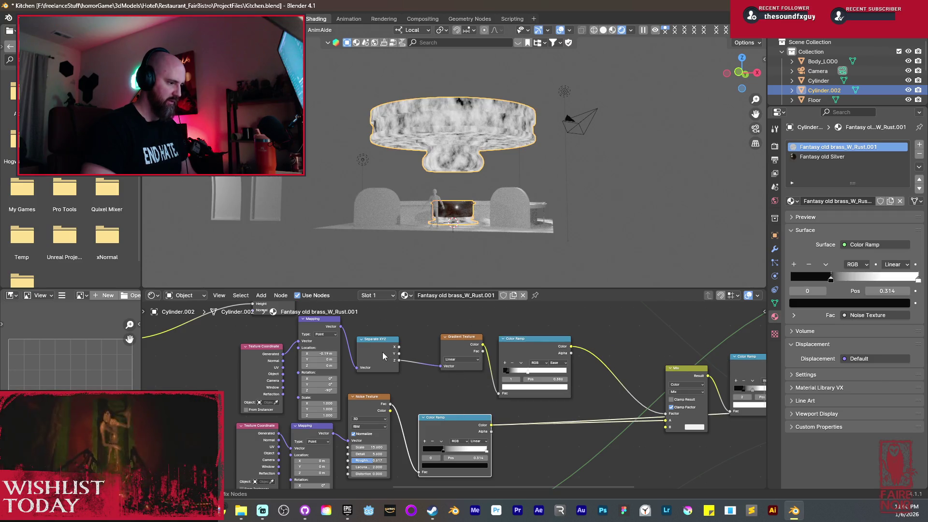
ctrl+shift+click(382, 352)
scroll(382, 352, up, 1)
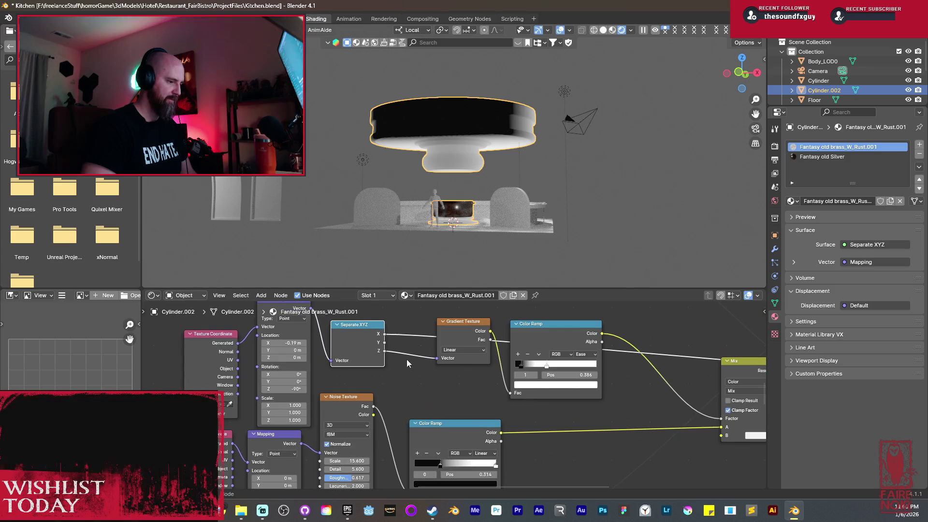
ctrl+shift+click(463, 335)
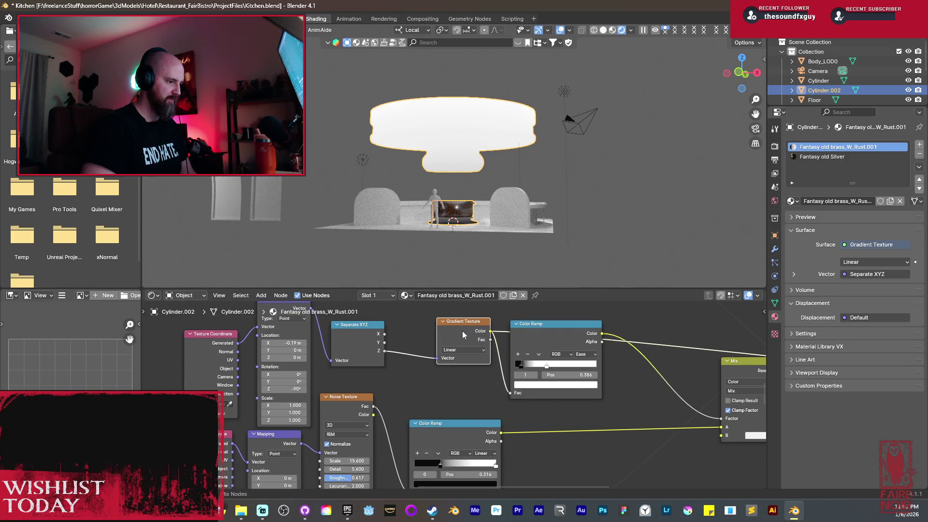
Feed the gradient from Separate XYZ's Y, then X, and move the ramp's white stop to 0.391.
drag(434, 366, 436, 358)
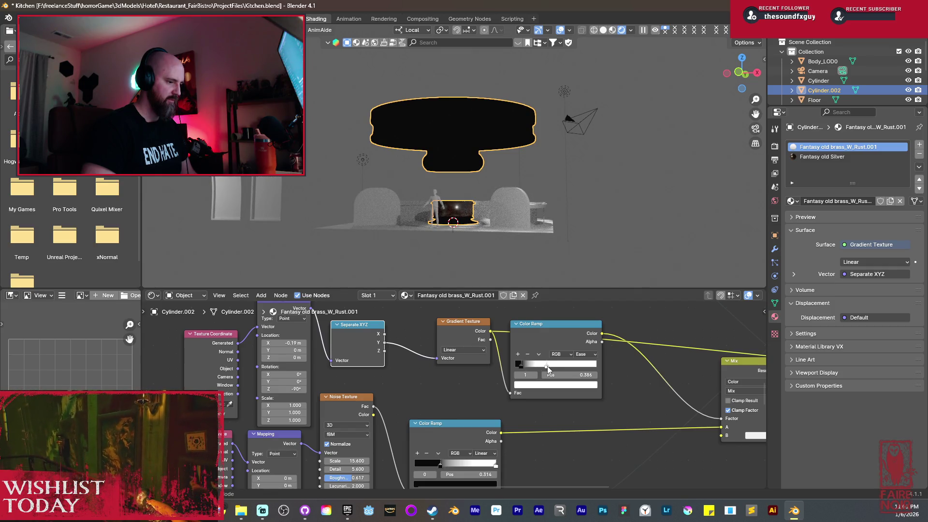
drag(525, 364, 549, 370)
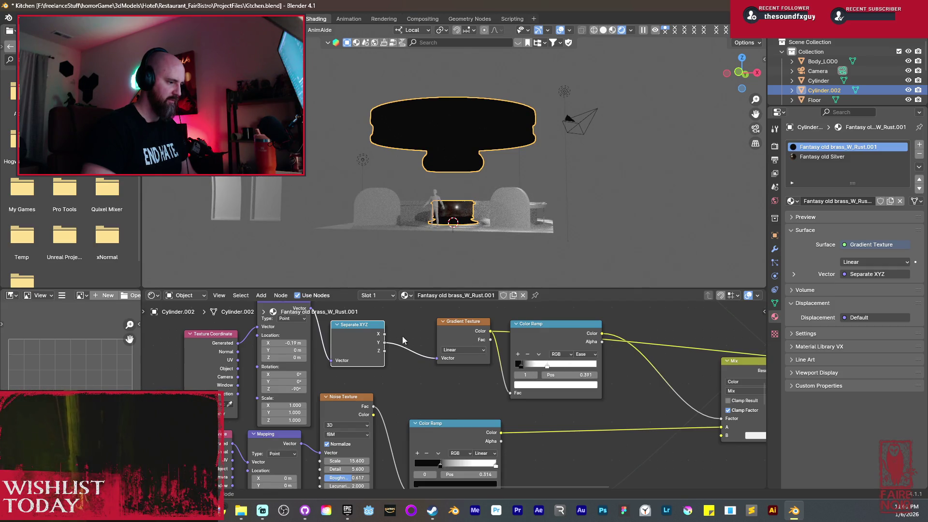
drag(432, 363, 437, 358)
middle_drag(421, 218, 440, 221)
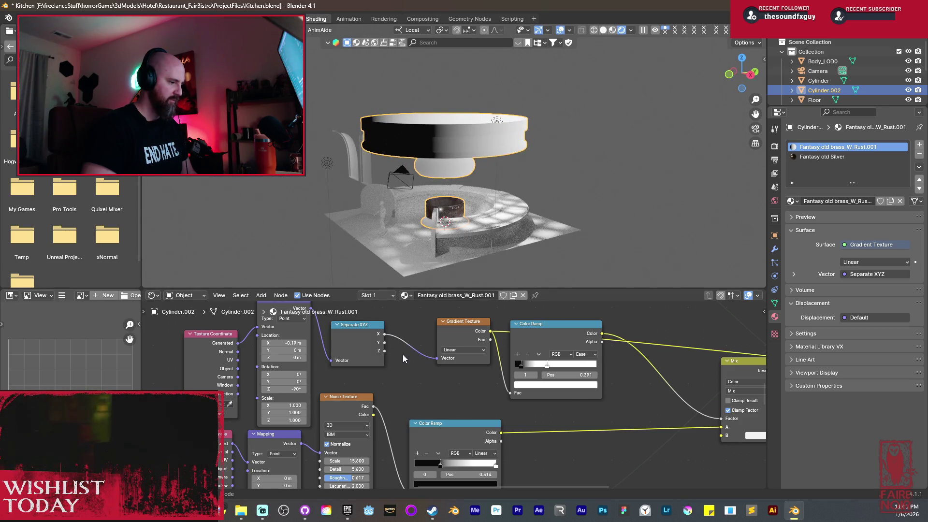
Set Mapping rotation Z to -90° and feed the gradient from the Z axis.
click(302, 390)
key(Return)
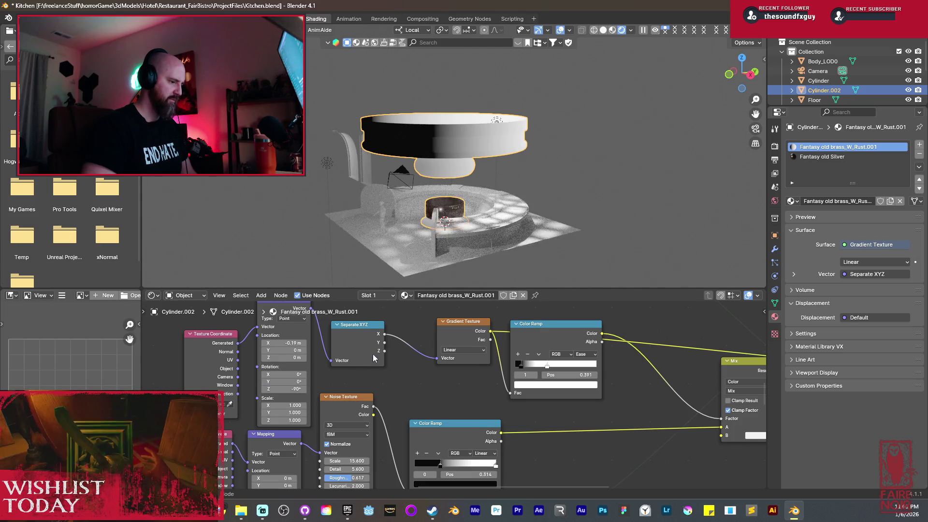
drag(384, 350, 436, 358)
click(299, 387)
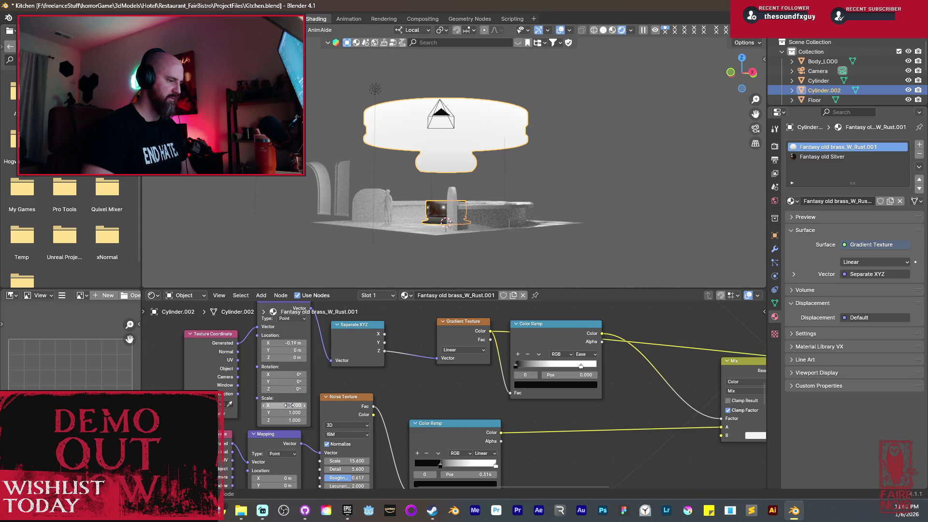
Set the upper Mapping location X to 8.31 m, feed the gradient from Y, and adjust rotation and scale X.
mouse_move(286, 343)
mouse_down()
mouse_move(329, 342)
mouse_move(261, 343)
mouse_up()
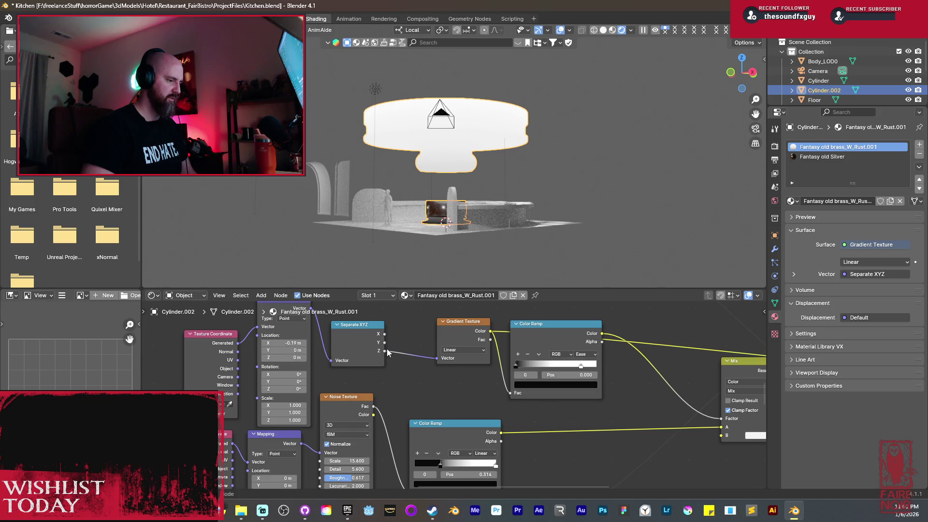
middle_drag(410, 378, 430, 392)
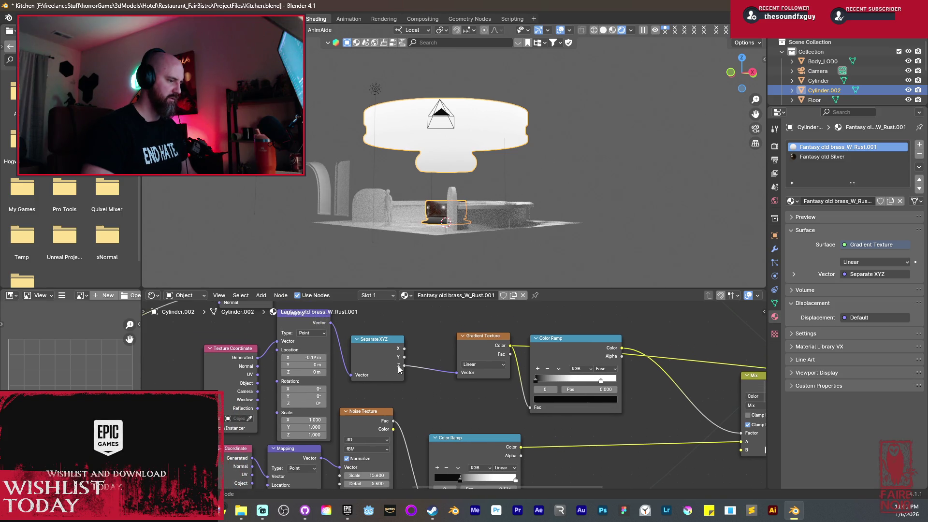
drag(407, 358, 462, 371)
click(323, 387)
text(90)
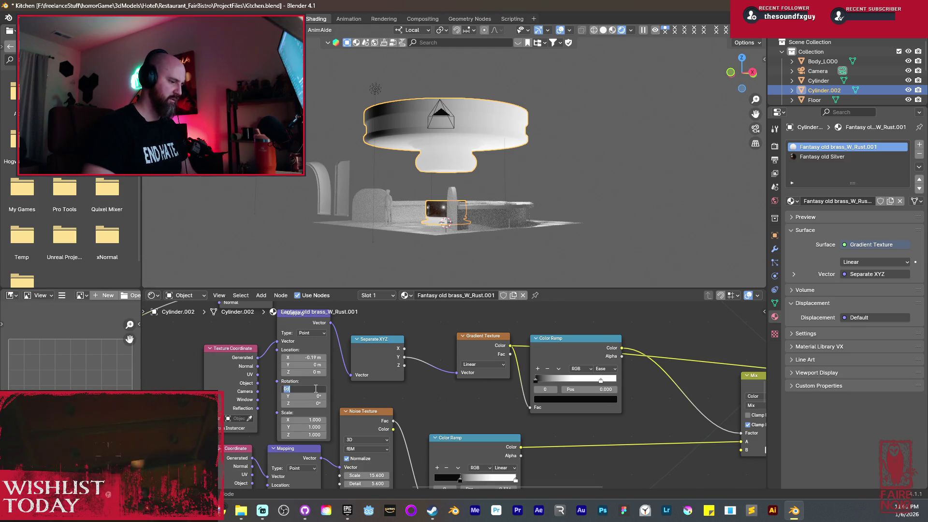
drag(315, 389, 324, 389)
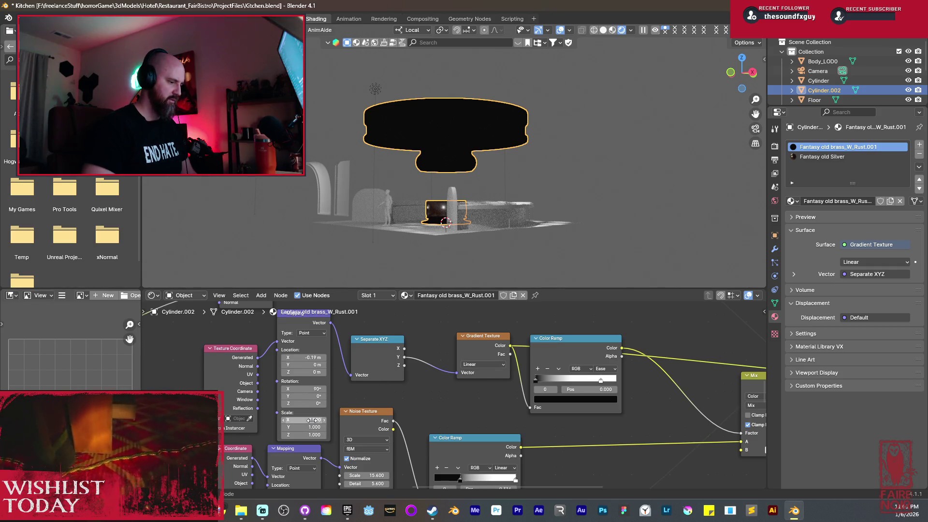
mouse_move(313, 420)
mouse_down()
mouse_move(261, 420)
mouse_move(290, 420)
mouse_move(303, 435)
mouse_move(285, 435)
mouse_move(295, 434)
mouse_up()
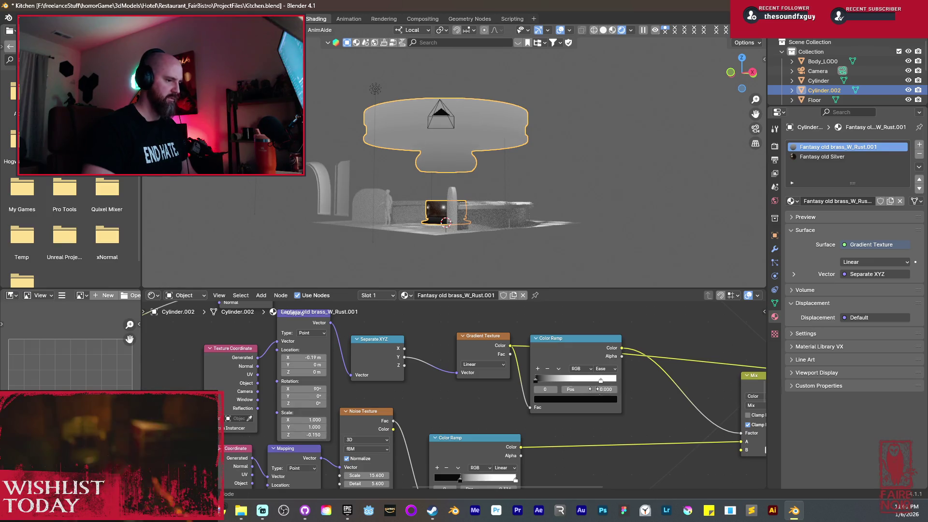
Shift the ramp's second stop left, preview the gradient ramp, and set Mapping rotation X to -90°.
mouse_move(562, 380)
mouse_down()
mouse_move(571, 381)
mouse_move(543, 380)
mouse_move(587, 385)
mouse_move(369, 378)
mouse_up()
ctrl+shift+click(558, 356)
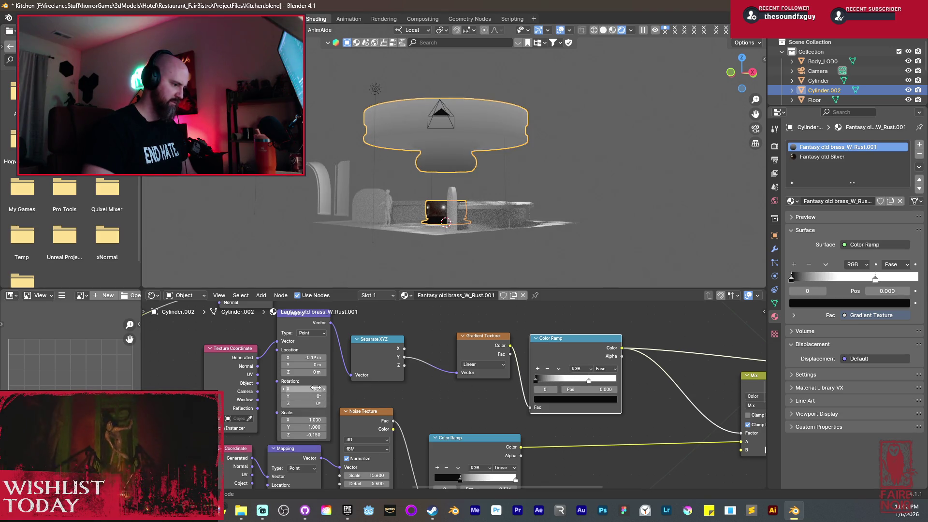
text(-90)
key(Return)
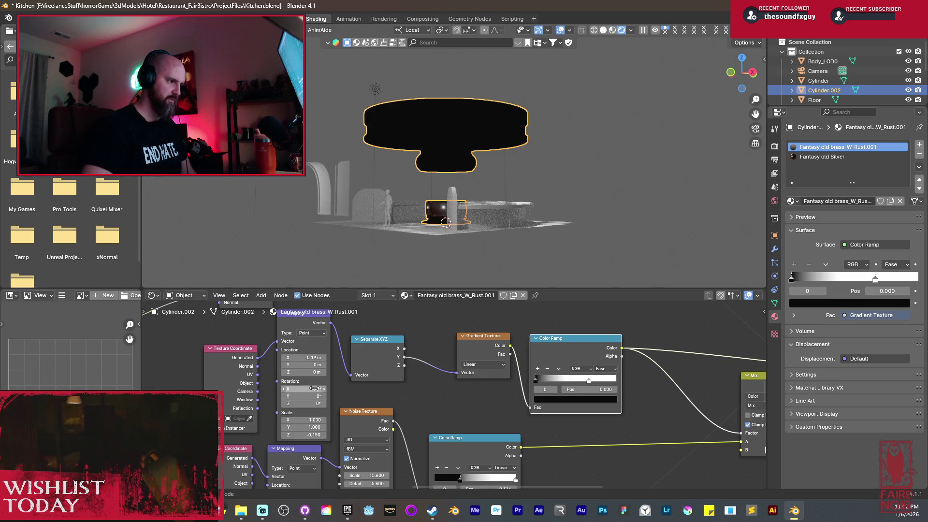
Move the ramp's second stop to 0.832 and fine-tune the Mapping Z scale.
drag(588, 381, 603, 381)
drag(314, 438, 385, 438)
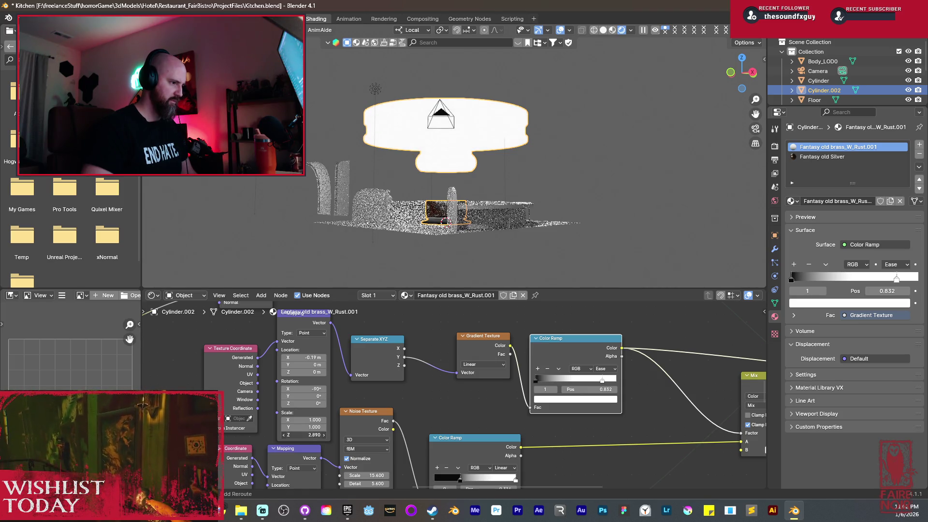
drag(306, 435, 326, 435)
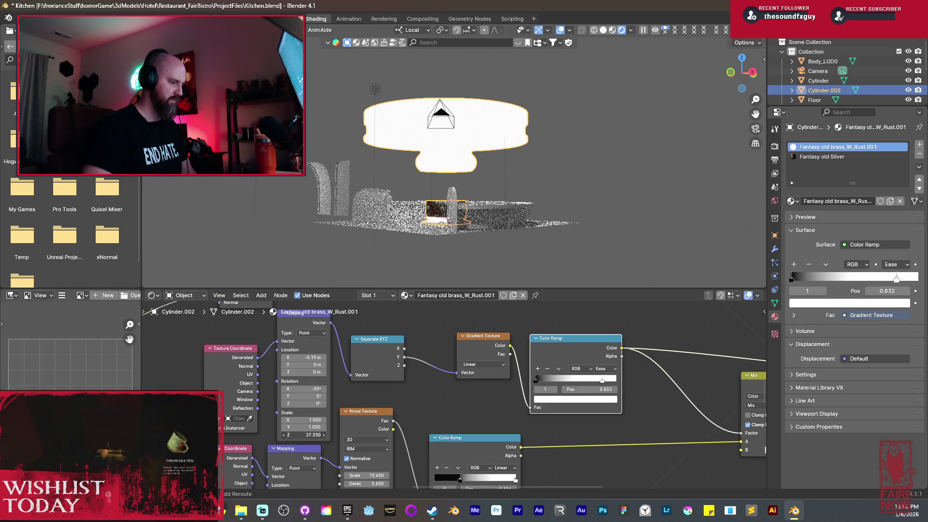
mouse_move(307, 434)
mouse_down()
mouse_move(289, 435)
mouse_move(299, 434)
mouse_up()
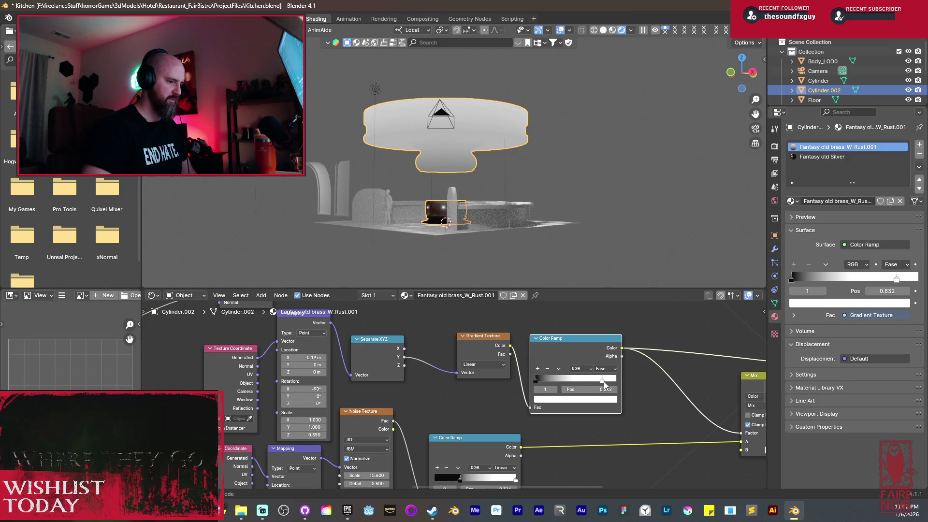
Flip the gradient ramp, with the white stop at its start and the black stop at 0.373.
drag(603, 382, 549, 380)
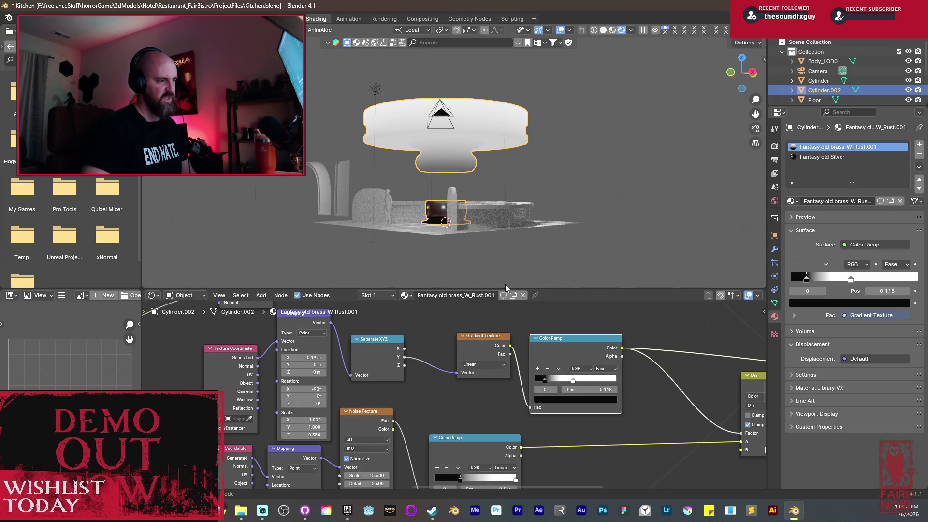
click(559, 369)
click(567, 377)
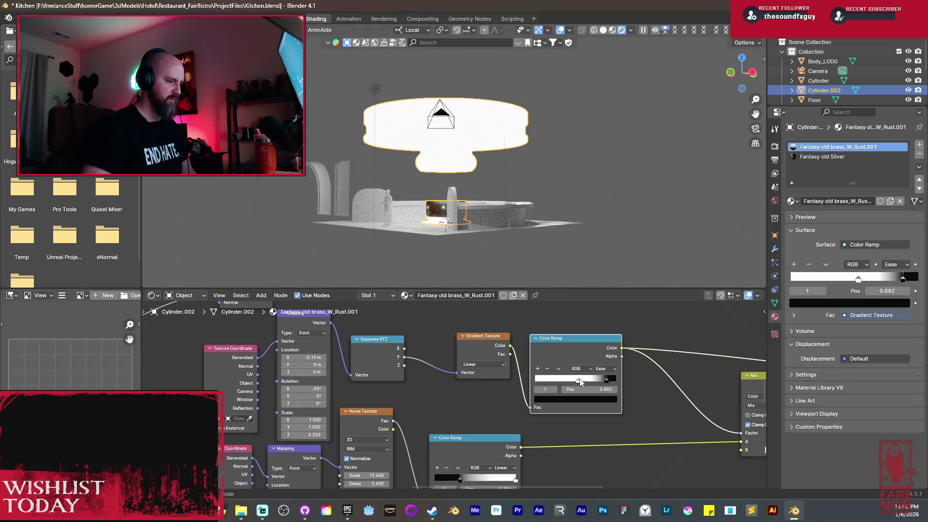
drag(580, 380, 535, 380)
mouse_move(609, 382)
mouse_down()
mouse_move(539, 380)
mouse_move(564, 380)
mouse_up()
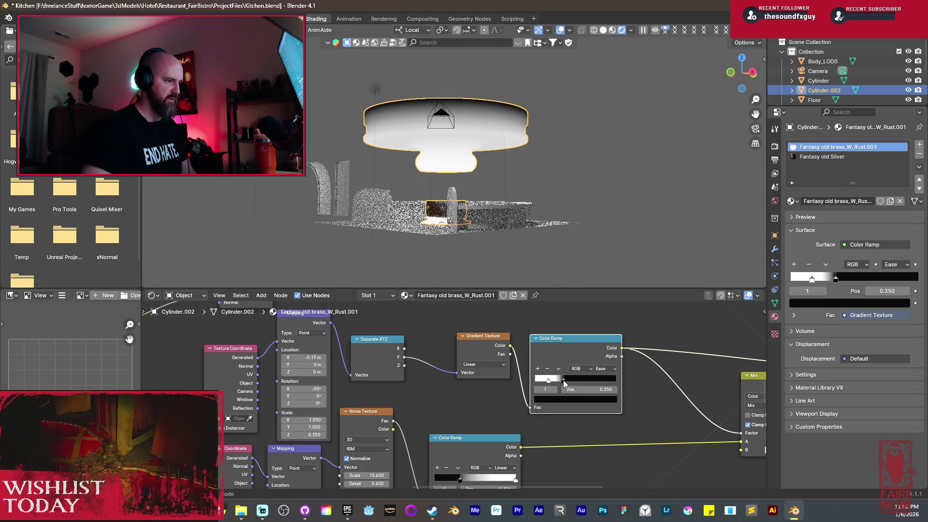
Preview the second Color Ramp's blotchy rust mask on the pot.
middle_drag(565, 391, 420, 370)
ctrl+shift+click(677, 356)
middle_drag(678, 356, 547, 334)
middle_drag(464, 341, 380, 335)
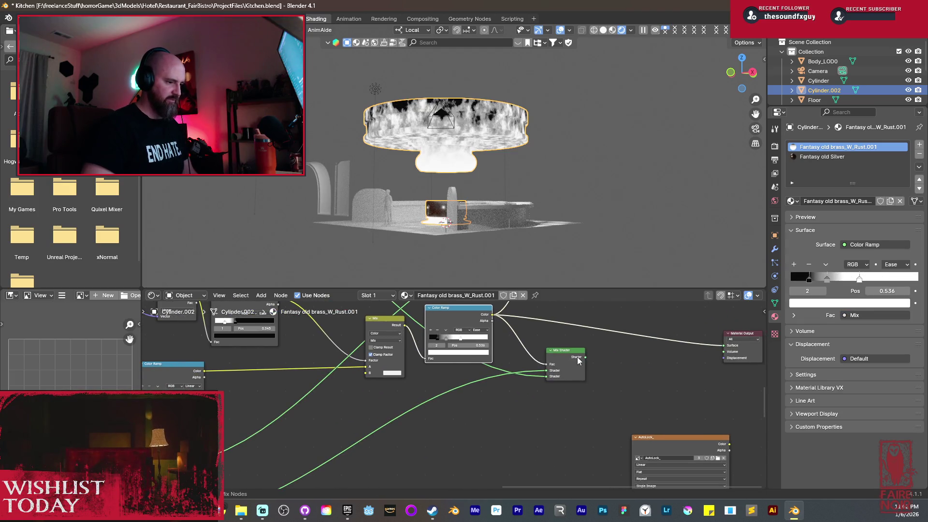
Restore the Mix Shader as the pot's surface preview.
ctrl+shift+click(566, 363)
scroll(403, 121, up, 3)
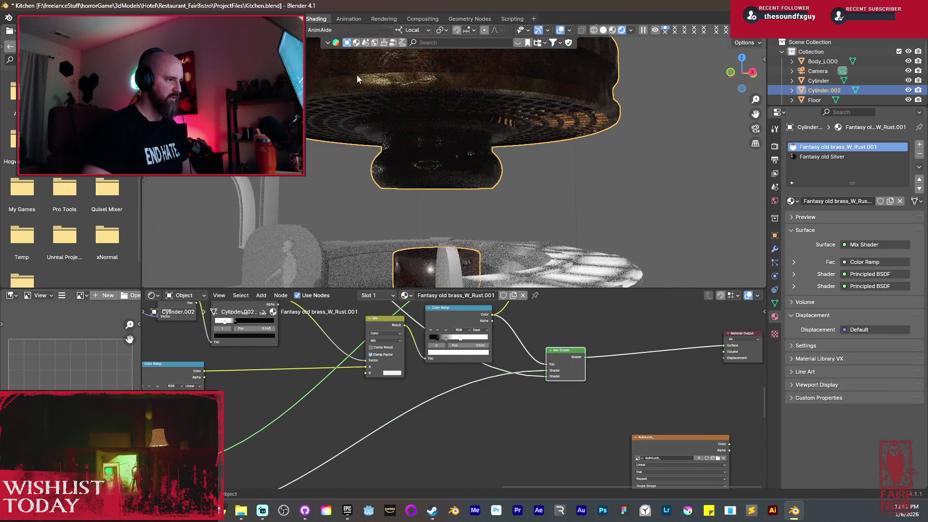
scroll(443, 218, down, 5)
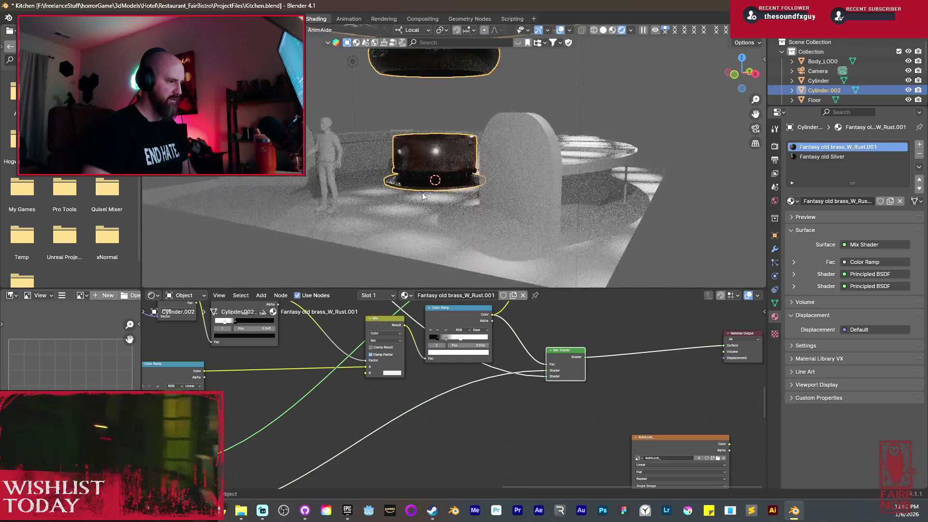
scroll(465, 220, up, 8)
scroll(466, 220, up, 6)
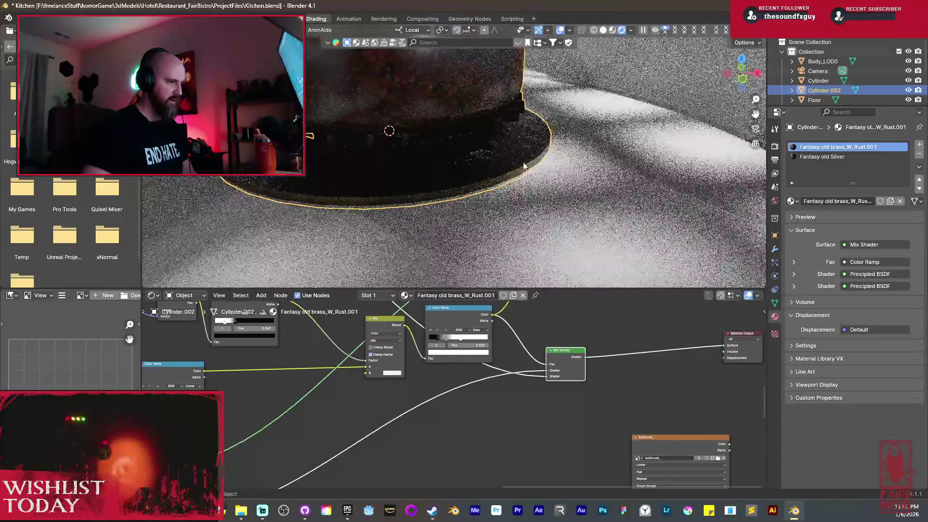
scroll(523, 375, down, 2)
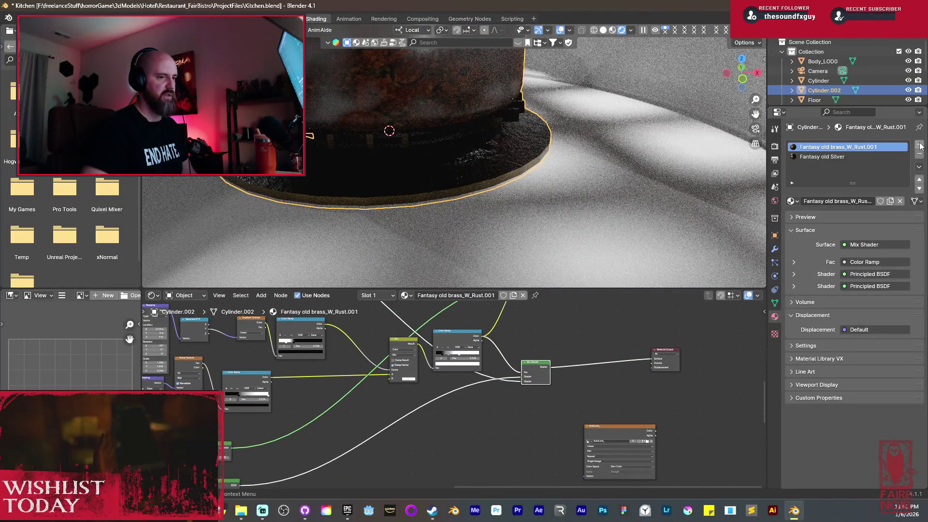
Add a third material slot holding a new copy, Fantasy old brass_W_Rust.002.
click(920, 145)
click(791, 200)
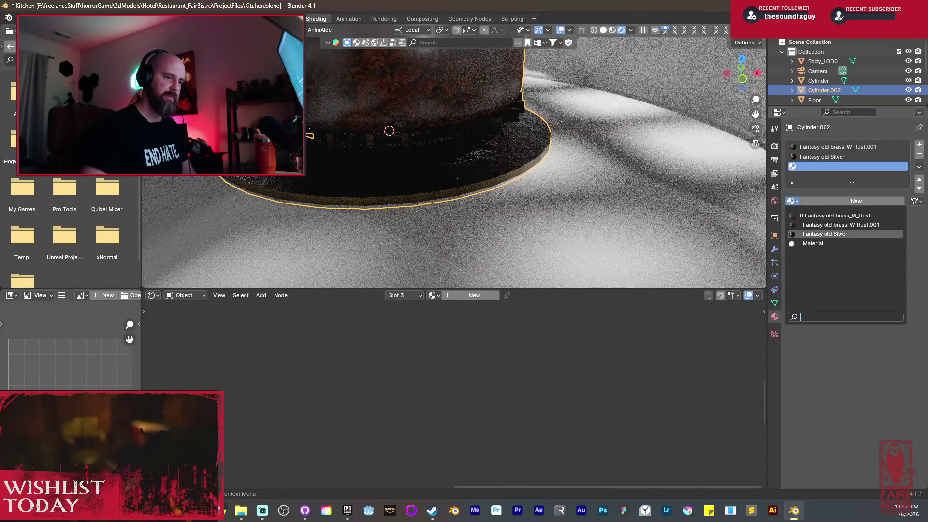
click(855, 225)
click(890, 202)
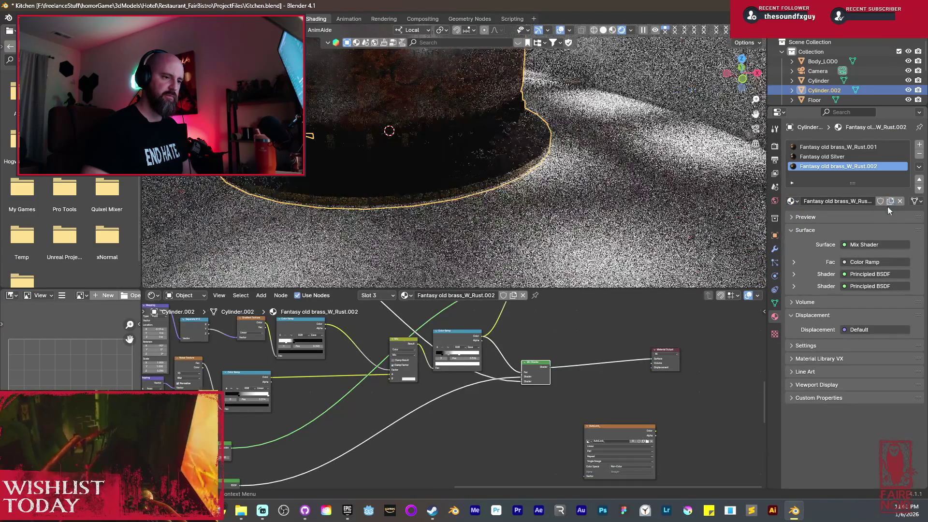
In Edit Mode, clear the selection and select the faces of the pot's base ring.
key(Tab)
key(alt+a)
click(490, 169)
key(ctrl+KP_Add)
key(ctrl+KP_Add)
key(ctrl+KP_Add)
key(ctrl+KP_Add)
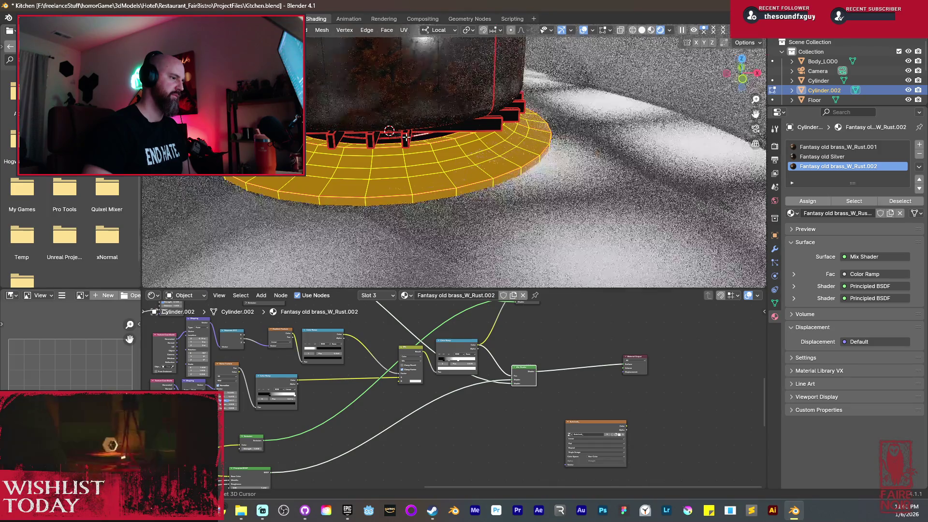
Grow the face selection over the pot's base ring and assign Fantasy old brass_W_Rust.002 to it.
middle_drag(420, 137, 436, 131)
key(ctrl+KP_Add)
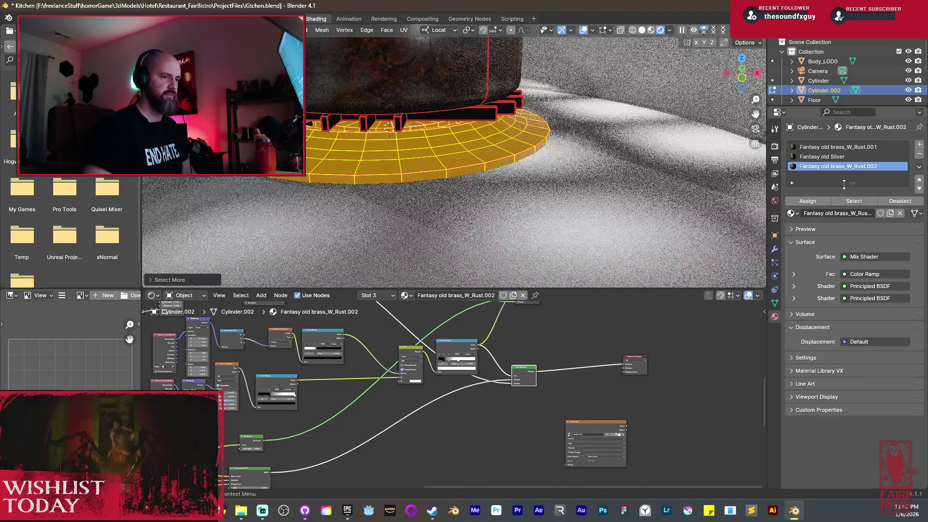
click(815, 204)
scroll(449, 368, up, 2)
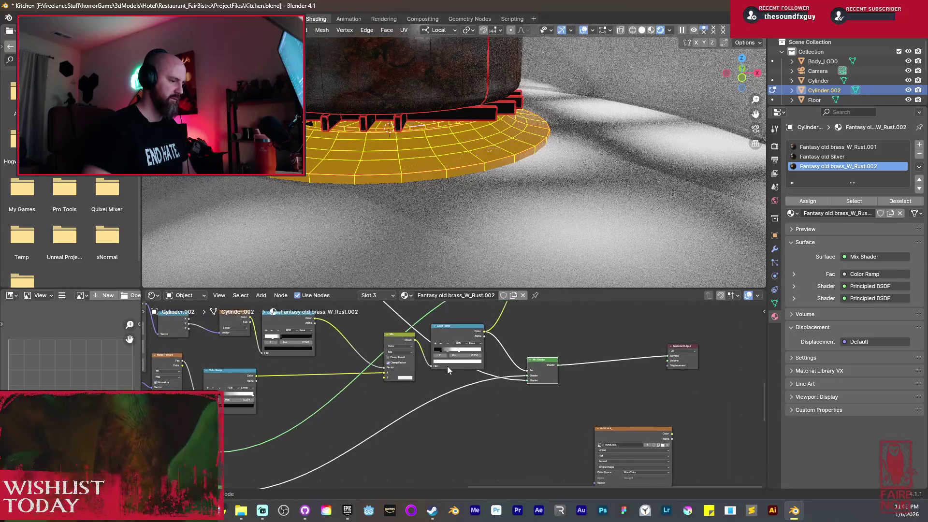
ctrl+scroll(536, 327, left, 5)
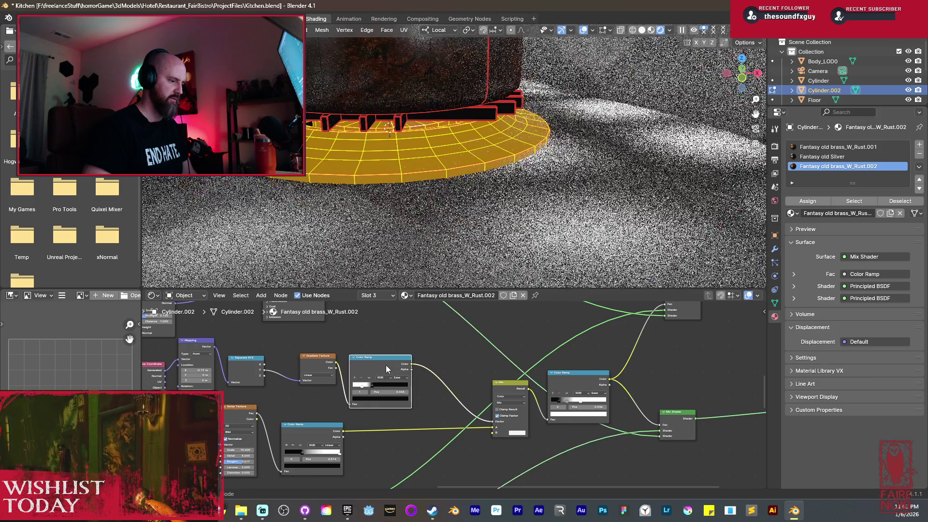
Preview the gradient Color Ramp mask on the pot and commit the Mapping X rotation.
key(Tab)
click(369, 362)
ctrl+shift+click(369, 362)
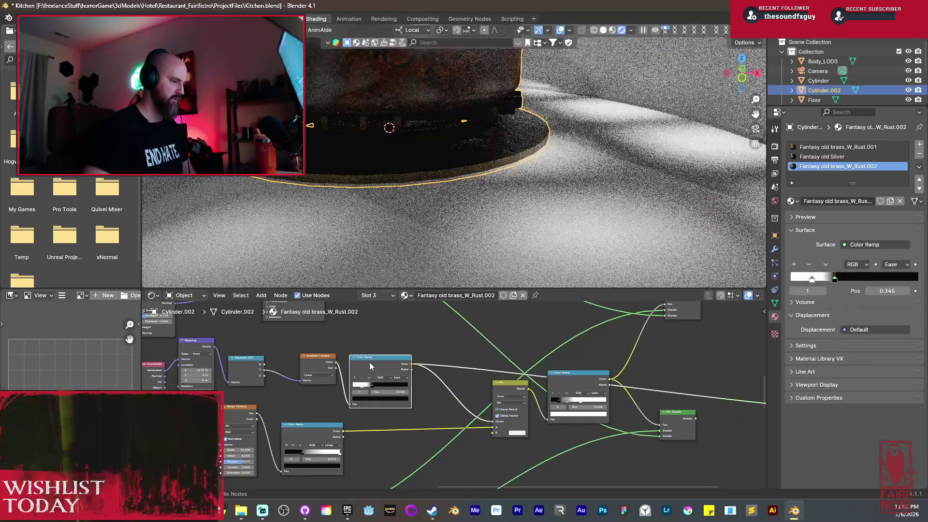
middle_drag(369, 362, 443, 373)
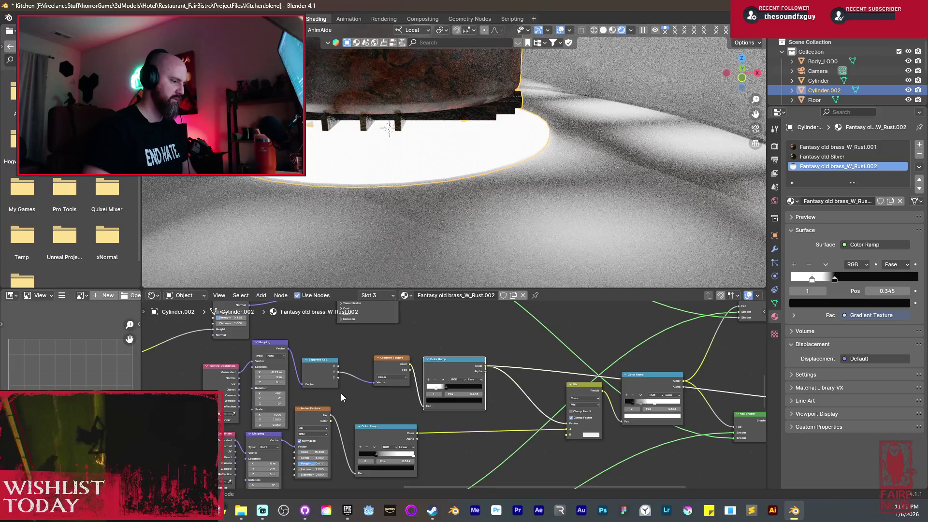
scroll(450, 394, up, 1)
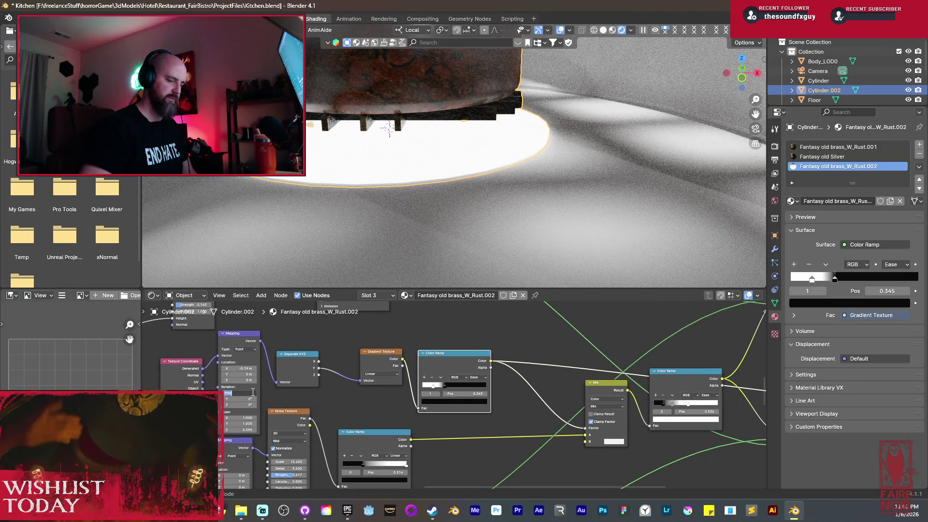
key(Return)
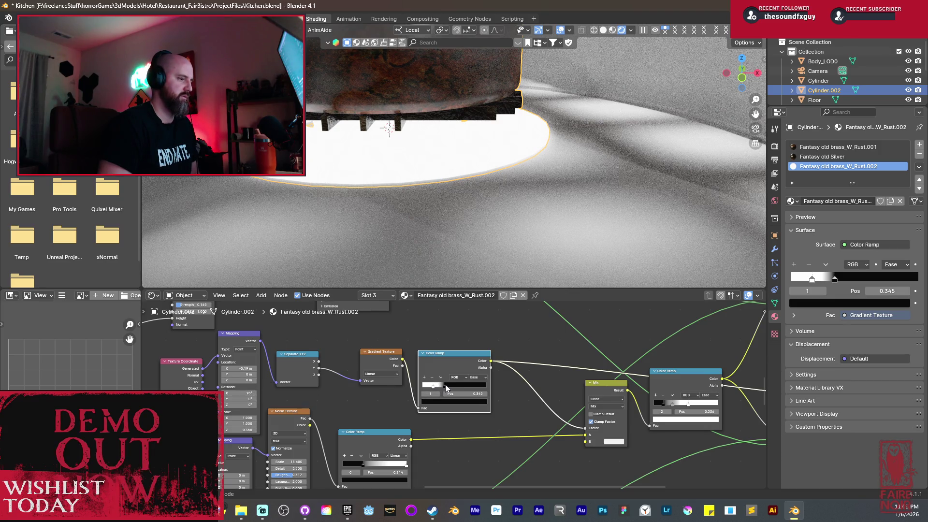
Try ramp stop positions and Z scale values, flip the ramp, and move the black stop to its start.
drag(446, 387, 468, 384)
mouse_move(242, 429)
mouse_down()
mouse_move(251, 430)
mouse_move(232, 430)
mouse_up()
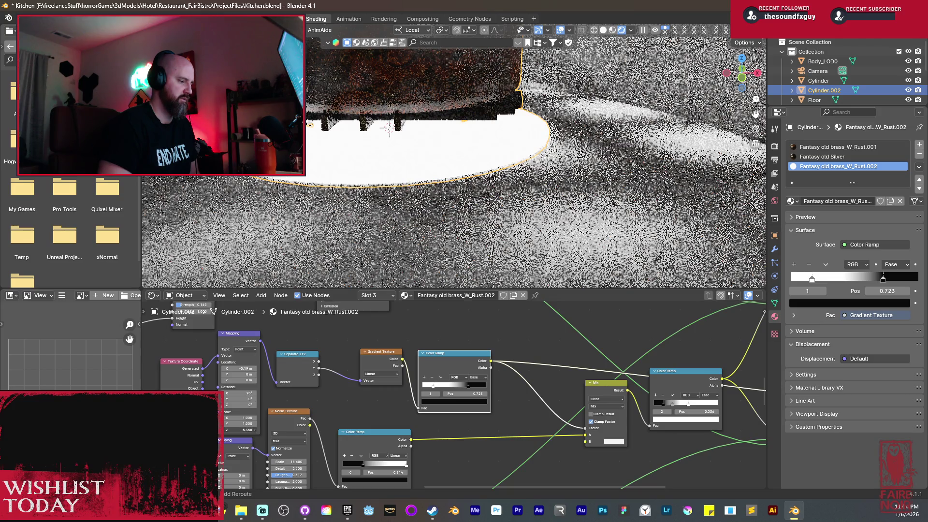
drag(242, 430, 233, 430)
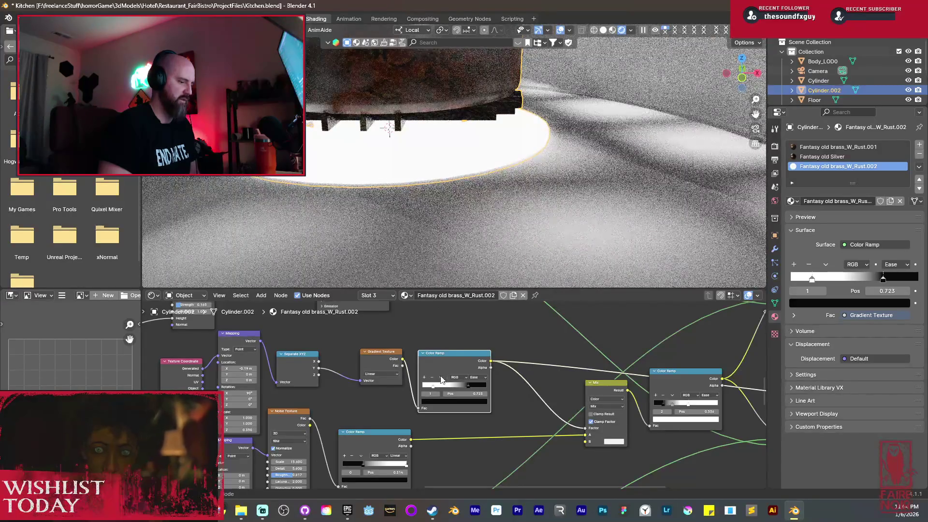
click(440, 377)
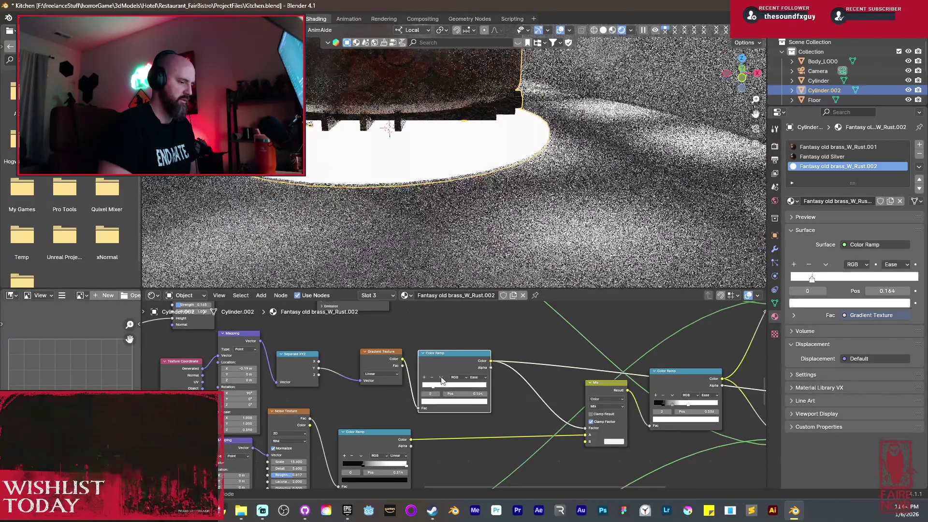
key(ctrl+z)
click(440, 377)
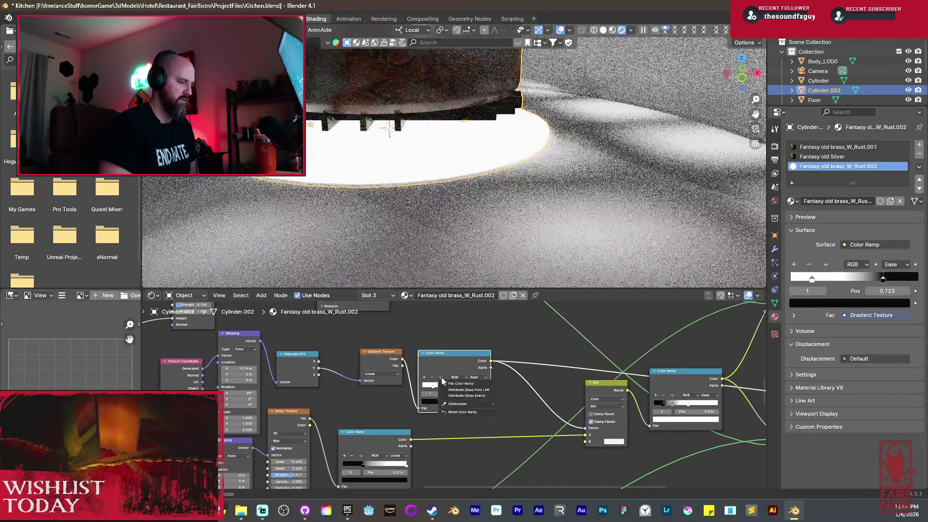
click(459, 384)
drag(439, 385, 406, 390)
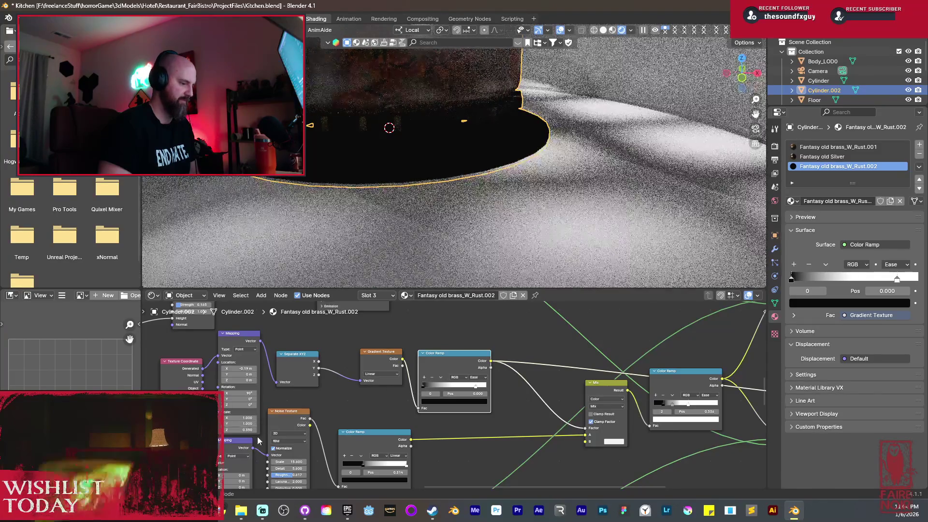
Set Mapping Z scale to -4.5 and move the ramp's white stop to 0.305 and black stop to 0.045.
double_click(241, 430)
text(1.75)
key(Return)
drag(241, 430, 227, 430)
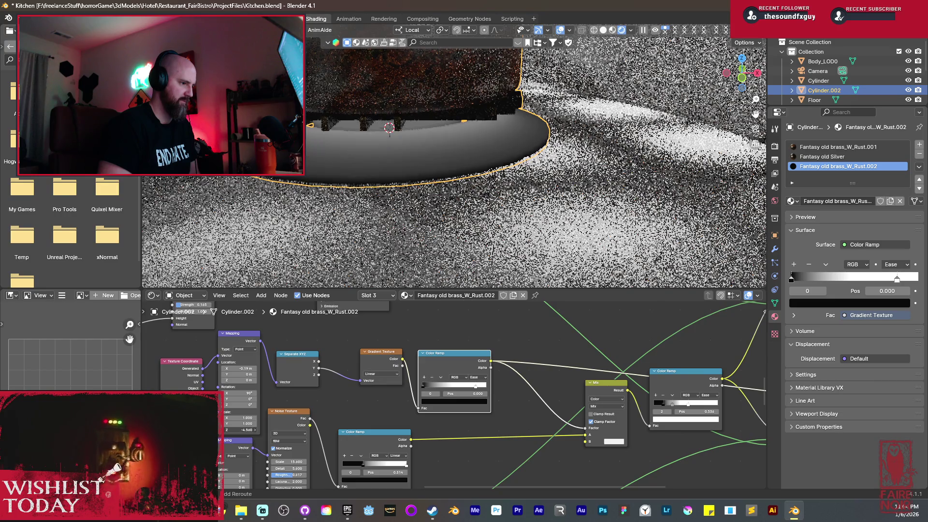
drag(477, 389, 441, 391)
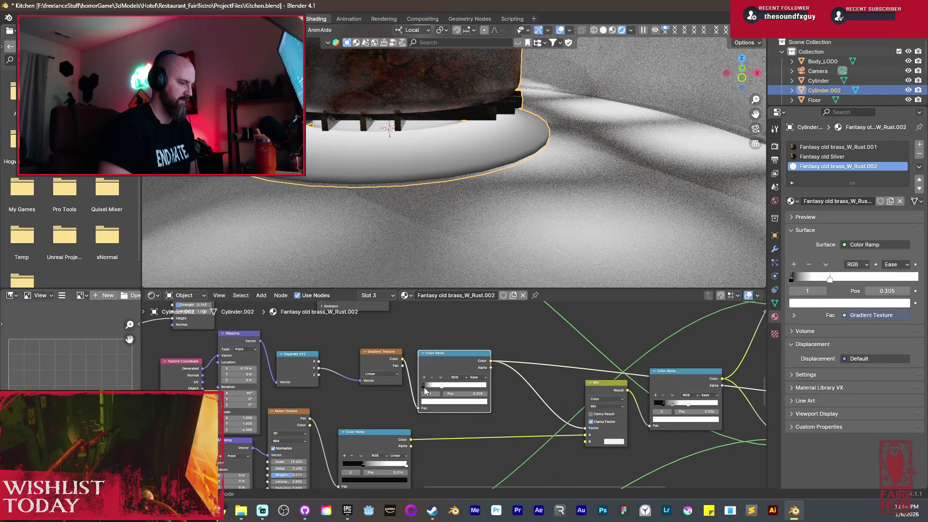
drag(424, 386, 426, 387)
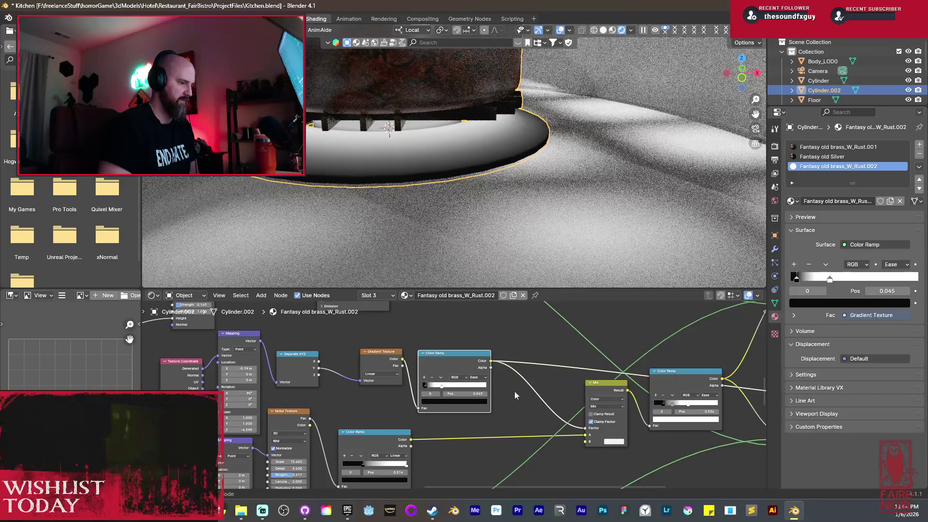
Preview the full Mix Shader on the pot.
scroll(612, 422, down, 3)
middle_drag(713, 437, 612, 422)
ctrl+shift+click(616, 411)
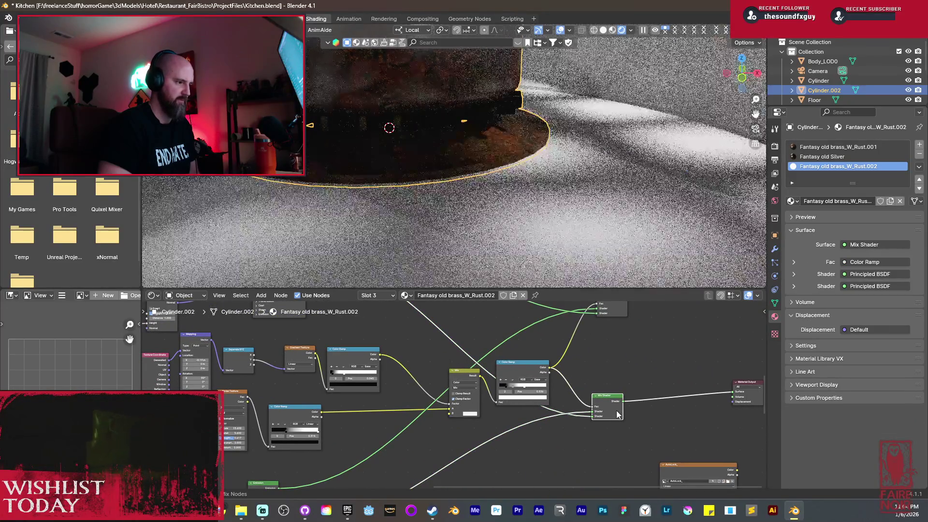
scroll(359, 389, up, 2)
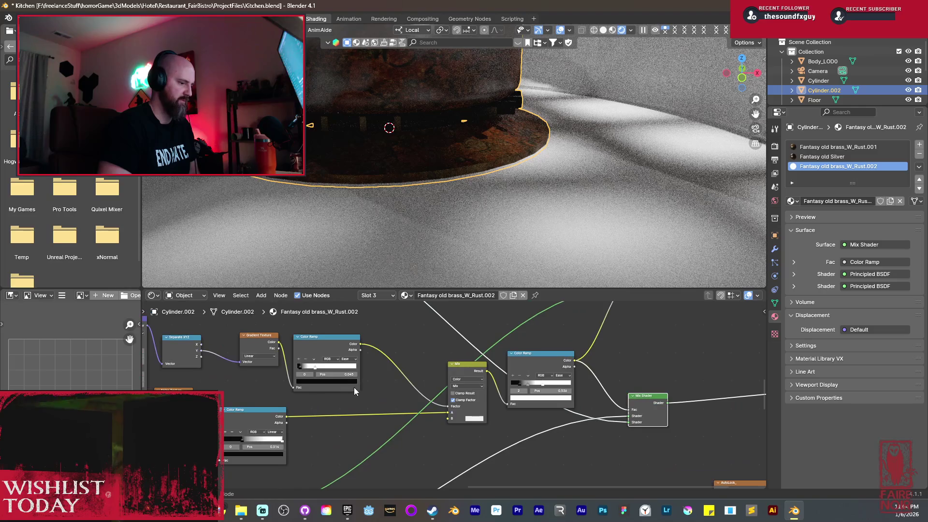
Set the ramp's black stop to 0 and fine-tune the white stop to 0.336.
drag(535, 382, 529, 382)
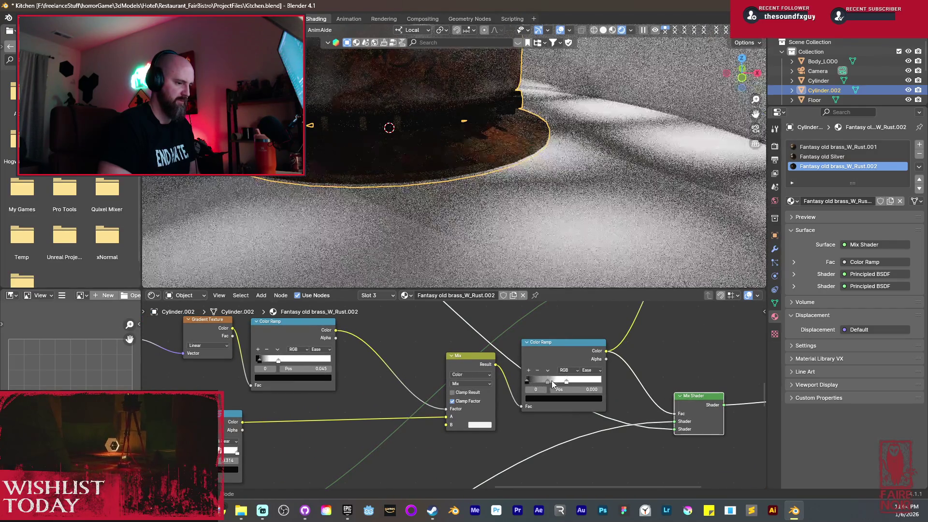
key(g)
click(547, 387)
click(545, 384)
mouse_move(540, 387)
mouse_down()
mouse_move(561, 385)
mouse_move(552, 387)
mouse_up()
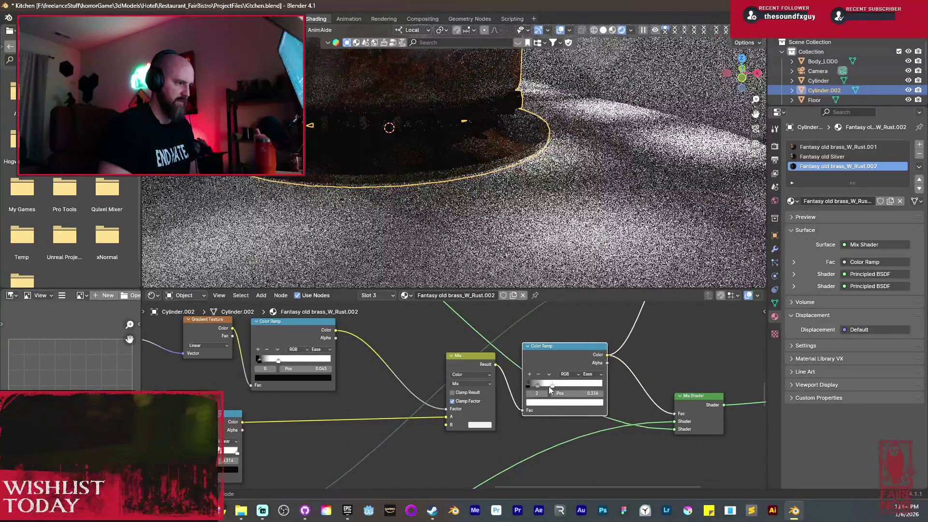
middle_drag(561, 223, 535, 164)
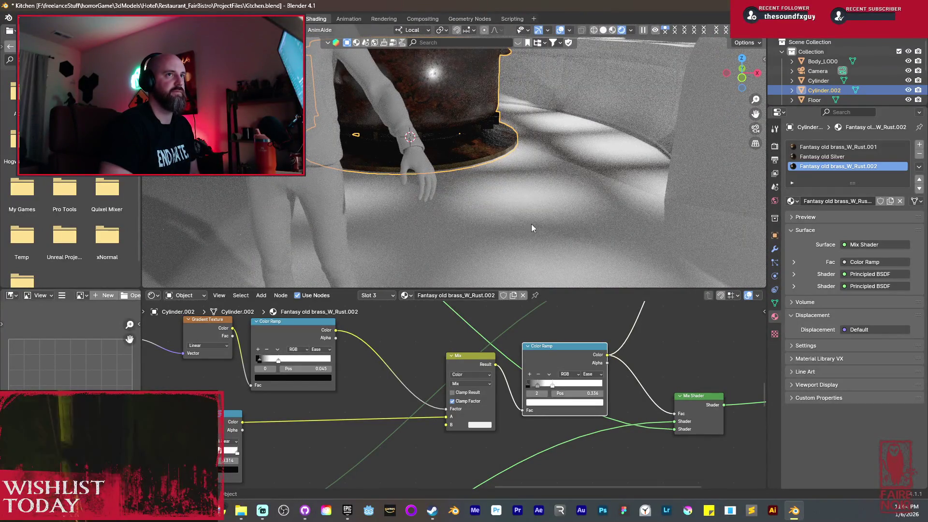
Orbit around the pot to inspect the rust, then select the Fantasy old Silver slot.
middle_drag(503, 185, 506, 235)
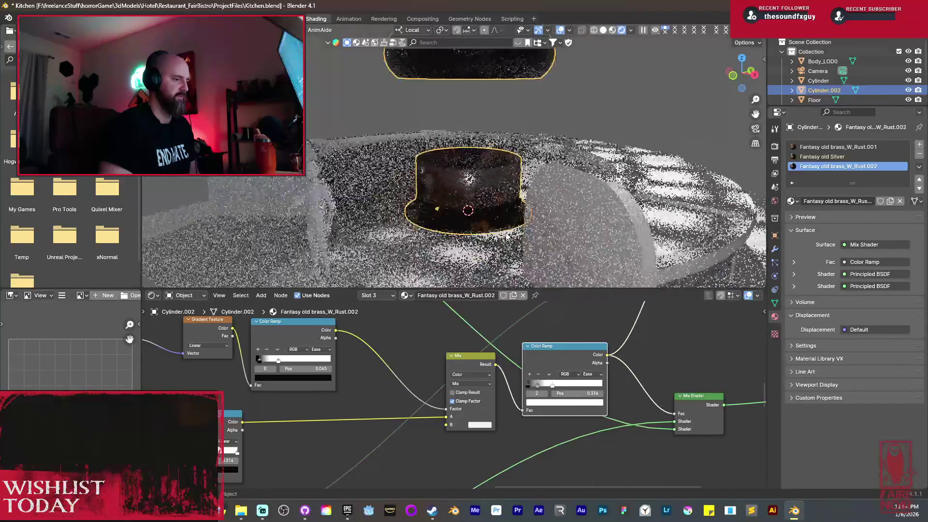
scroll(494, 196, up, 5)
mouse_move(494, 194)
middle_down()
mouse_move(483, 231)
mouse_move(518, 207)
middle_up()
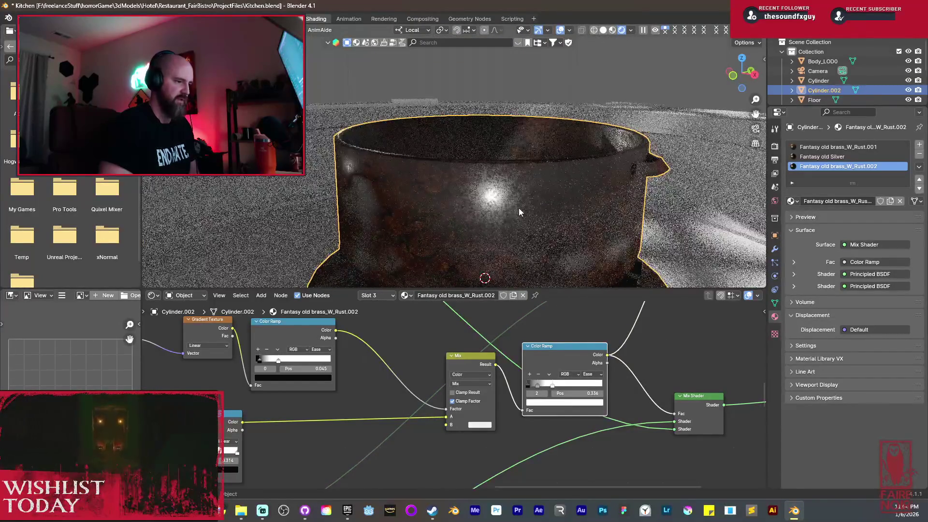
click(822, 157)
Preview the Silver material's Color Ramp mask on the pot.
scroll(563, 340, down, 3)
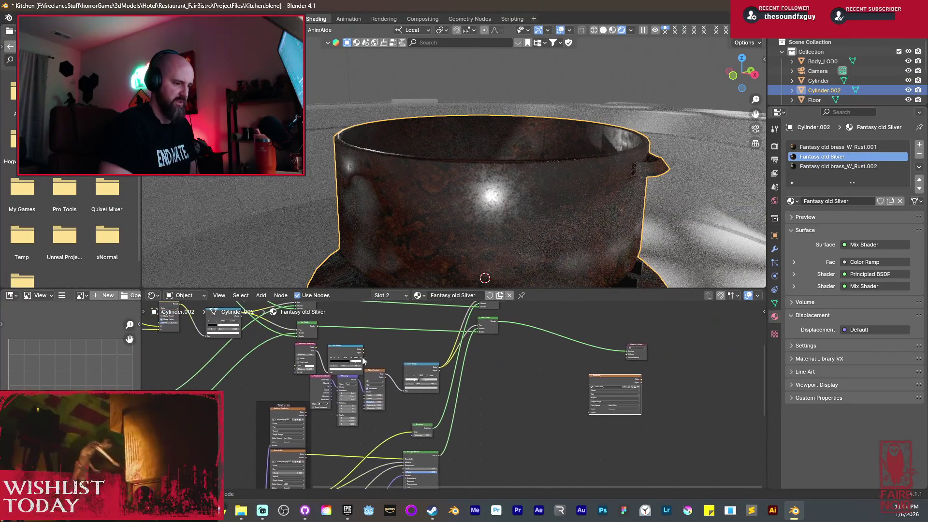
middle_drag(453, 369, 462, 401)
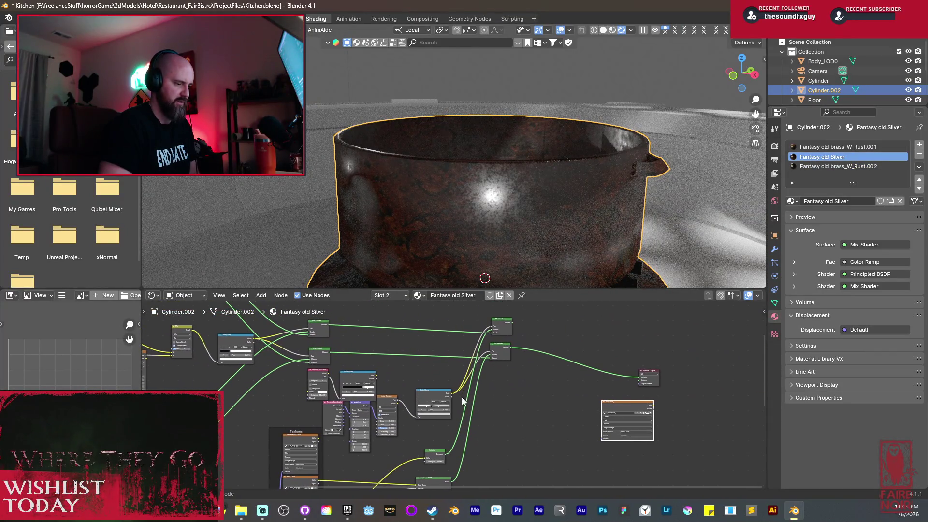
ctrl+shift+click(434, 399)
scroll(468, 214, up, 3)
scroll(412, 324, up, 2)
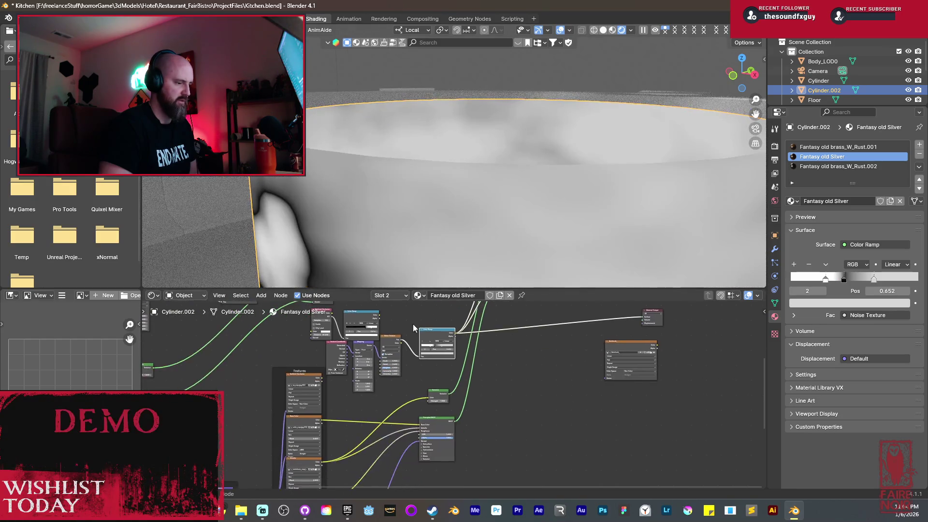
scroll(443, 362, up, 4)
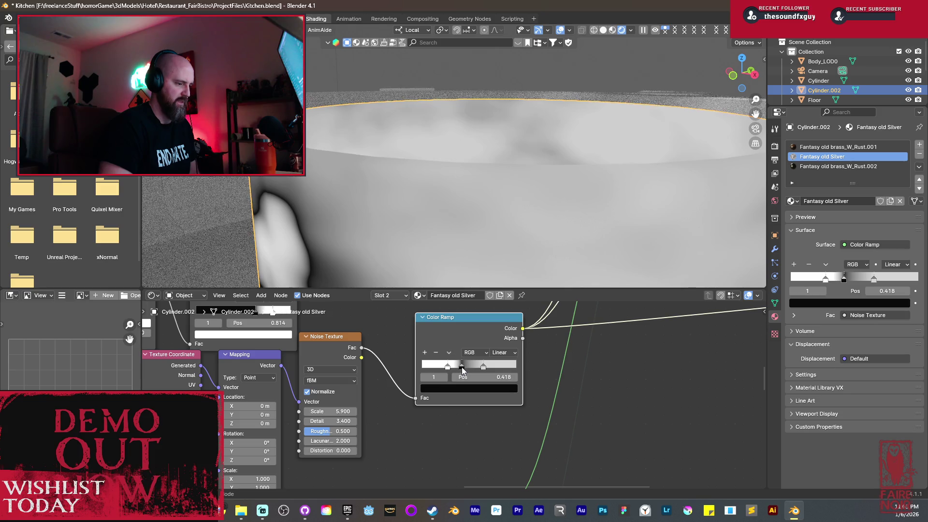
Switch the ramp to Cardinal with its right stop at 0.516, then show the full Mix Shader.
mouse_move(463, 370)
mouse_down()
mouse_move(495, 369)
mouse_move(461, 369)
mouse_move(488, 367)
mouse_move(475, 369)
mouse_up()
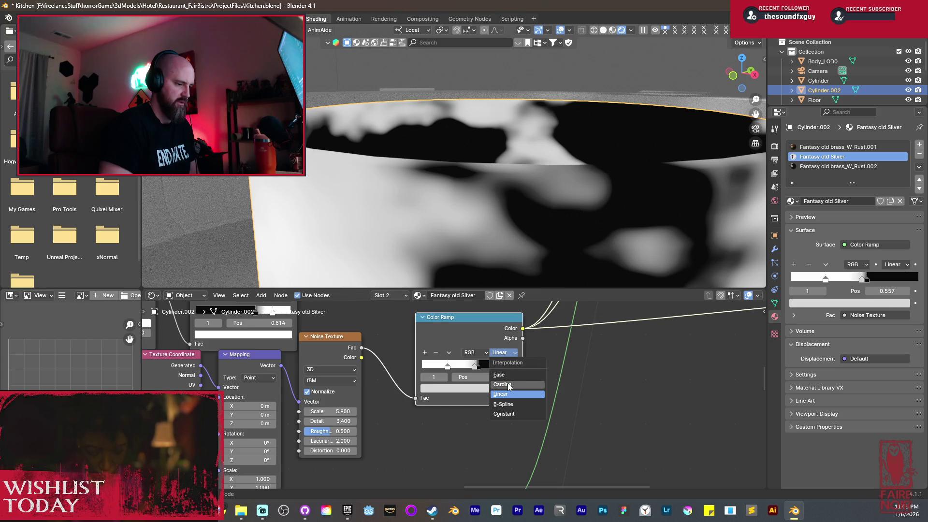
click(508, 385)
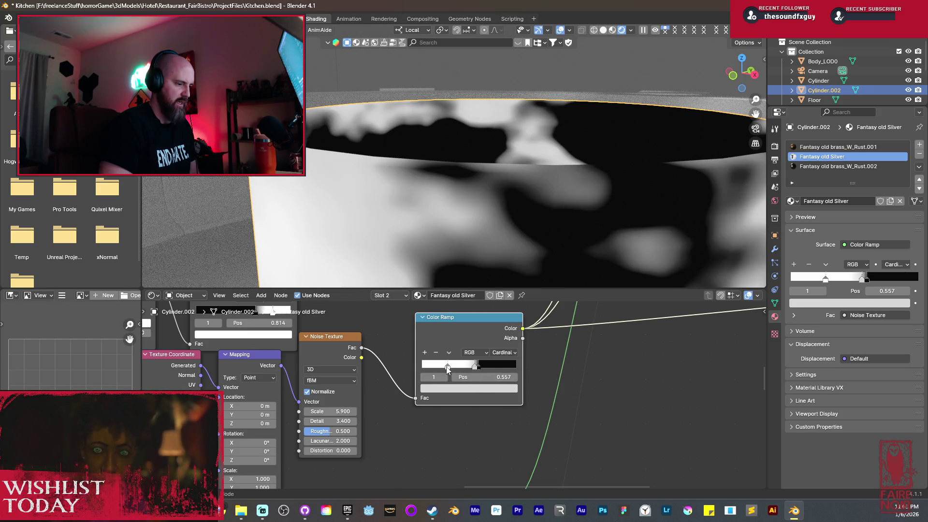
scroll(480, 256, down, 5)
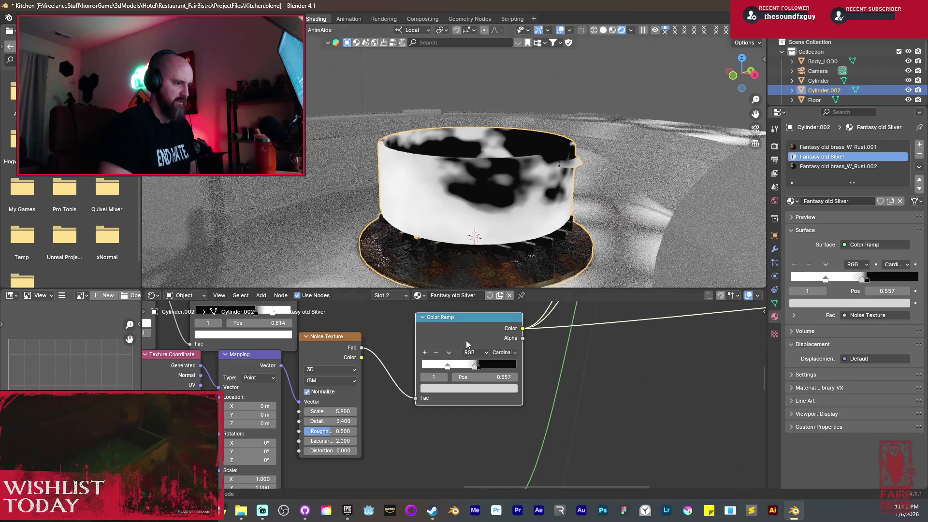
drag(475, 369, 472, 369)
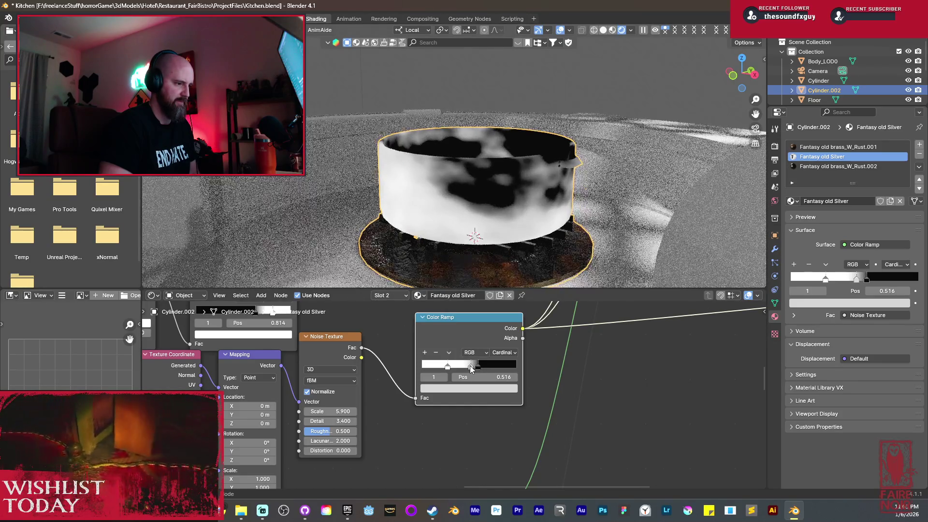
scroll(544, 382, down, 2)
scroll(551, 381, down, 2)
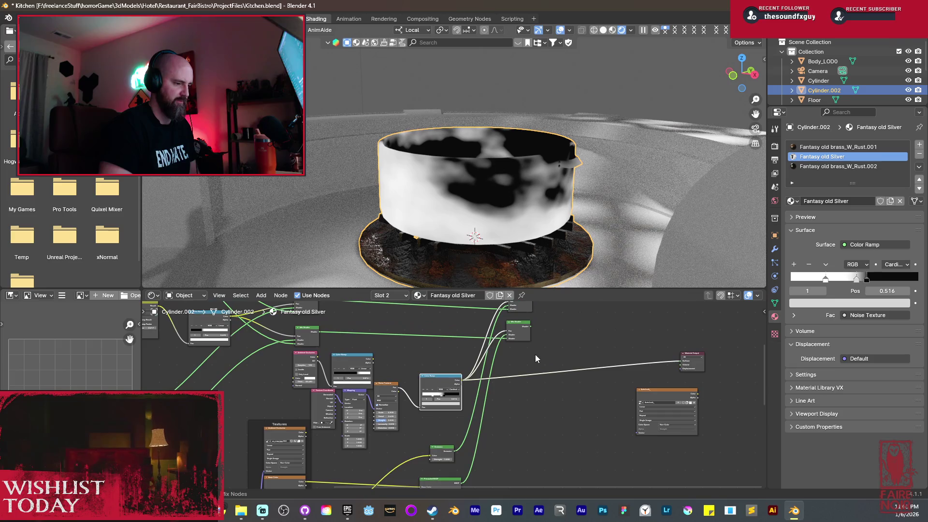
ctrl+shift+click(518, 336)
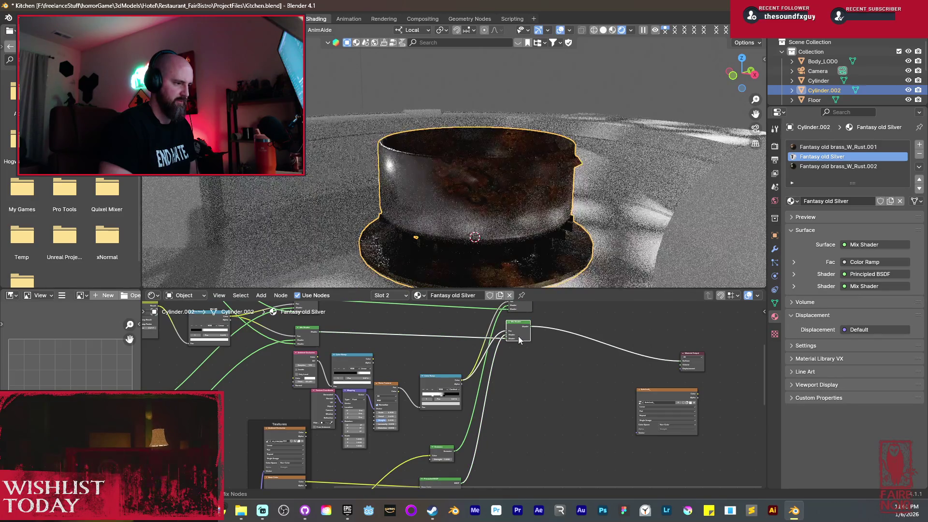
Switch the ramp to Constant, delete the 0.516 stop, and move the black stop to 0.141.
scroll(465, 228, up, 4)
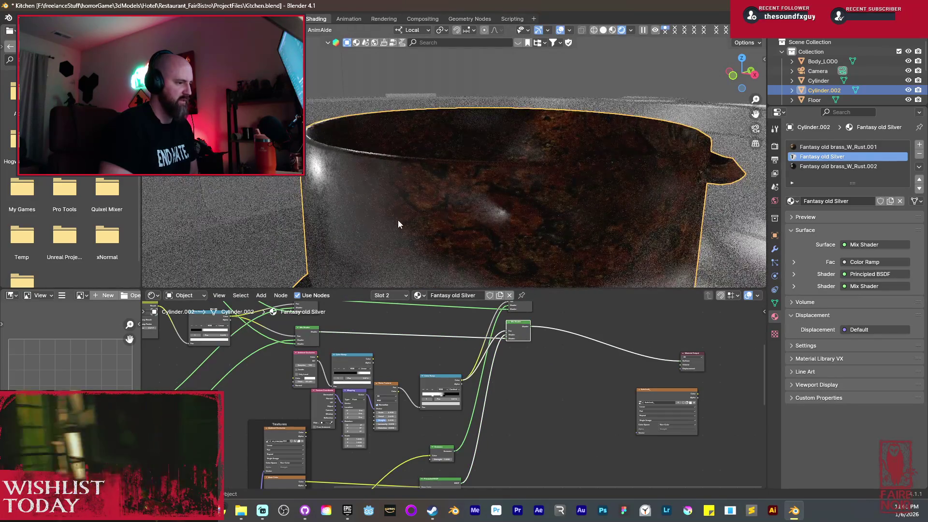
scroll(445, 387, up, 1)
scroll(445, 386, up, 2)
click(455, 386)
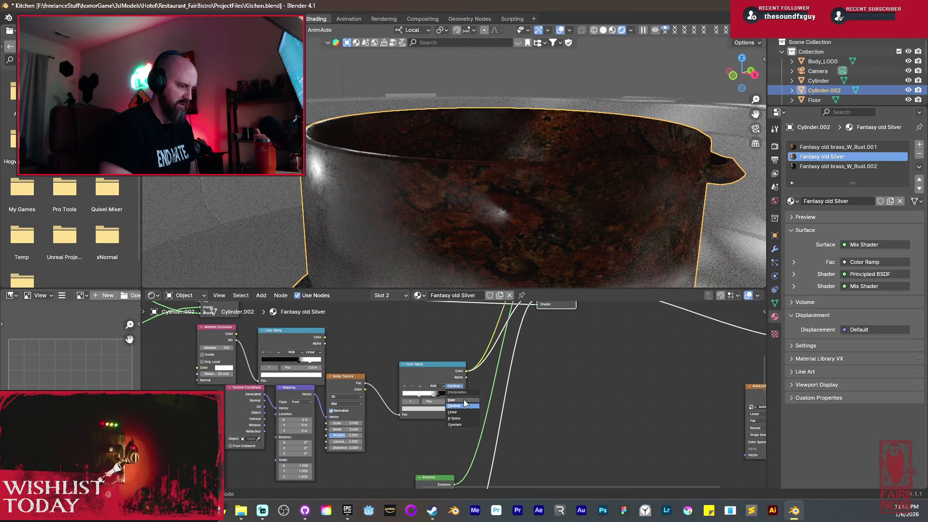
click(465, 423)
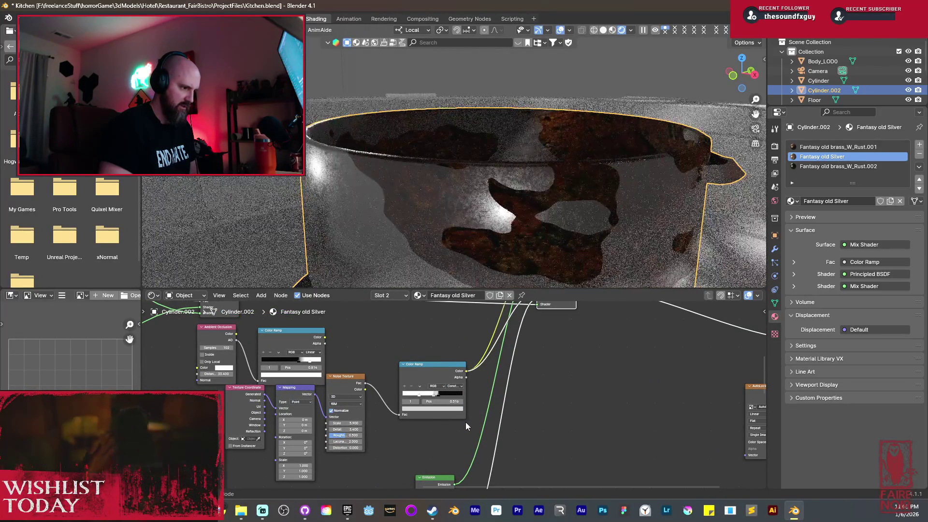
scroll(455, 416, up, 1)
click(428, 398)
click(400, 384)
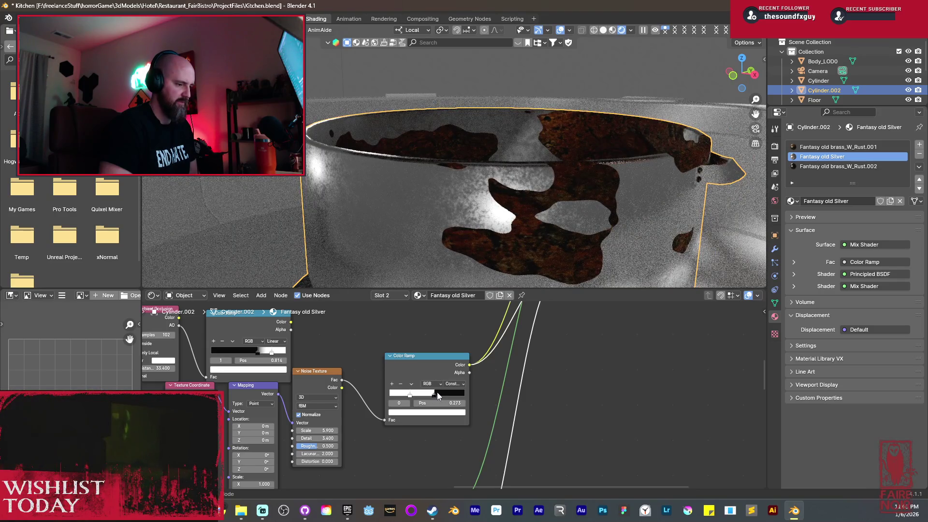
mouse_move(434, 395)
mouse_down()
mouse_move(399, 399)
mouse_move(450, 401)
mouse_move(431, 398)
mouse_up()
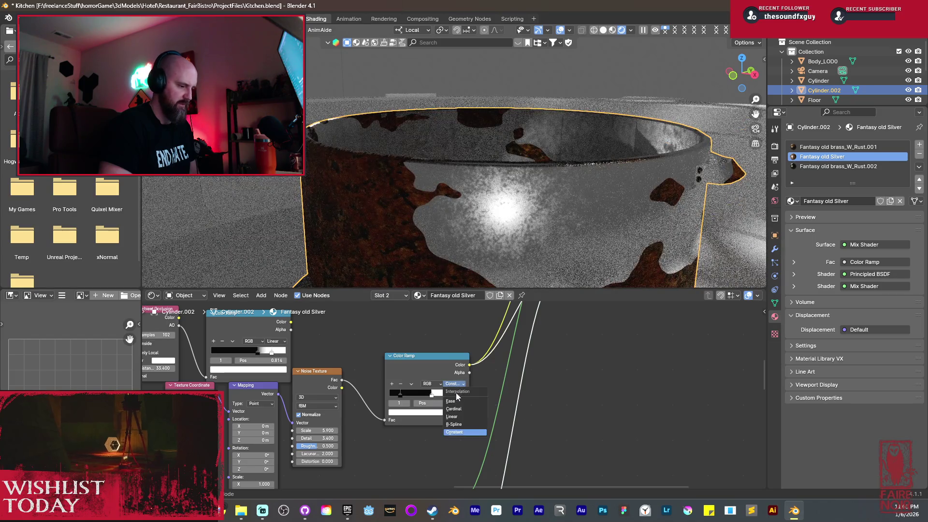
Try B-Spline and Ease blending, with the white stop moved to the ramp's right end.
click(457, 425)
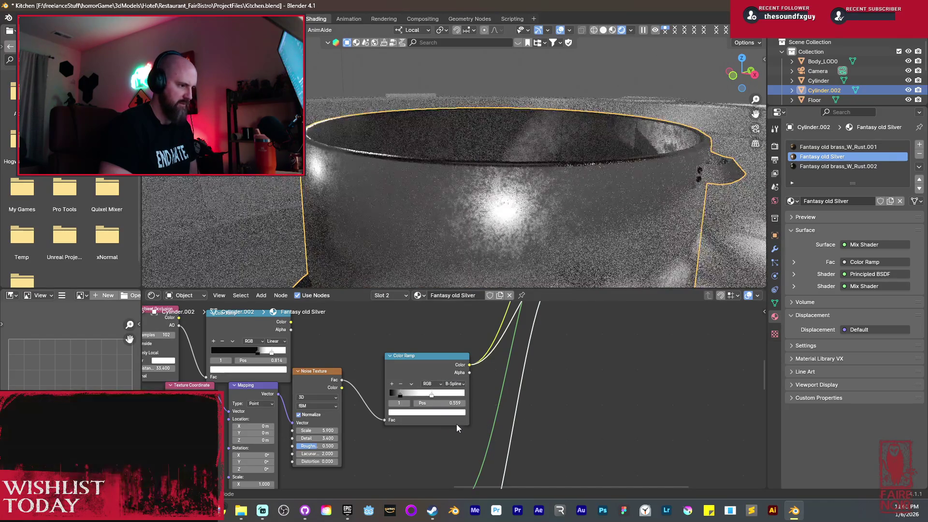
scroll(505, 273, down, 3)
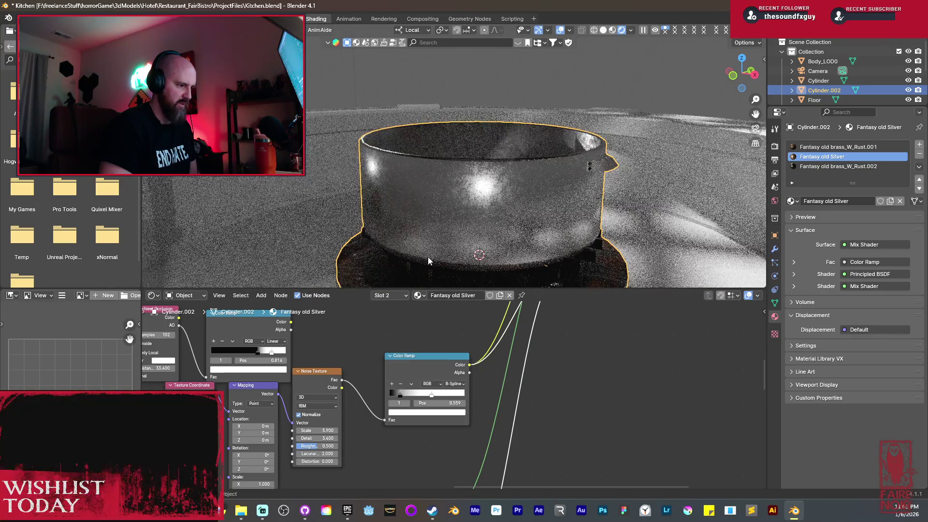
middle_drag(505, 273, 481, 247)
mouse_move(433, 395)
mouse_down()
mouse_move(465, 395)
mouse_move(444, 397)
mouse_up()
click(458, 384)
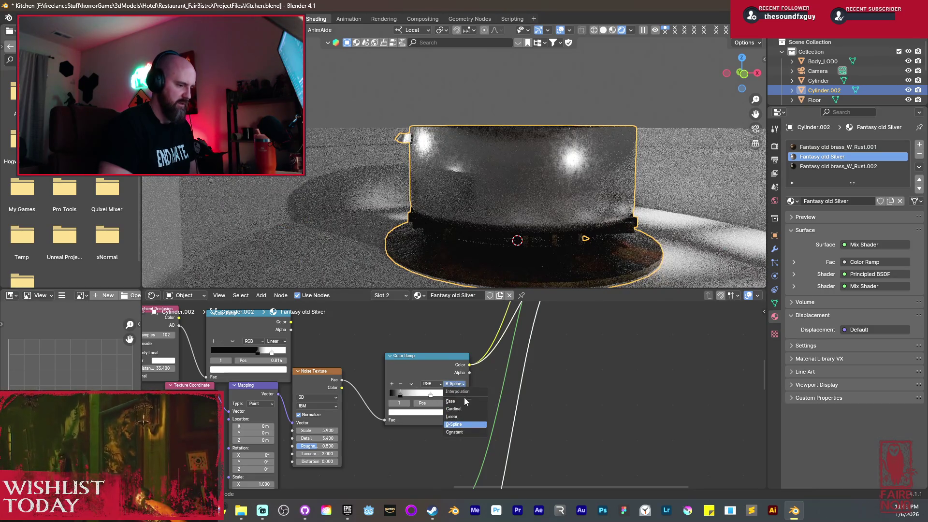
click(451, 401)
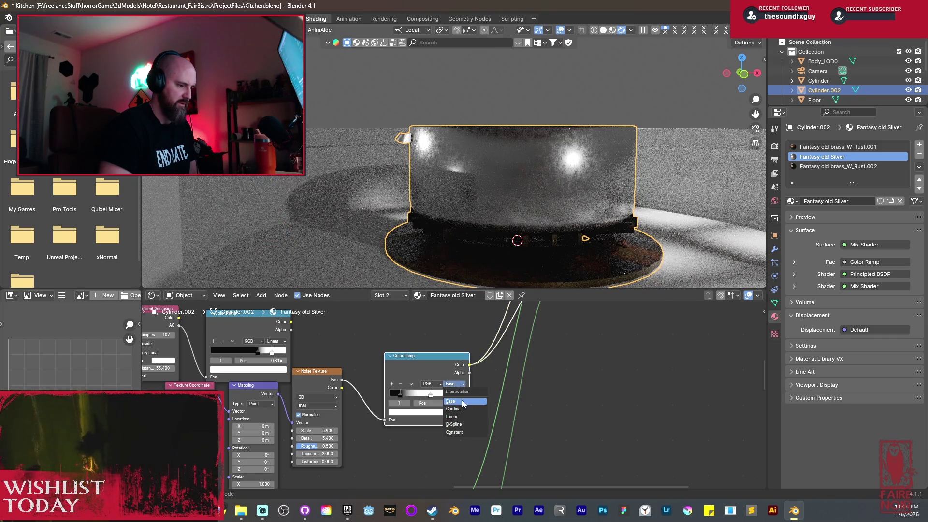
Set Linear blending with the black stop at 0.441 and view the pot up close.
click(459, 418)
scroll(455, 396, up, 1)
drag(385, 396, 414, 396)
mouse_move(503, 208)
middle_down()
mouse_move(514, 199)
mouse_move(522, 229)
middle_up()
middle_drag(331, 448, 401, 409)
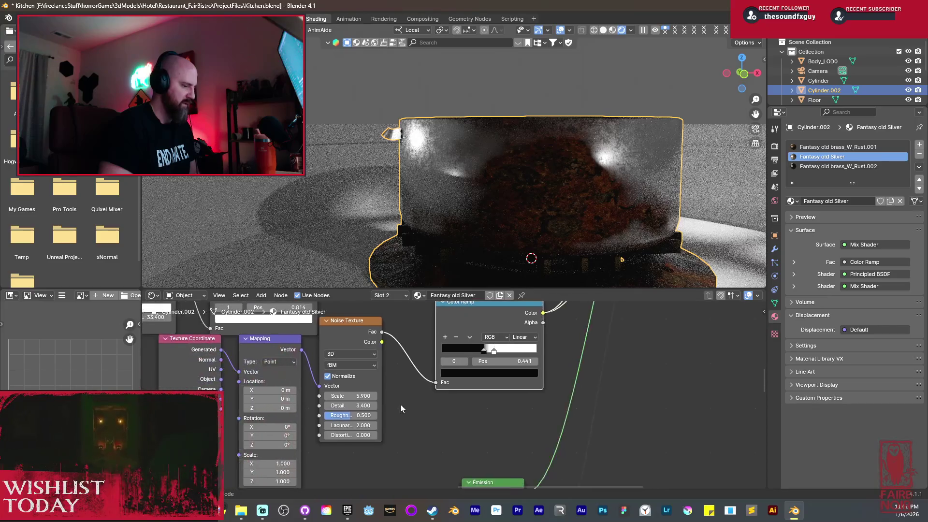
Raise Noise Texture Roughness to 0.725 and shift the ramp's white and black stops right.
scroll(400, 408, up, 1)
mouse_move(324, 421)
mouse_down()
mouse_move(341, 421)
mouse_move(348, 408)
mouse_move(323, 414)
mouse_up()
scroll(542, 214, up, 4)
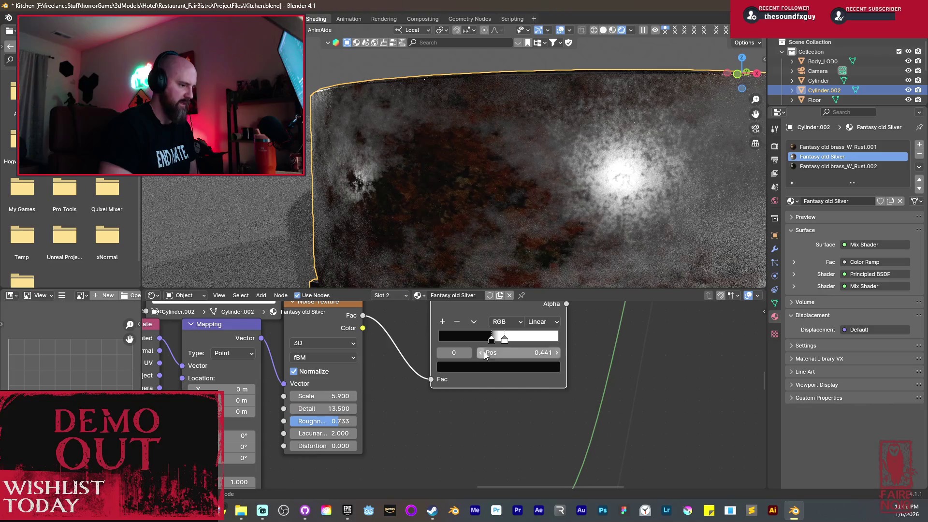
drag(495, 344, 519, 343)
drag(486, 340, 493, 342)
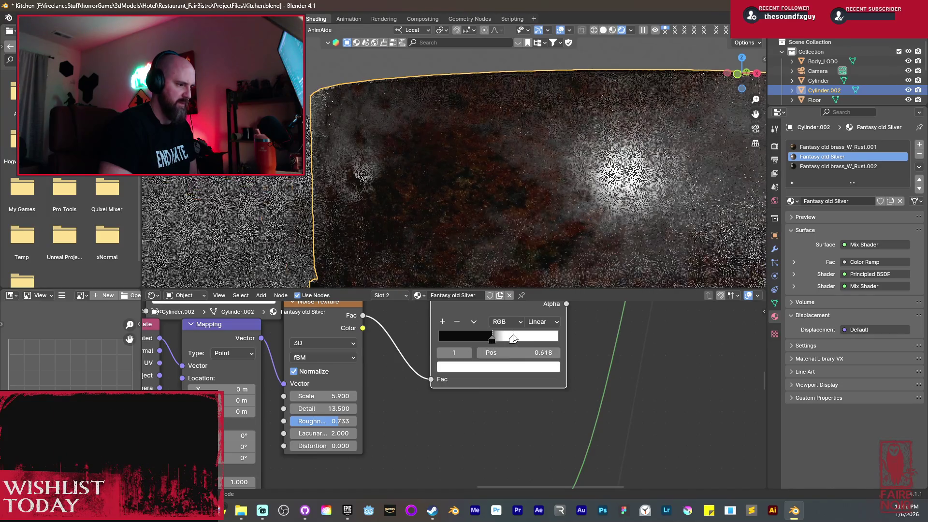
Add a middle stop to the Color Ramp and darken it to dark grey.
click(443, 322)
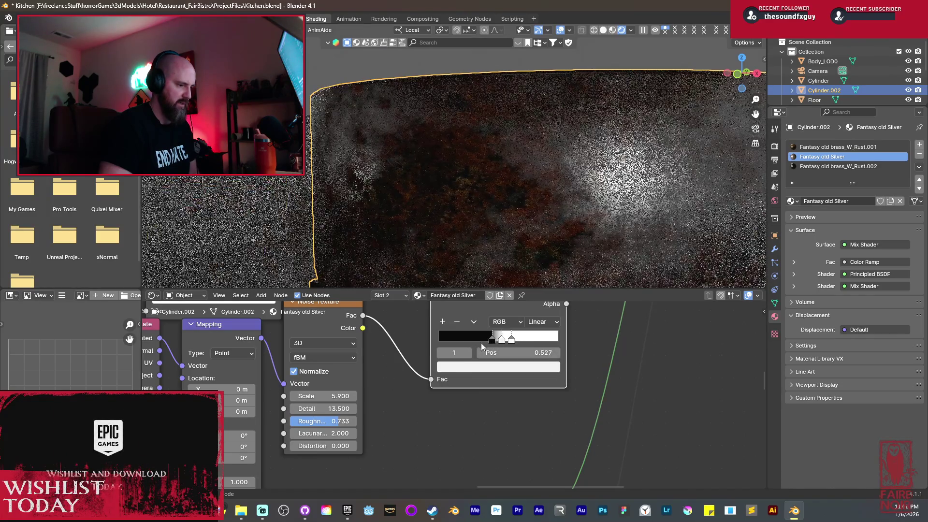
click(500, 368)
mouse_move(490, 338)
mouse_down()
mouse_move(476, 338)
mouse_move(512, 339)
mouse_up()
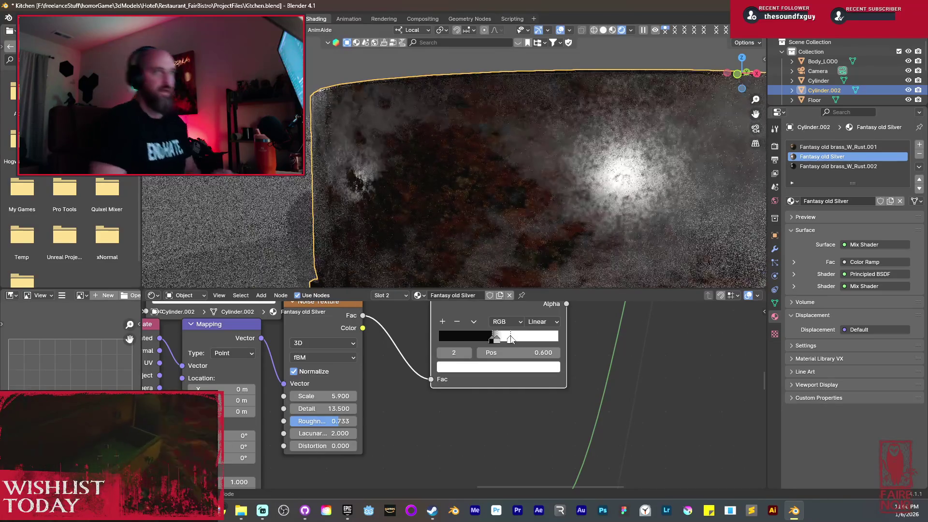
scroll(525, 273, down, 5)
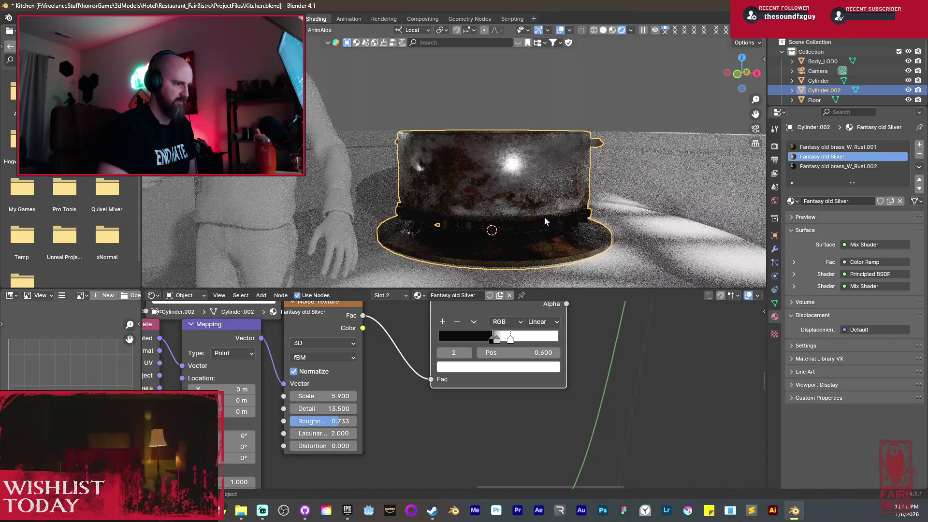
scroll(459, 454, down, 4)
mouse_move(458, 456)
middle_down()
mouse_move(487, 383)
mouse_move(486, 421)
mouse_move(518, 381)
mouse_move(474, 432)
mouse_move(392, 482)
middle_up()
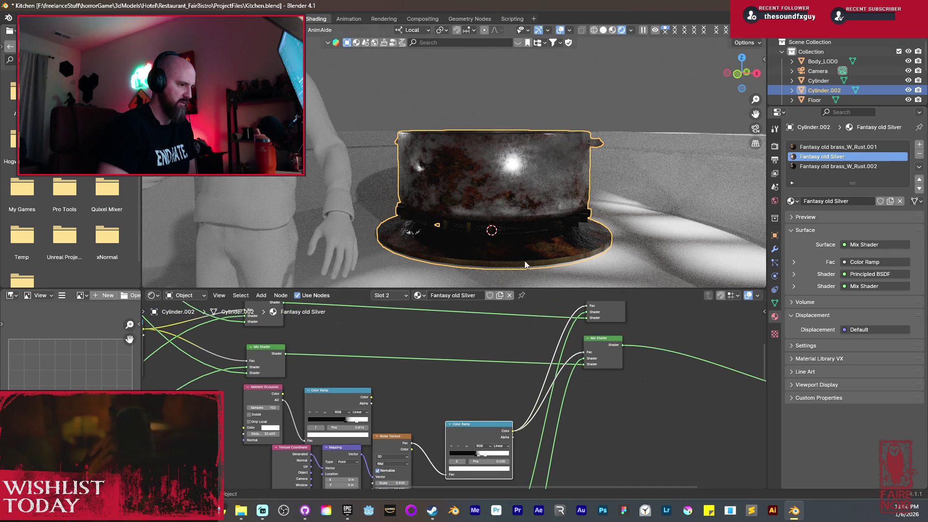
Preview the Principled BSDF alone on the pot.
mouse_move(567, 186)
middle_down()
mouse_move(486, 208)
mouse_move(500, 220)
mouse_move(513, 209)
middle_up()
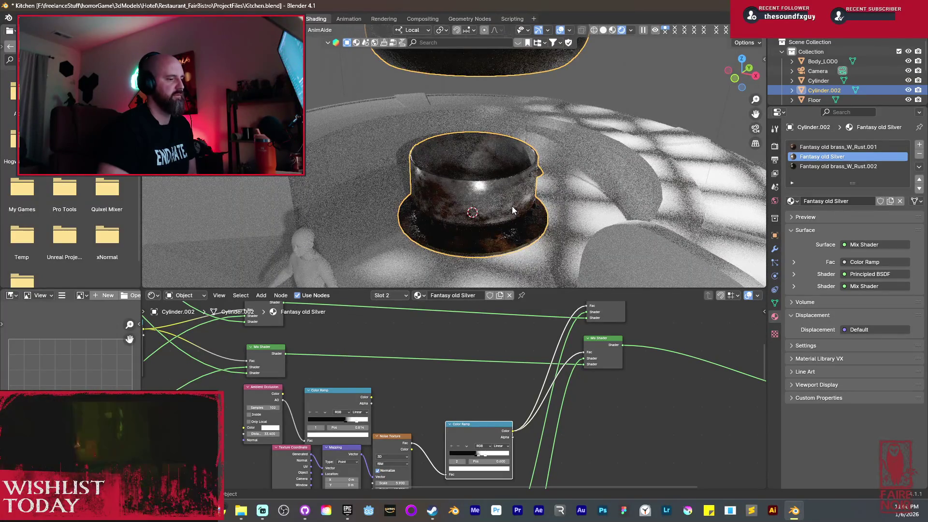
scroll(436, 373, down, 6)
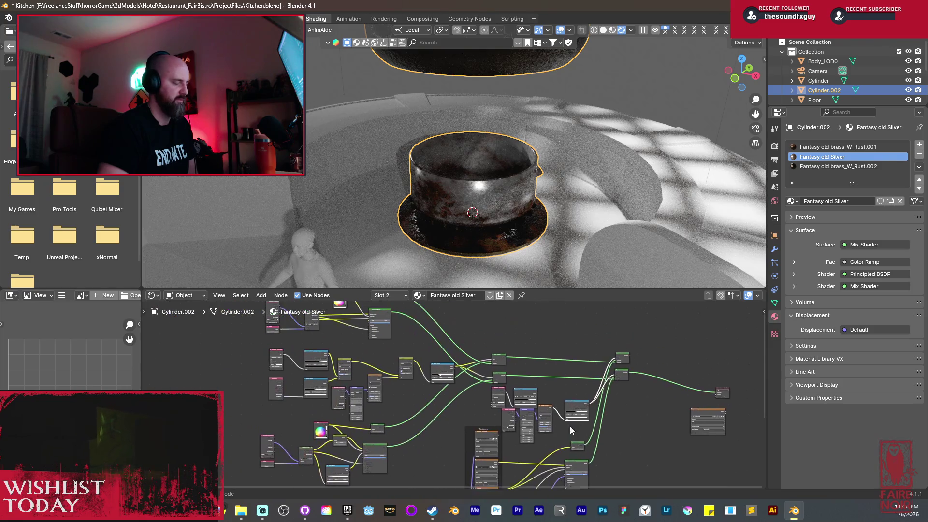
scroll(570, 426, up, 6)
mouse_move(510, 302)
middle_down()
mouse_move(526, 318)
mouse_move(486, 481)
middle_up()
middle_drag(516, 407, 428, 412)
scroll(428, 411, up, 1)
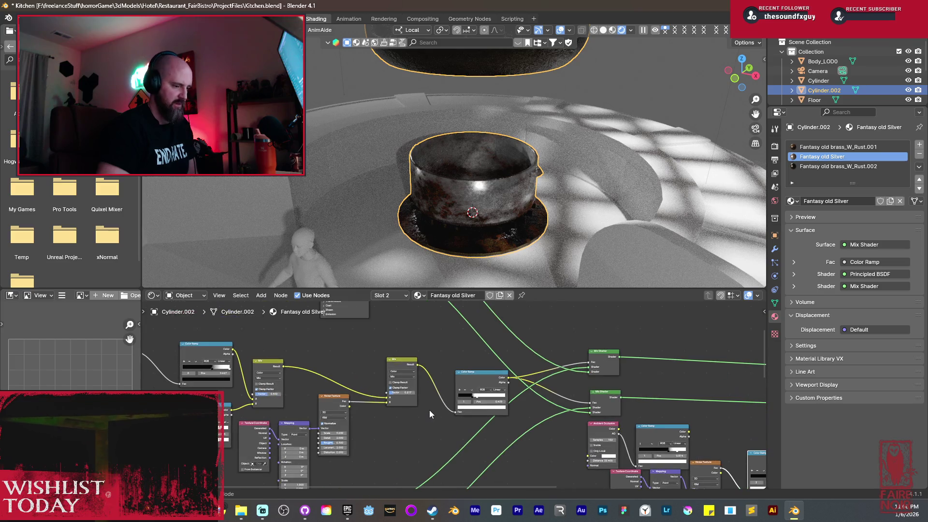
scroll(409, 427, down, 2)
middle_drag(383, 372, 397, 435)
scroll(387, 370, up, 1)
scroll(359, 352, up, 1)
middle_drag(359, 352, 442, 371)
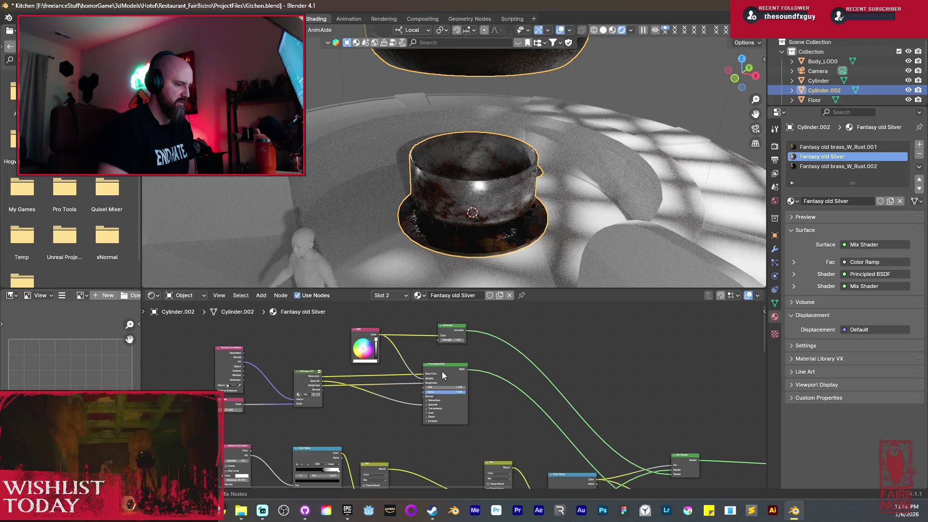
ctrl+shift+click(446, 369)
Lower the RGB node's colour from white to grey.
middle_drag(535, 431, 604, 435)
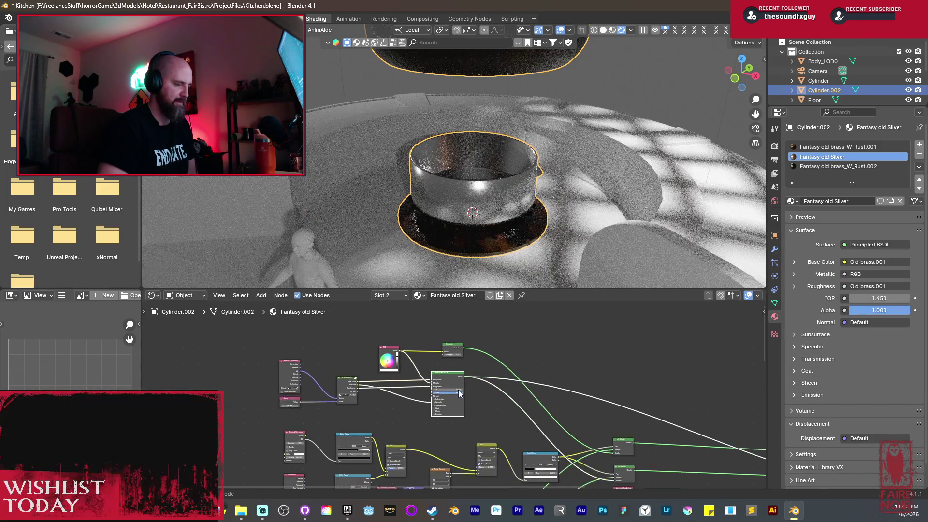
scroll(499, 410, up, 2)
scroll(479, 407, up, 1)
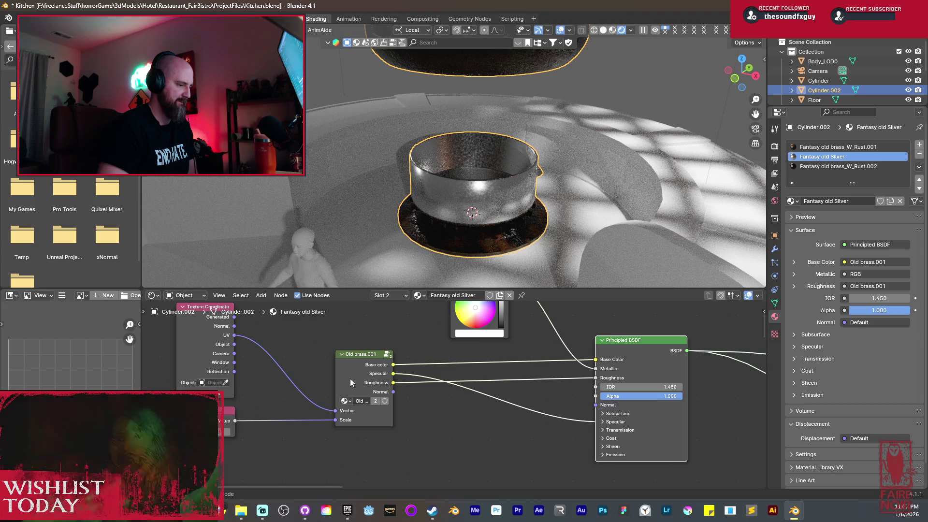
scroll(384, 409, up, 1)
mouse_move(385, 408)
middle_down()
mouse_move(535, 386)
mouse_move(402, 380)
mouse_move(392, 463)
middle_up()
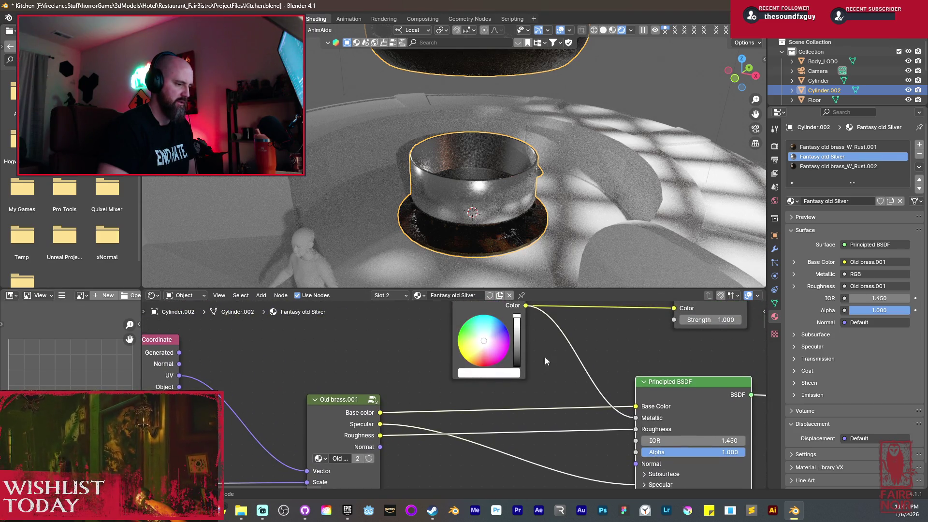
middle_drag(545, 361, 513, 381)
drag(484, 336, 484, 354)
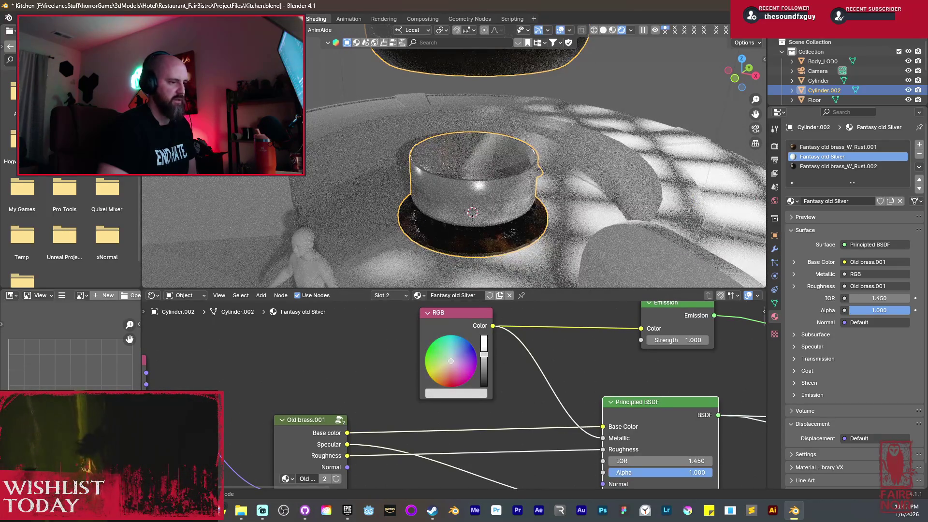
Reconnect the final Mix Shader to the output to restore the full rusty finish.
scroll(495, 228, up, 6)
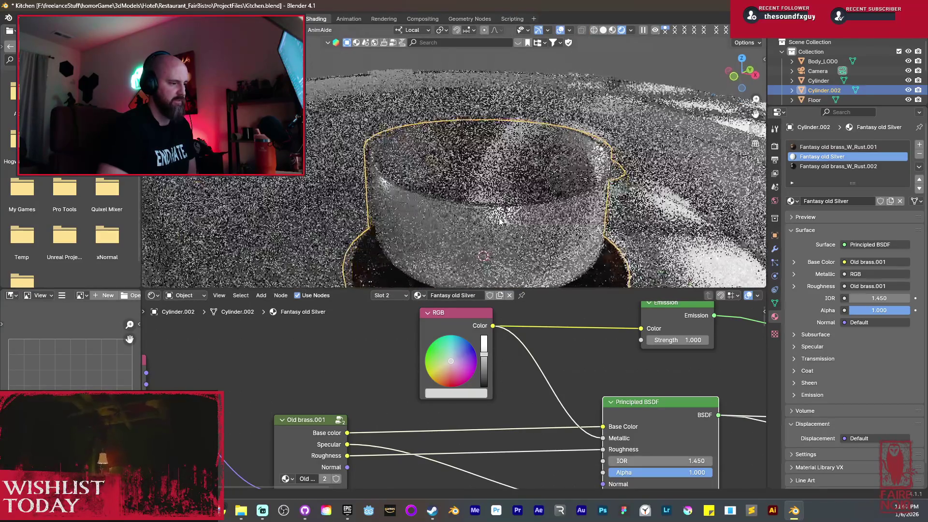
scroll(494, 216, down, 6)
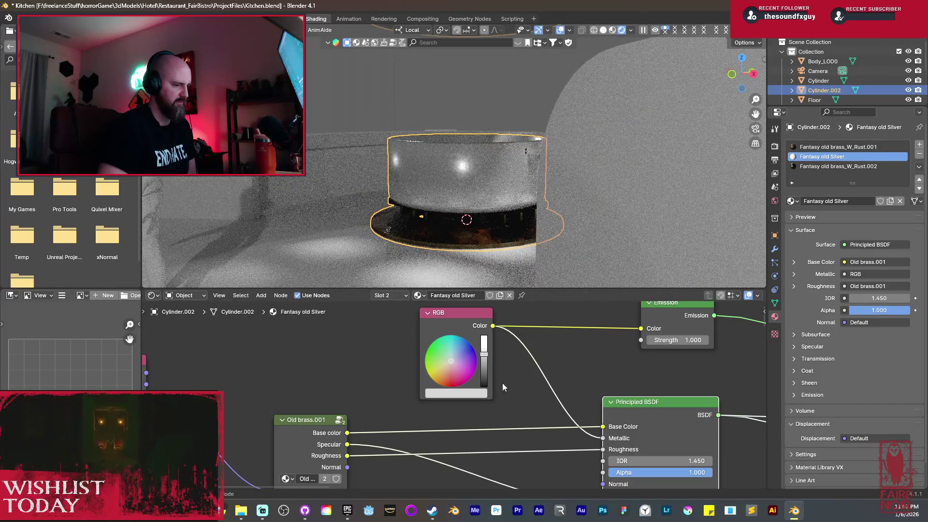
scroll(511, 385, down, 5)
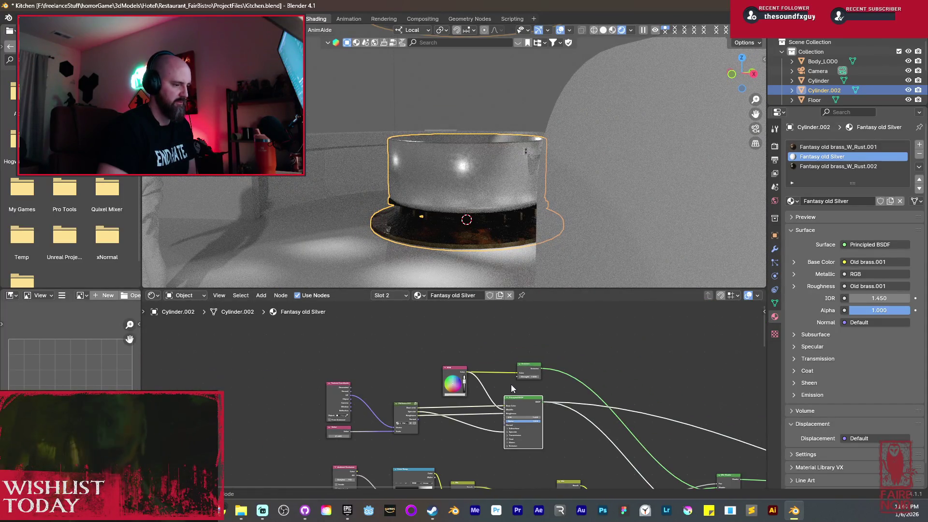
scroll(510, 384, down, 3)
scroll(584, 422, up, 4)
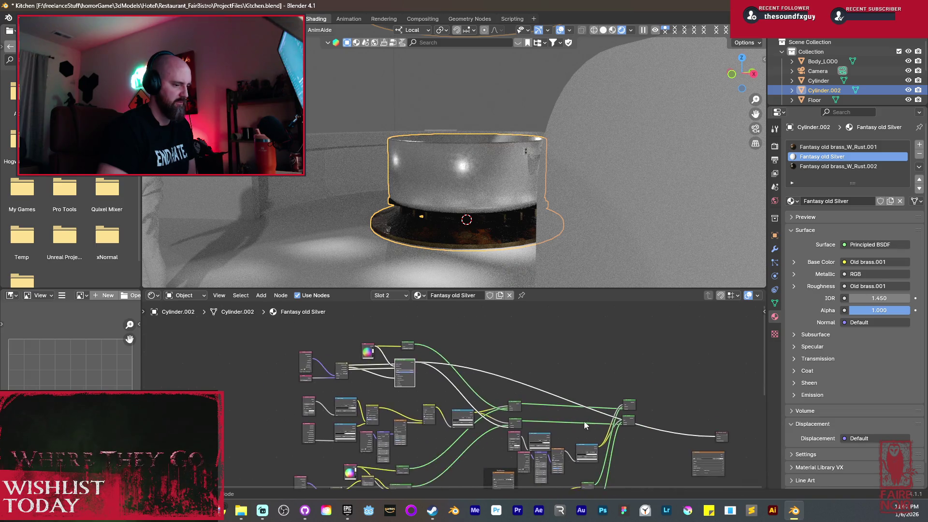
ctrl+shift+click(541, 370)
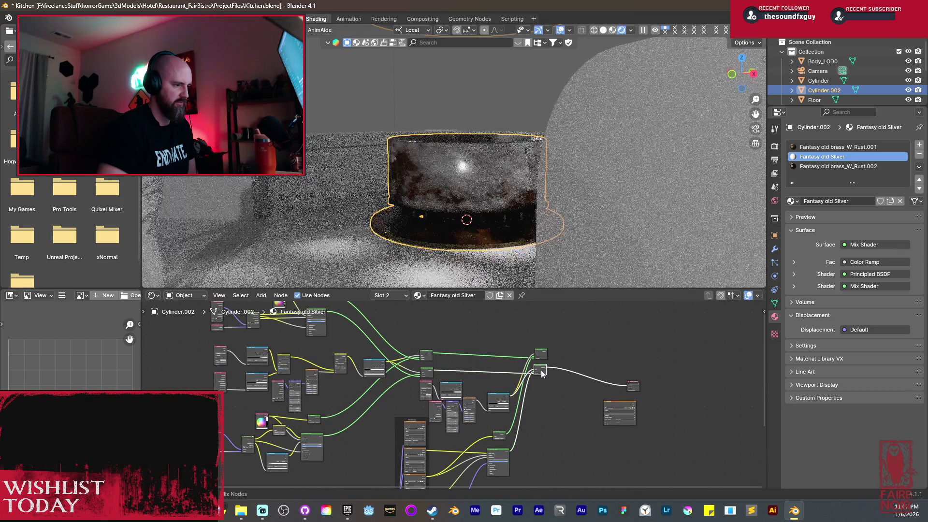
scroll(471, 190, up, 5)
Orbit around the pot to inspect it and select the round table object.
middle_drag(471, 187, 483, 202)
scroll(483, 201, down, 5)
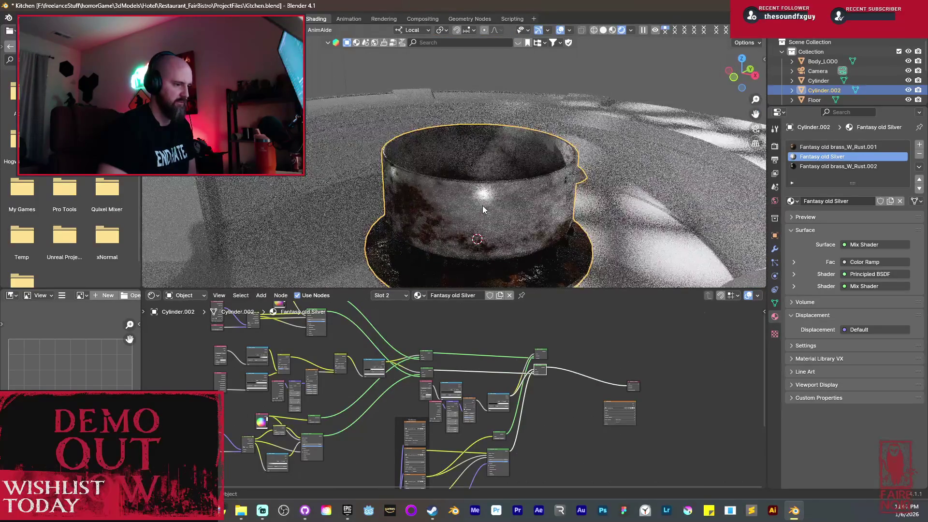
middle_drag(439, 243, 450, 239)
middle_drag(512, 220, 481, 186)
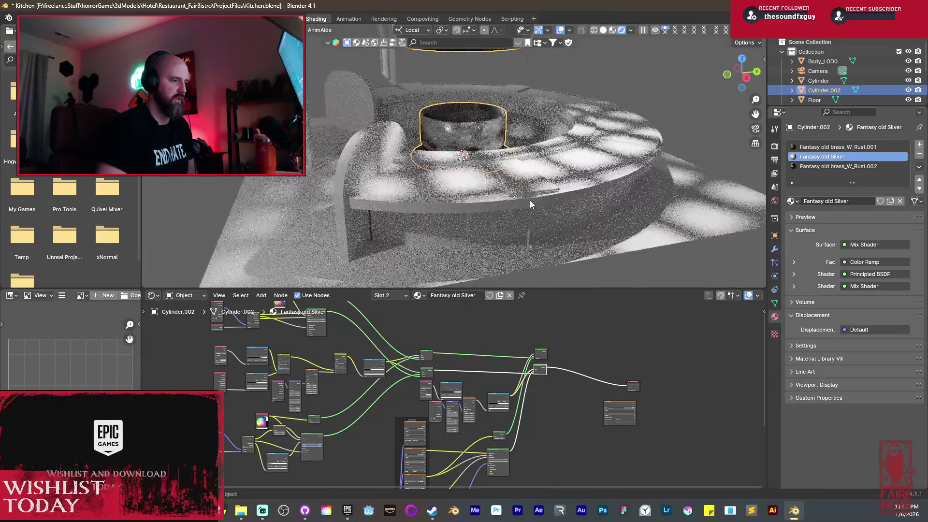
click(529, 200)
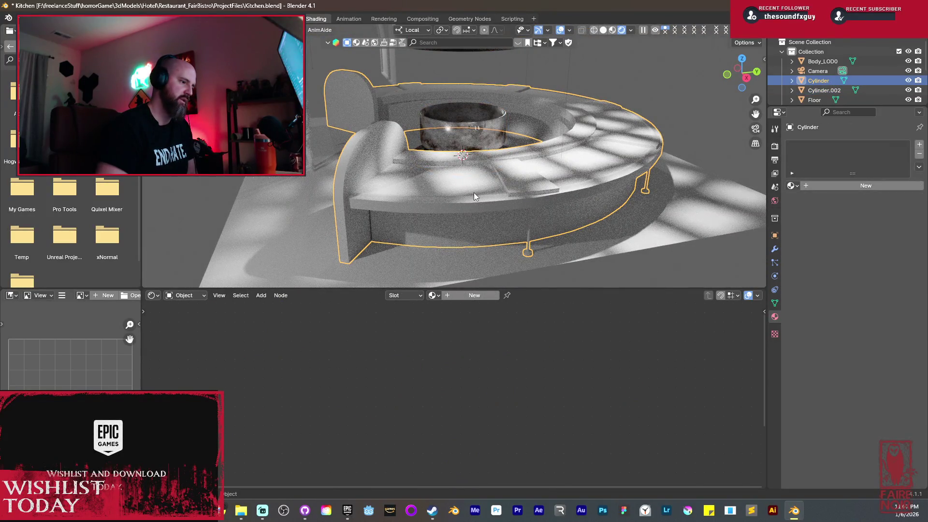
In Edit Mode, select the table legs and assign them Fantasy old Silver.
key(Tab)
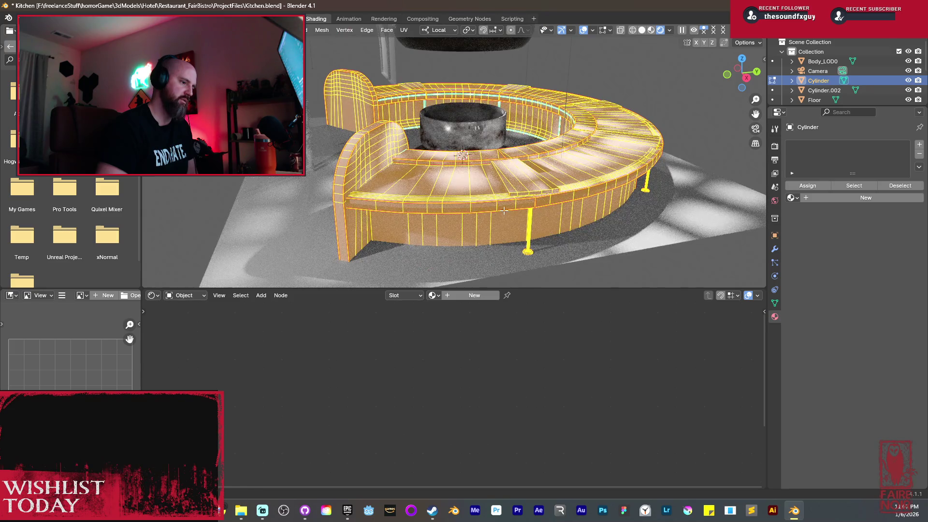
key(alt+a)
middle_drag(504, 211, 484, 213)
scroll(494, 212, up, 2)
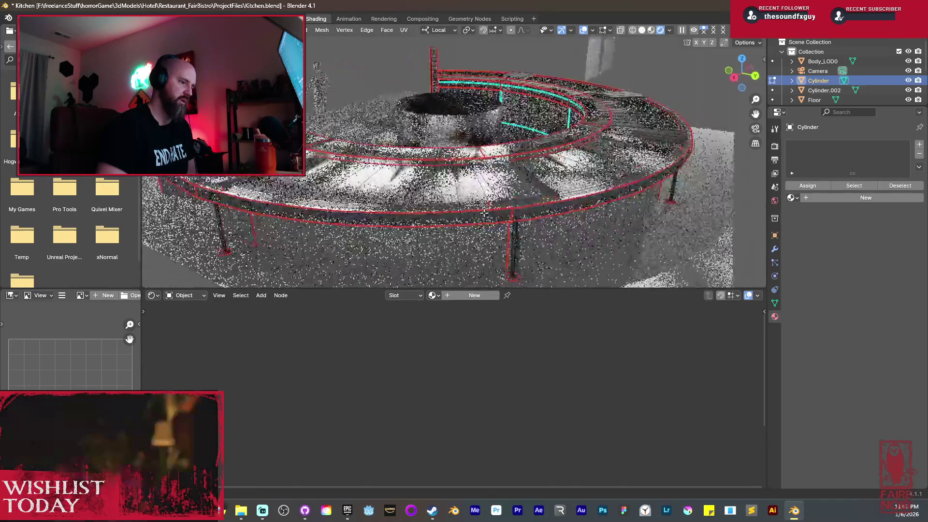
mouse_move(513, 250)
middle_down()
mouse_move(521, 201)
mouse_move(549, 202)
mouse_move(509, 196)
middle_up()
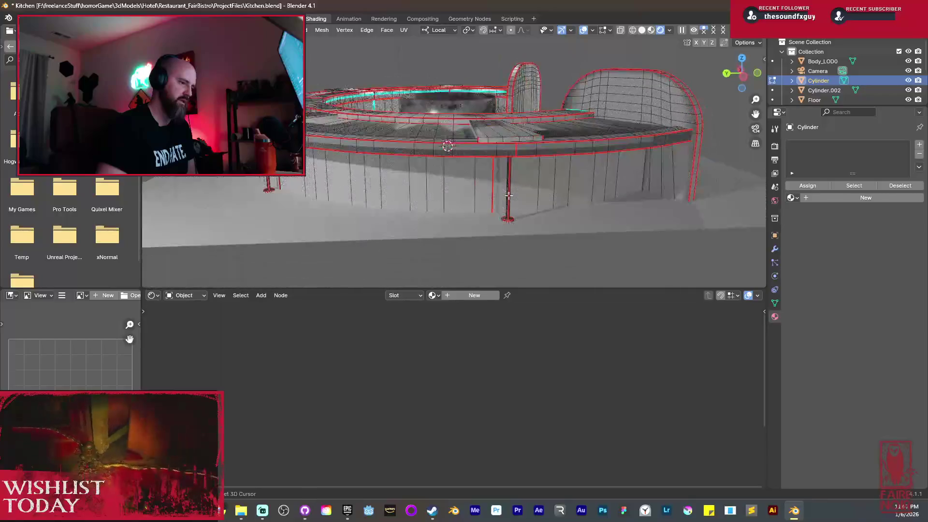
key(ctrl+KP_Add)
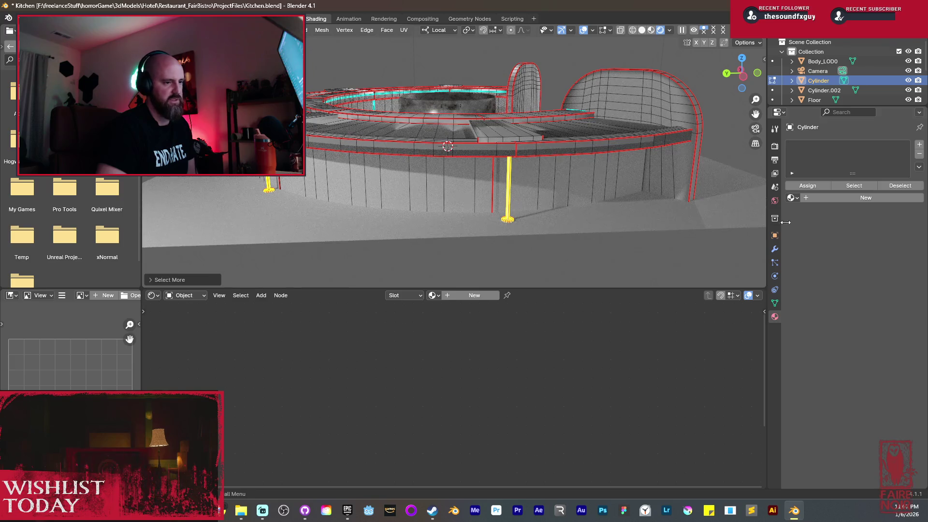
click(796, 198)
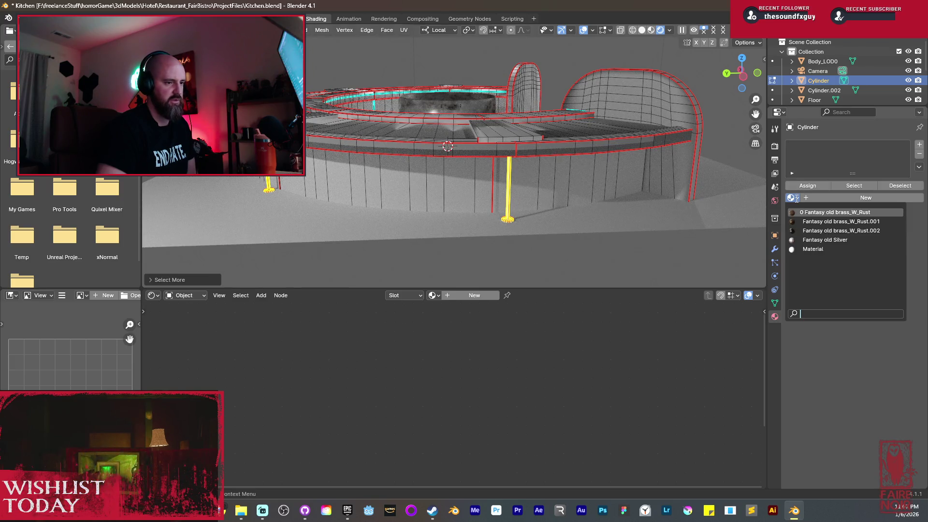
click(827, 239)
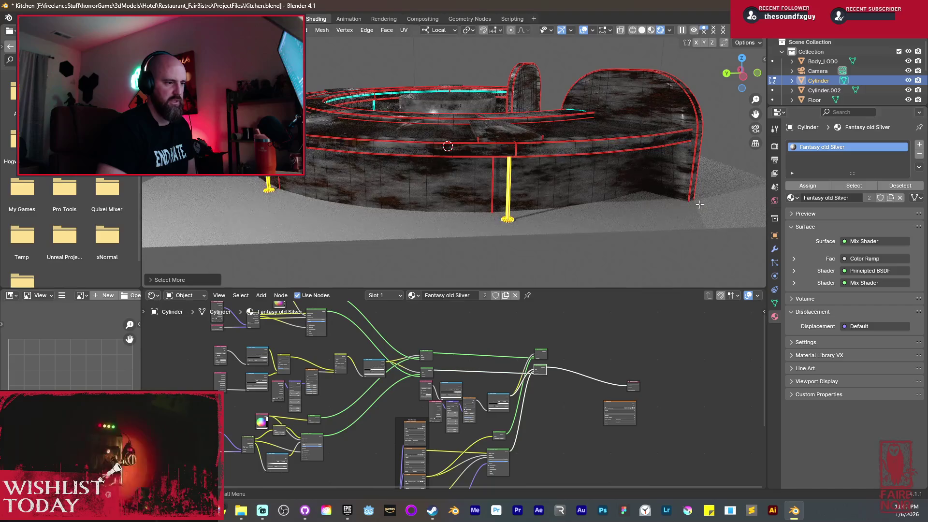
click(802, 188)
Give the inverted selection Fantasy old brass_W_Rust in a new second slot, then exit Edit Mode.
key(ctrl+i)
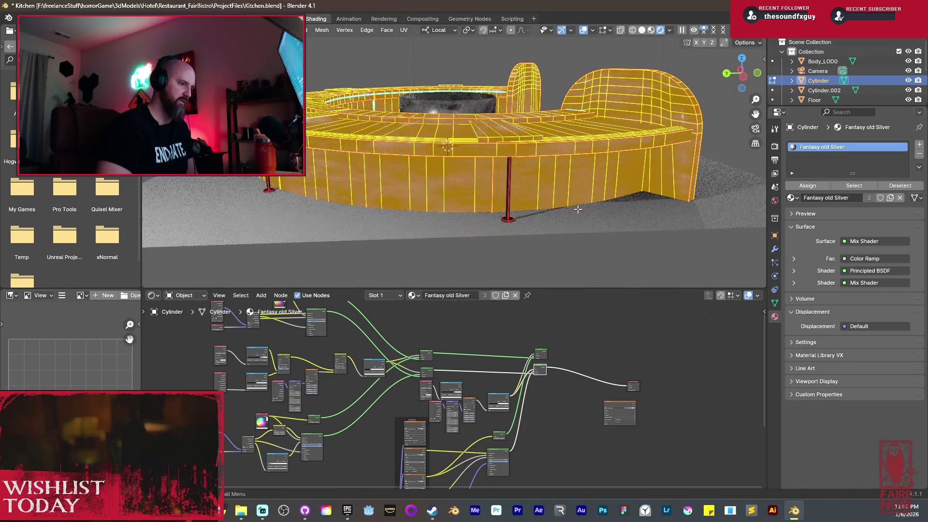
click(920, 145)
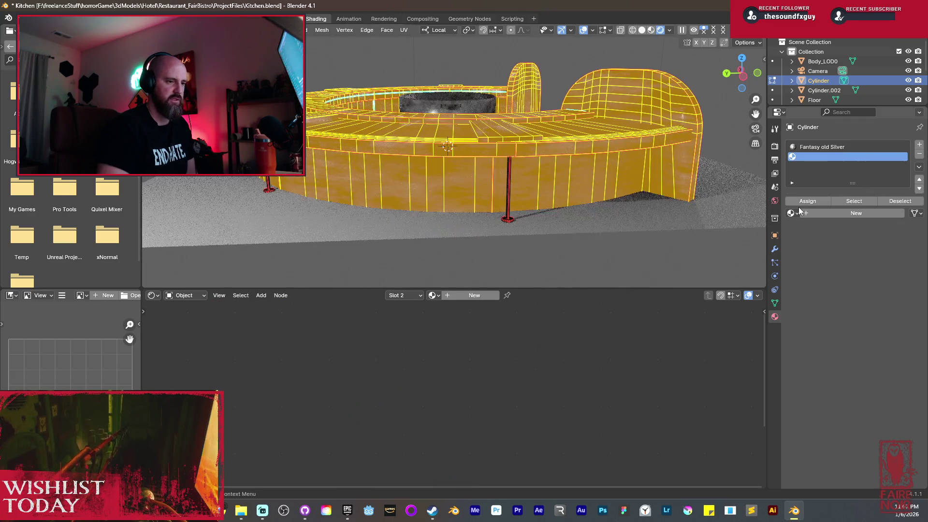
click(793, 213)
click(839, 228)
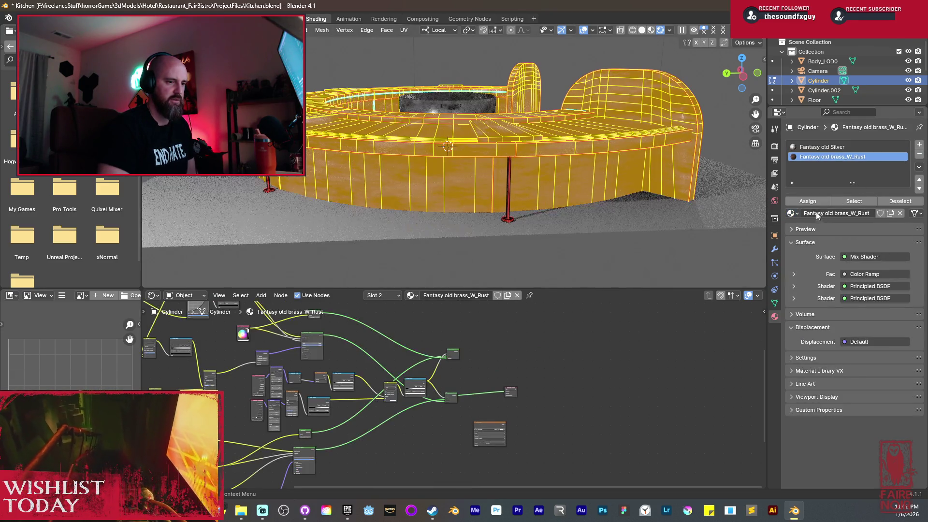
mouse_move(448, 171)
middle_down()
mouse_move(461, 188)
mouse_move(469, 179)
mouse_move(514, 201)
mouse_move(609, 178)
mouse_move(569, 181)
mouse_move(542, 202)
middle_up()
key(alt+a)
key(Tab)
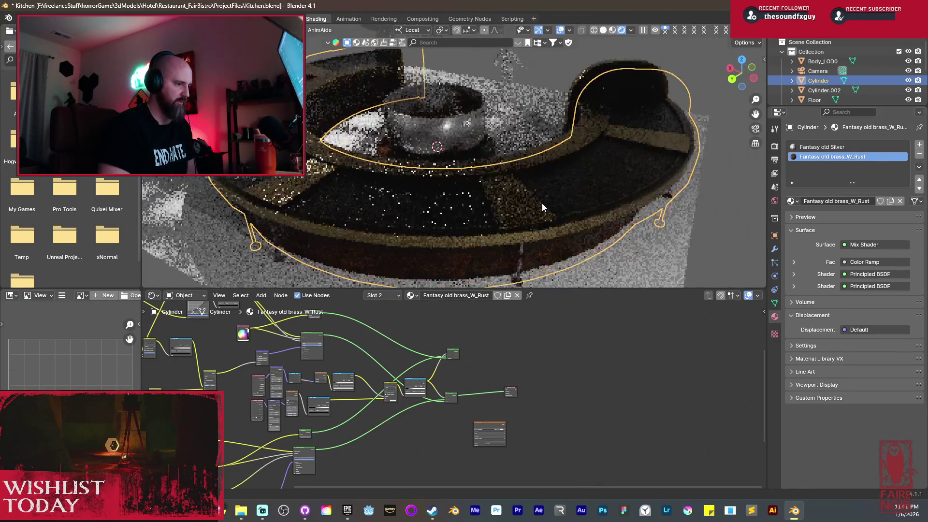
In Edit Mode, select the bench's radial seat strips and the inner ledge face loop.
scroll(531, 213, up, 3)
scroll(523, 233, down, 2)
key(Tab)
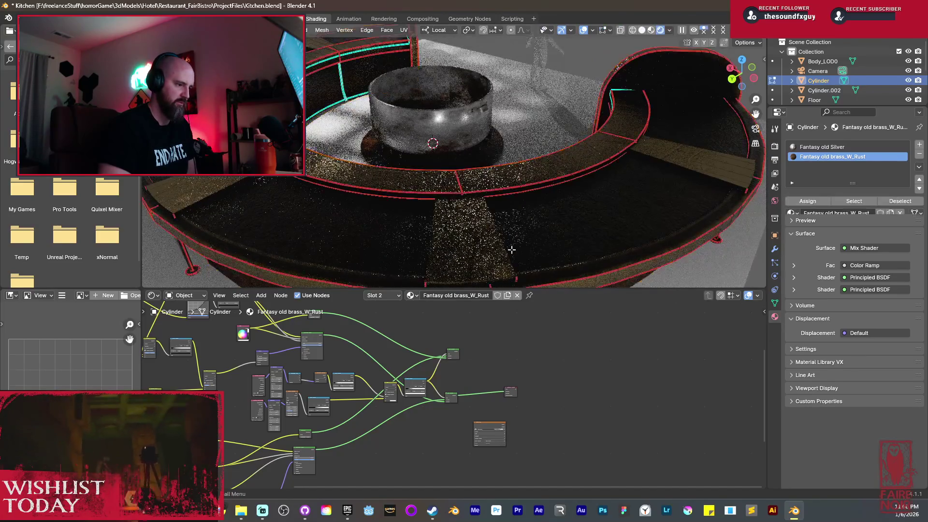
click(495, 247)
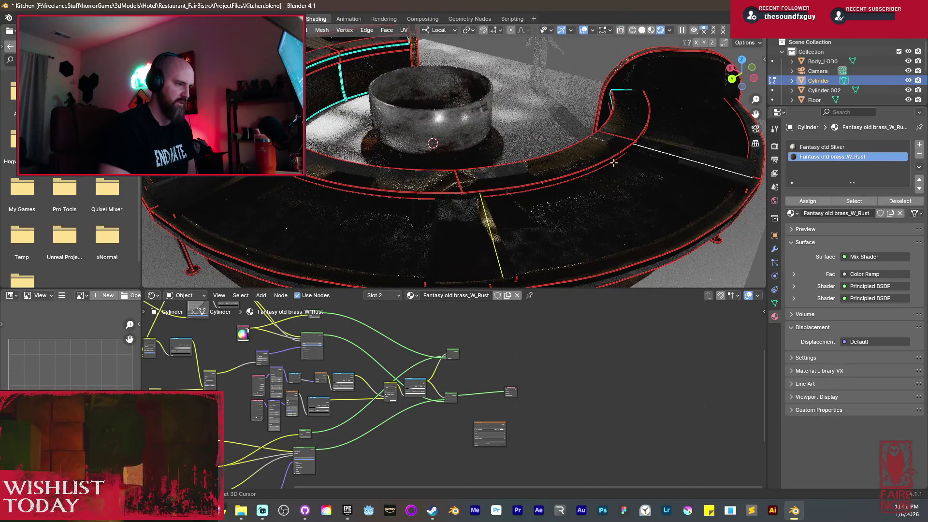
ctrl+alt+click(614, 163)
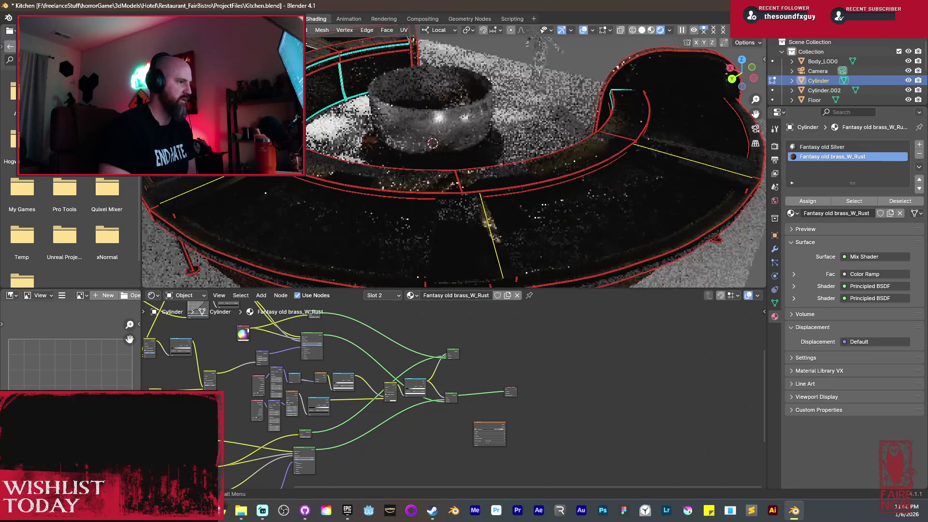
key(ctrl+KP_Add)
key(ctrl+KP_Add)
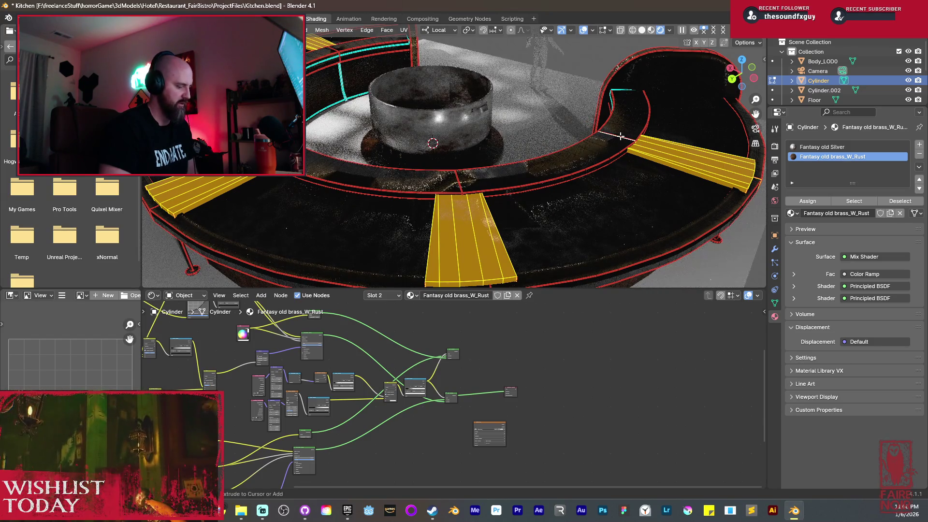
key(alt+z)
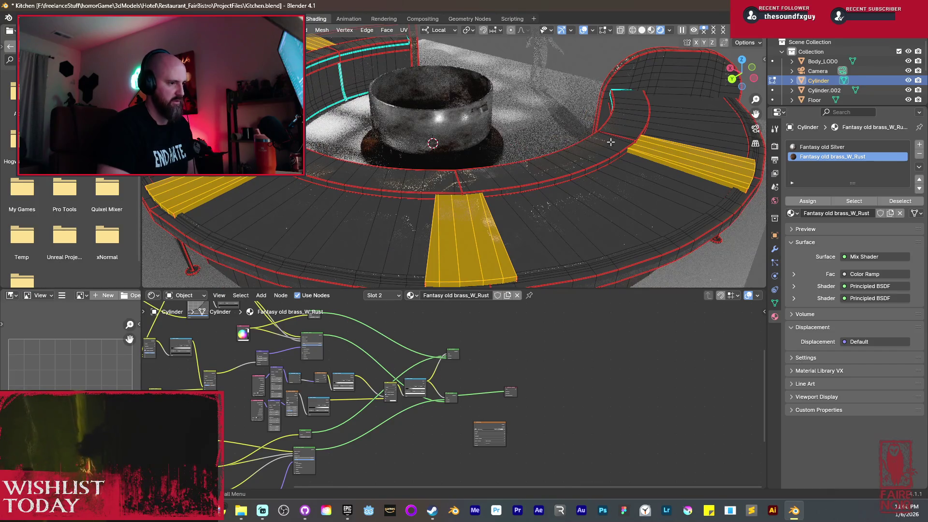
alt+shift+click(608, 144)
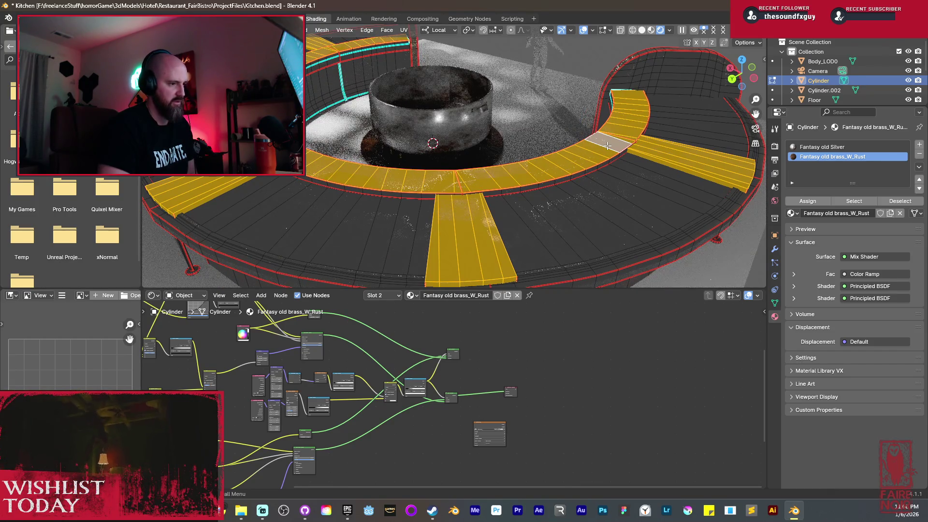
Assign Fantasy old Silver to the selected faces and return to Object Mode.
middle_drag(608, 146, 584, 153)
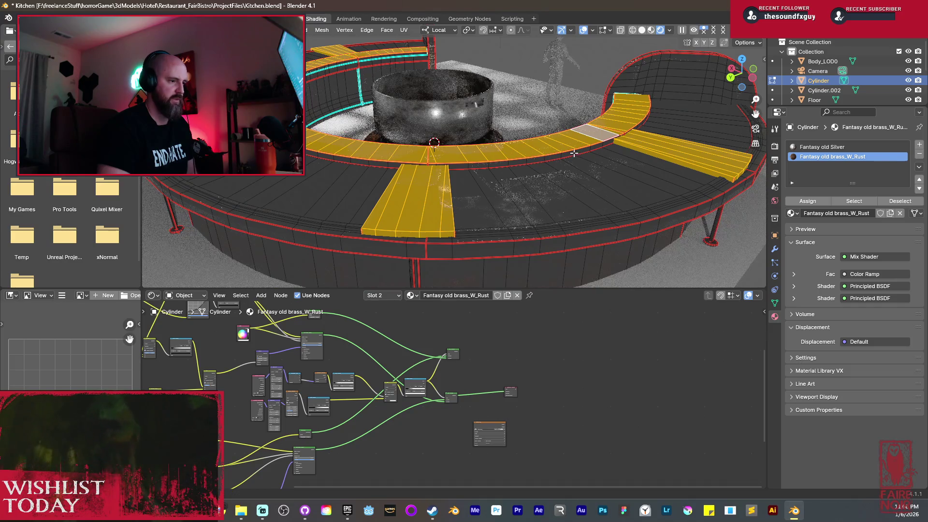
middle_drag(574, 153, 563, 131)
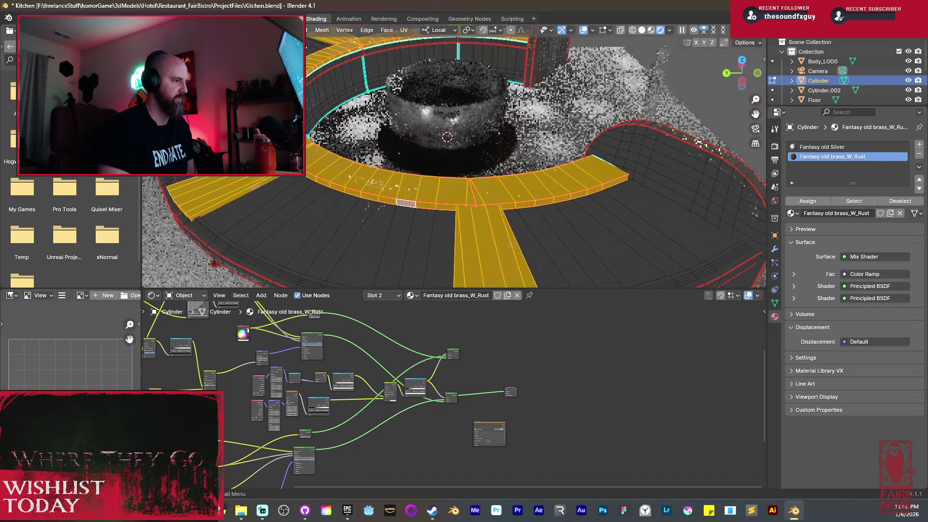
click(814, 153)
click(808, 201)
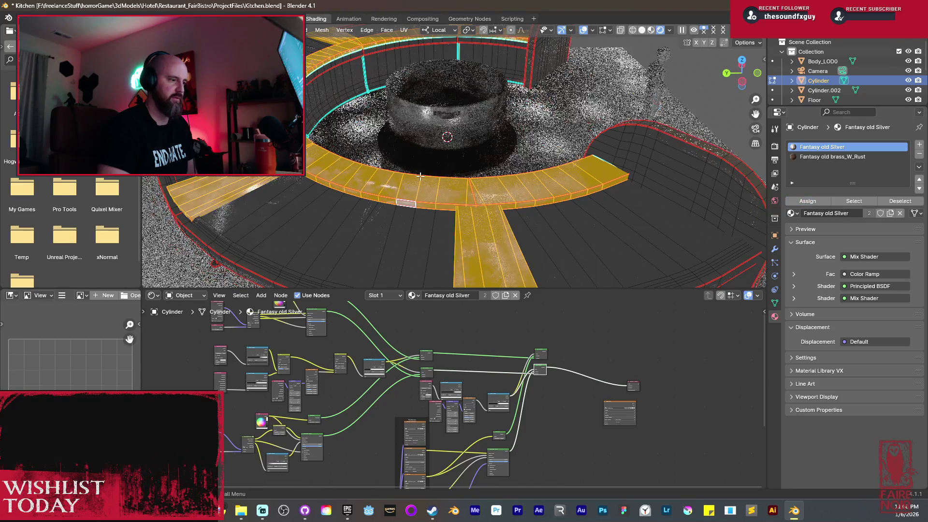
key(Tab)
mouse_move(416, 180)
middle_down()
mouse_move(411, 158)
mouse_move(467, 167)
mouse_move(563, 152)
mouse_move(630, 176)
mouse_move(555, 179)
mouse_move(596, 164)
middle_up()
scroll(410, 157, up, 3)
scroll(596, 164, down, 3)
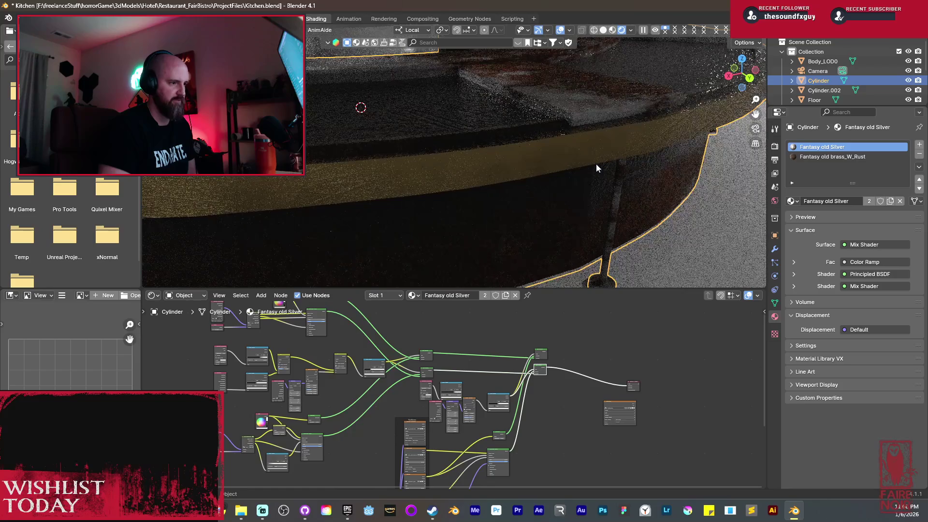
Inspect the counter ring, then lower the RGB node's value to darken Fantasy old Silver.
scroll(597, 167, down, 3)
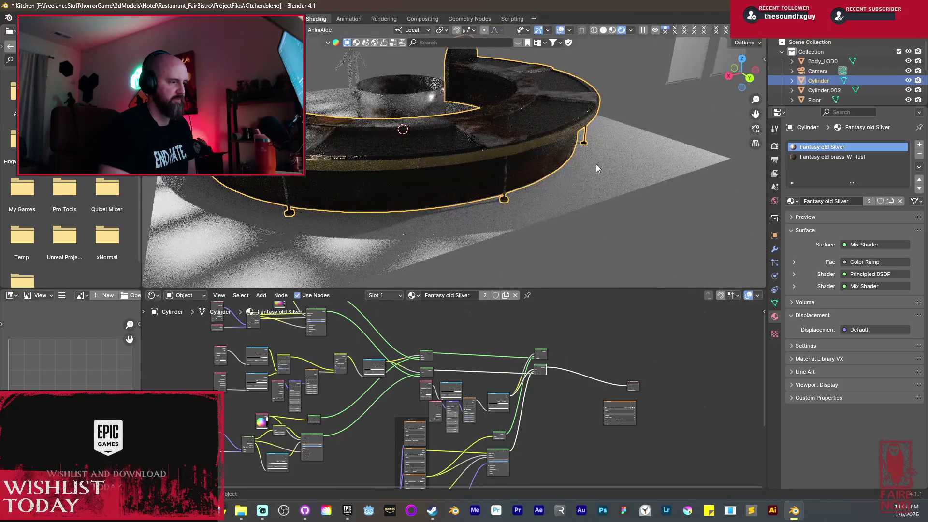
mouse_move(509, 169)
middle_down()
mouse_move(505, 145)
mouse_move(523, 169)
mouse_move(516, 179)
middle_up()
mouse_move(522, 224)
middle_down()
mouse_move(485, 144)
mouse_move(535, 144)
mouse_move(584, 212)
middle_up()
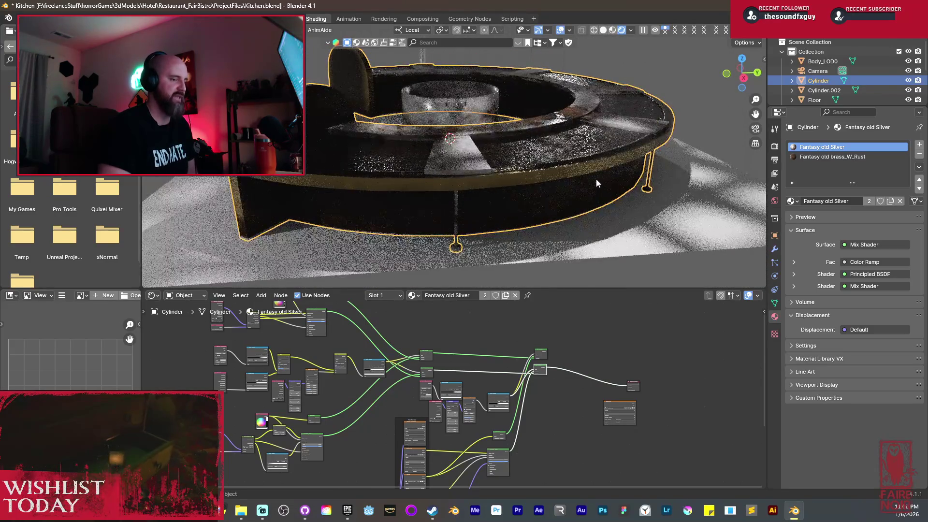
mouse_move(440, 109)
middle_down()
mouse_move(493, 112)
mouse_move(601, 192)
mouse_move(493, 198)
mouse_move(503, 193)
mouse_move(488, 174)
mouse_move(448, 163)
mouse_move(427, 169)
mouse_move(450, 190)
middle_up()
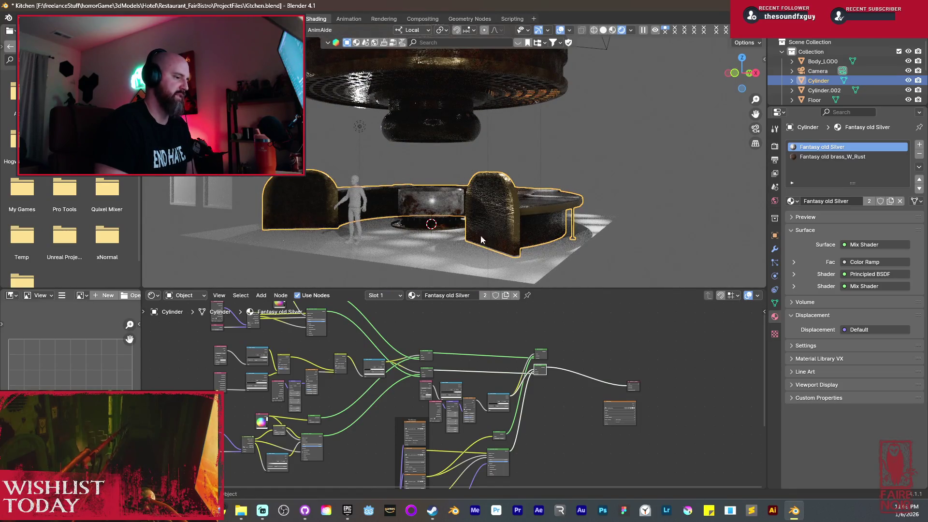
mouse_move(452, 195)
middle_down()
mouse_move(486, 202)
mouse_move(451, 236)
mouse_move(440, 206)
mouse_move(462, 178)
middle_up()
scroll(465, 182, up, 5)
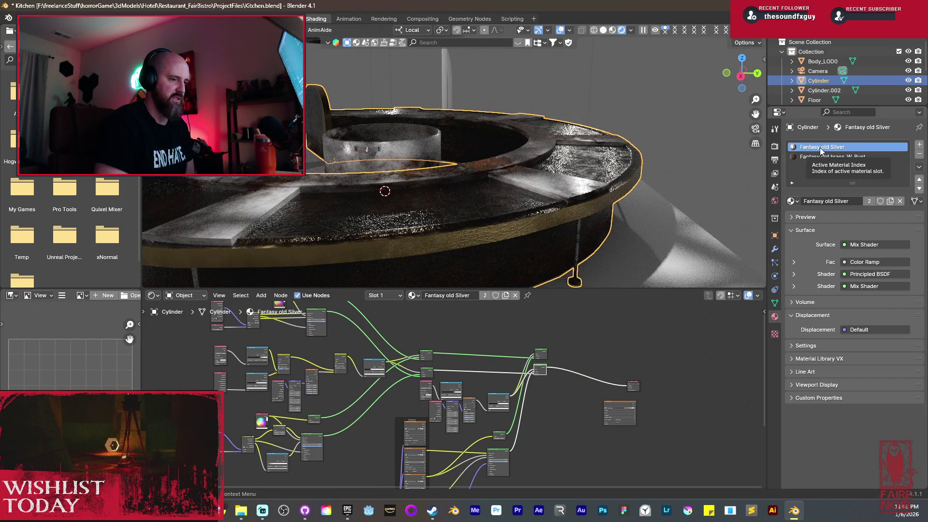
middle_drag(354, 391, 468, 402)
scroll(473, 401, up, 6)
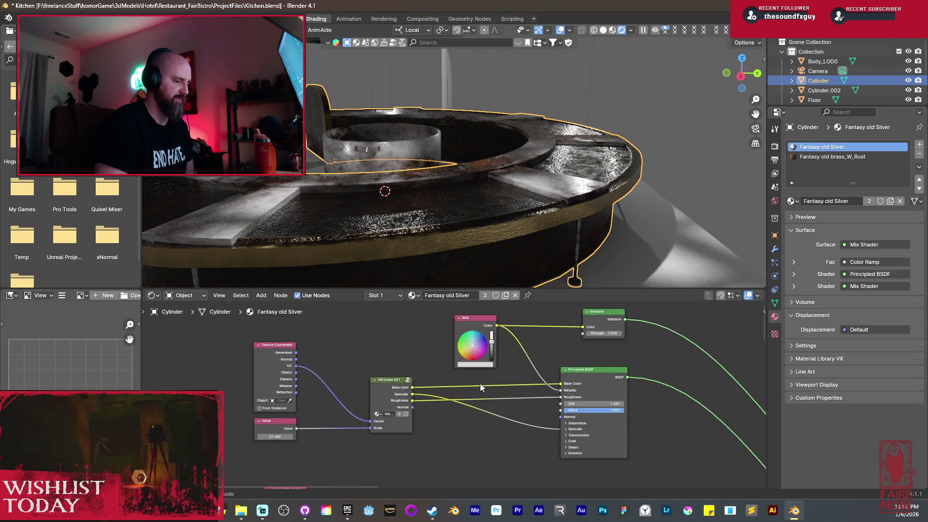
drag(503, 335, 502, 330)
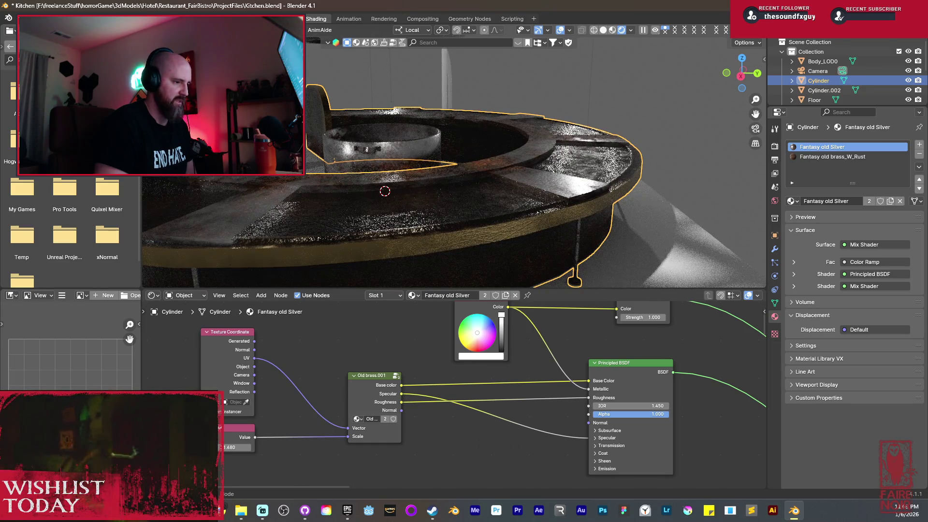
Select the bare Plane.001 panel and bring up its material browse list.
mouse_move(472, 199)
middle_down()
mouse_move(449, 199)
mouse_move(555, 206)
middle_up()
scroll(554, 209, up, 3)
scroll(381, 184, down, 5)
mouse_move(380, 184)
shift+middle_down()
mouse_move(570, 179)
mouse_move(404, 150)
shift+middle_up()
click(405, 147)
click(792, 187)
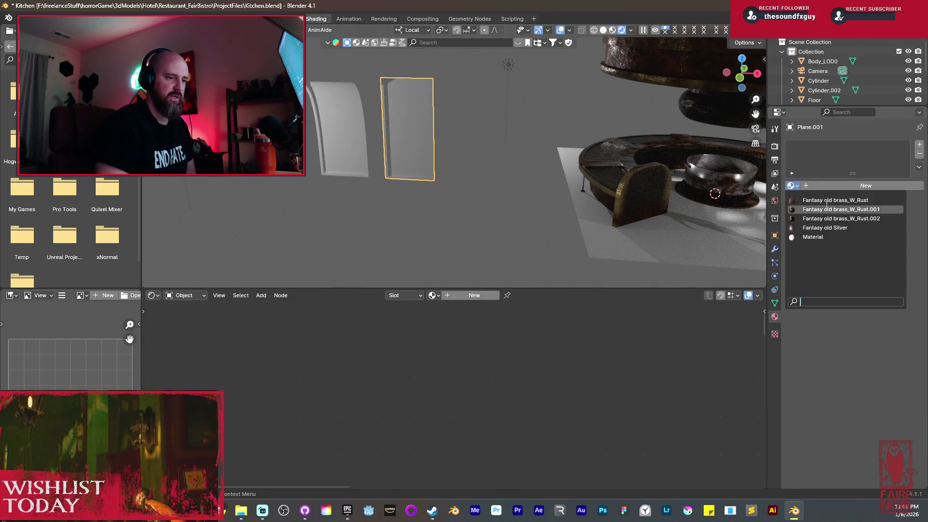
Give Plane.001 Fantasy old brass_W_Rust, then switch it to Fantasy old brass_W_Rust.002.
click(827, 201)
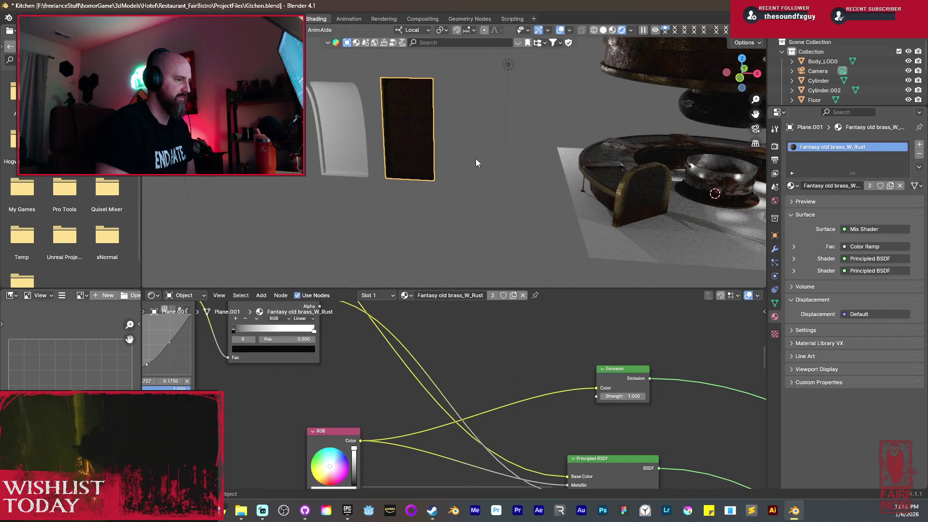
scroll(417, 153, up, 2)
scroll(416, 153, up, 2)
middle_drag(454, 214, 394, 193)
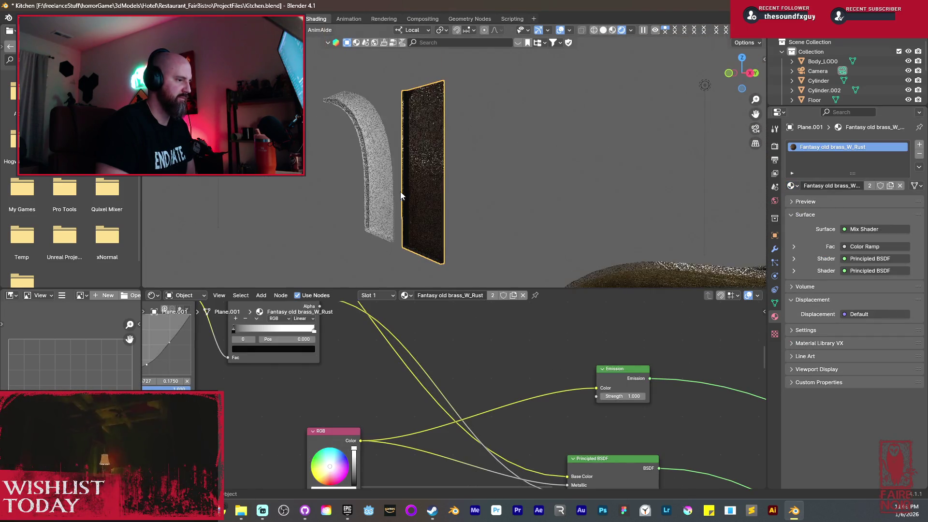
scroll(400, 193, up, 2)
scroll(405, 193, down, 4)
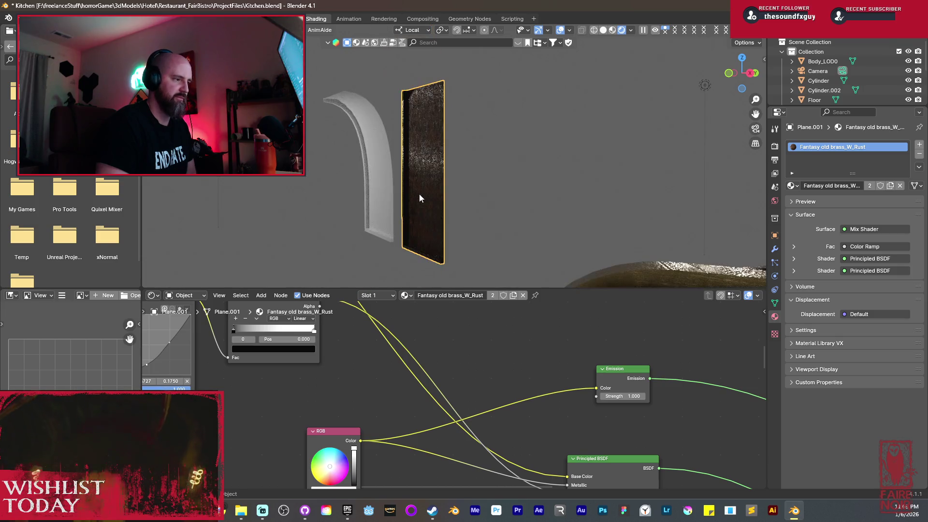
click(791, 187)
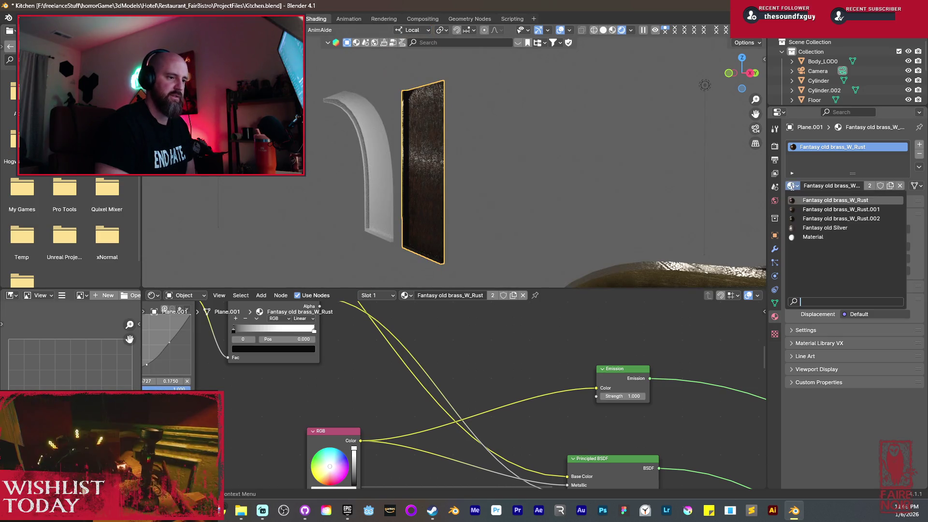
click(852, 218)
scroll(487, 194, up, 8)
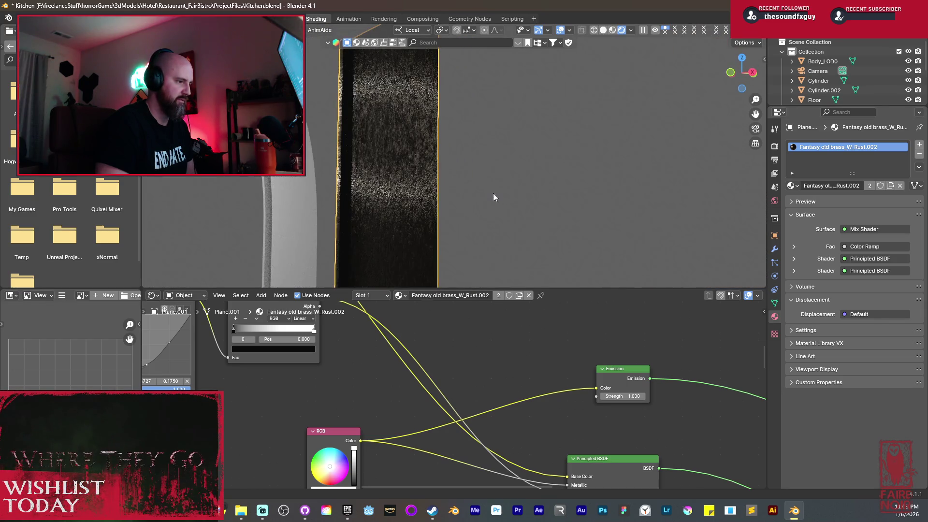
scroll(476, 201, down, 8)
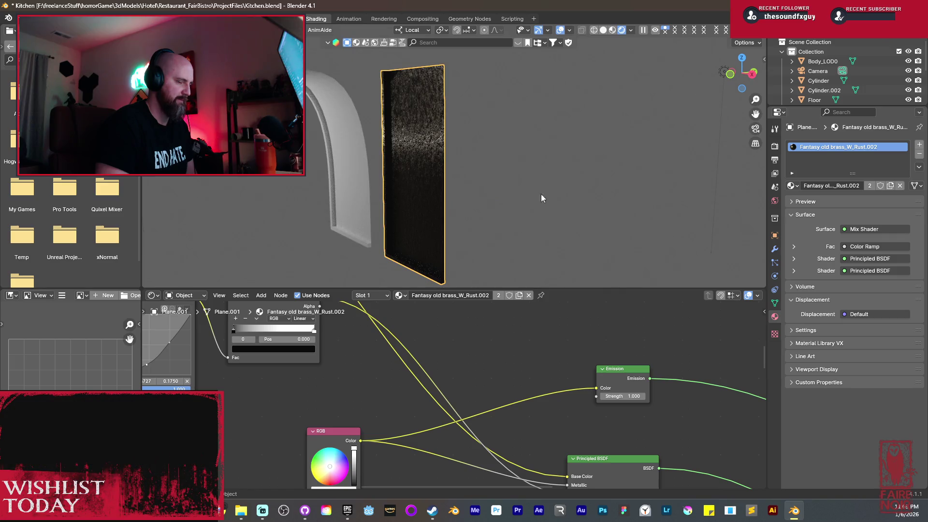
Give the curved arch object Fantasy old brass_W_Rust.002 and check it in the light.
click(369, 191)
click(792, 186)
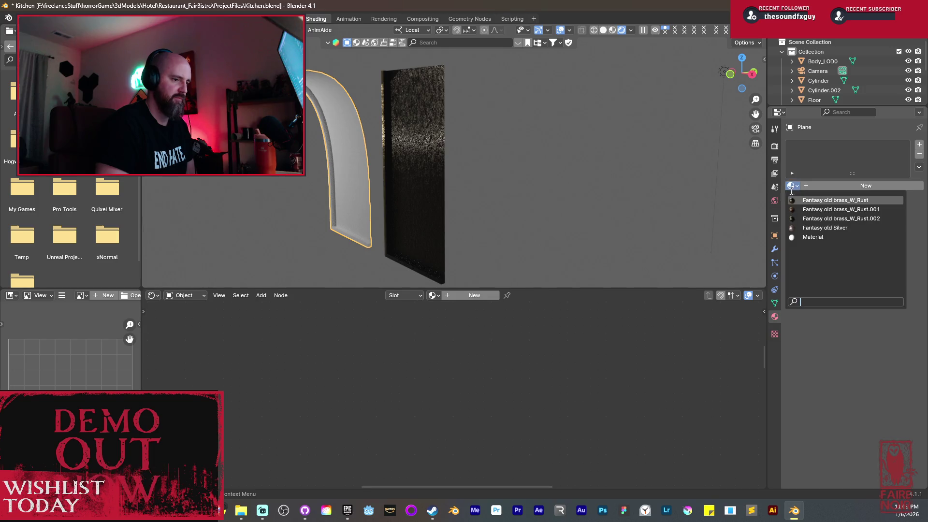
click(839, 222)
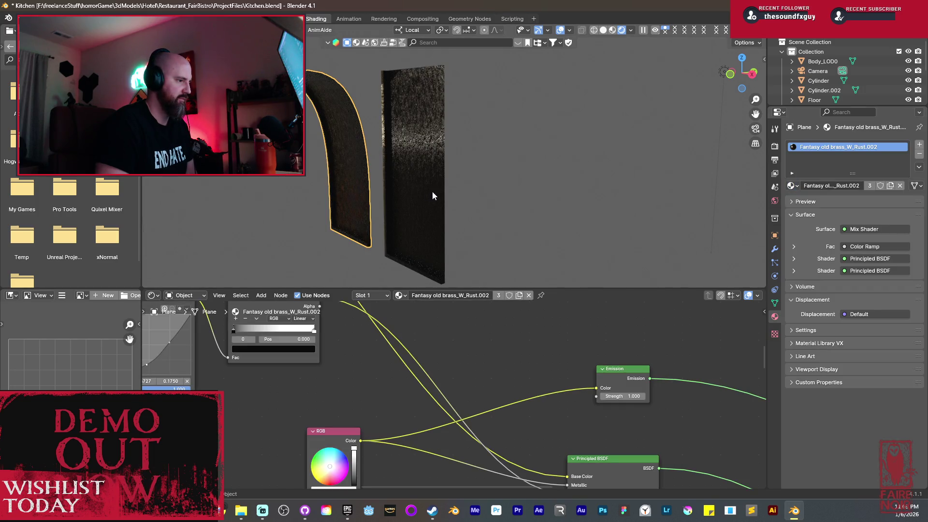
middle_drag(431, 185, 467, 172)
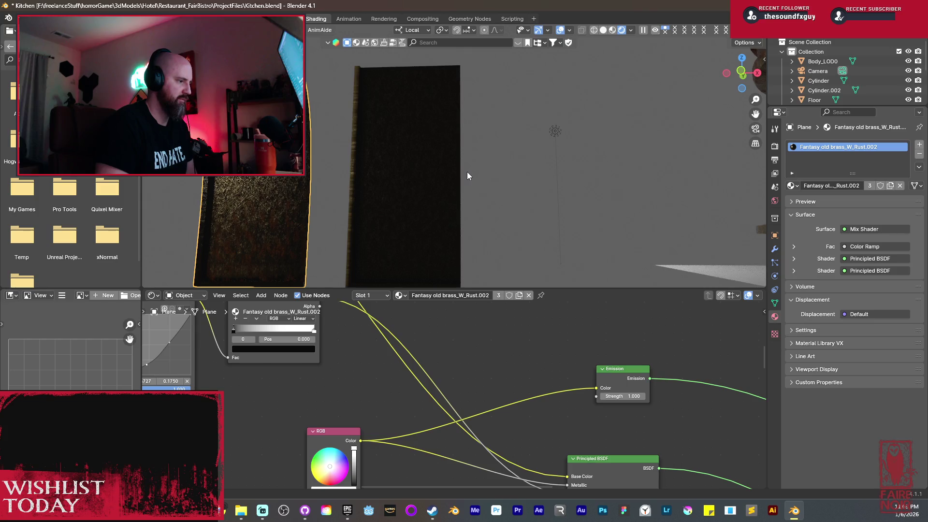
ctrl+scroll(414, 172, up, 4)
scroll(515, 180, up, 3)
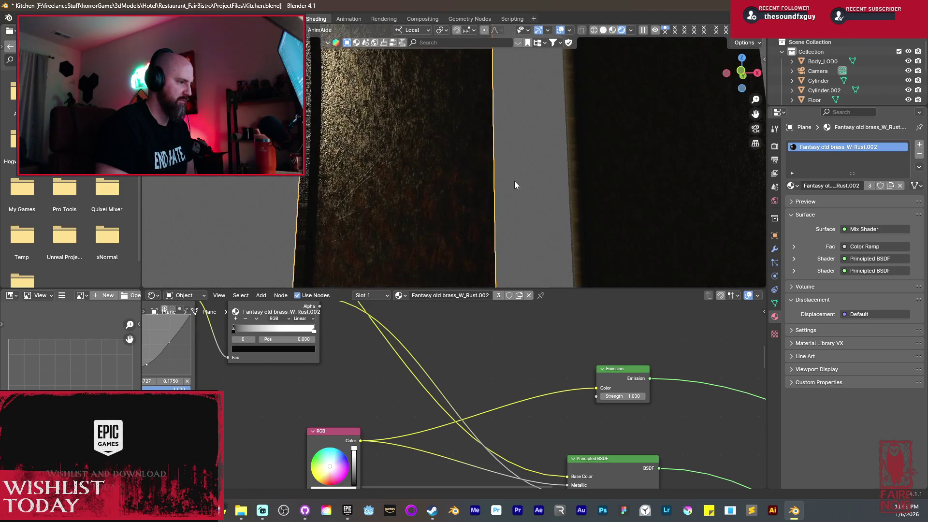
middle_drag(514, 180, 488, 182)
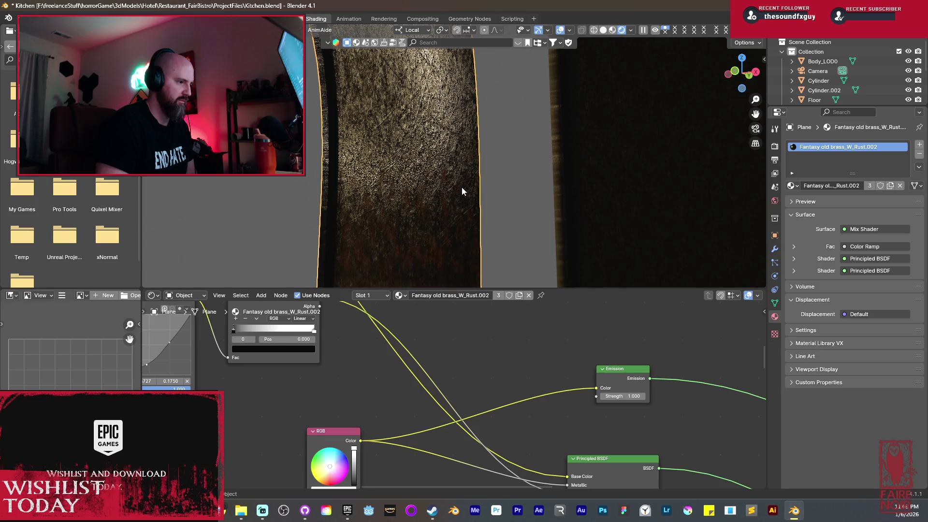
scroll(461, 189, down, 5)
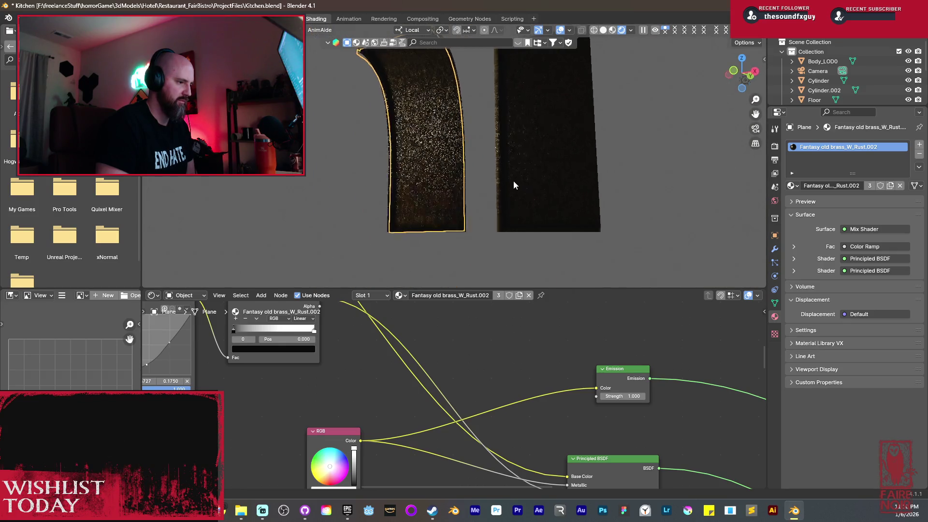
Select the door panel and arch panel, arch active, and switch to the UV Editing workspace.
middle_drag(545, 230, 520, 216)
scroll(513, 224, up, 2)
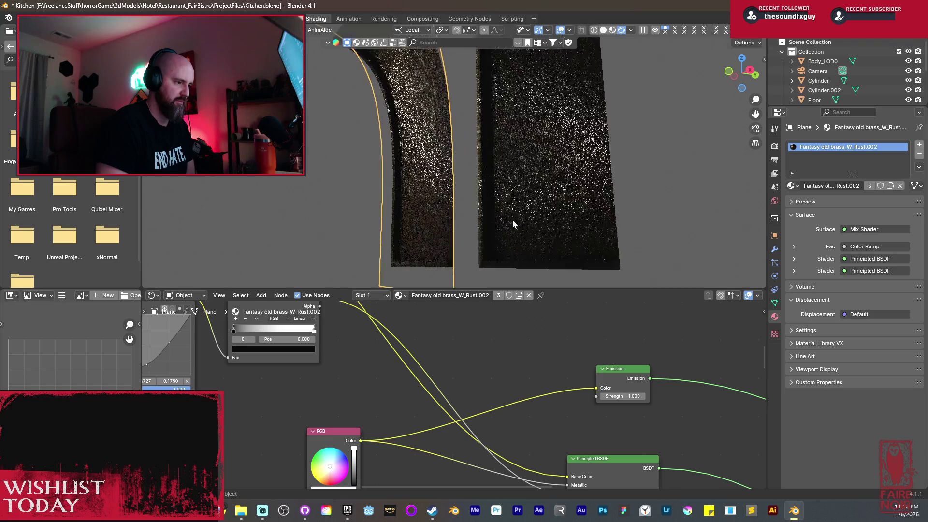
scroll(512, 222, down, 2)
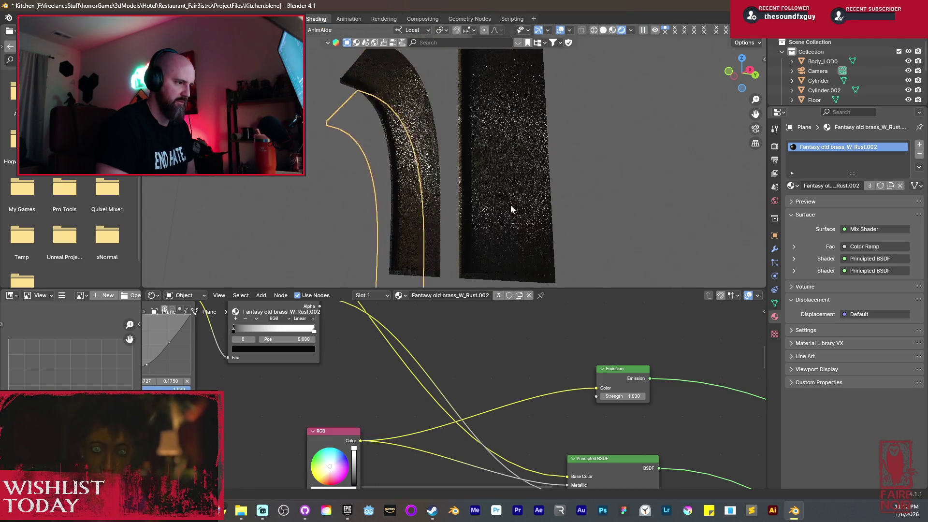
scroll(474, 213, down, 4)
shift+click(486, 191)
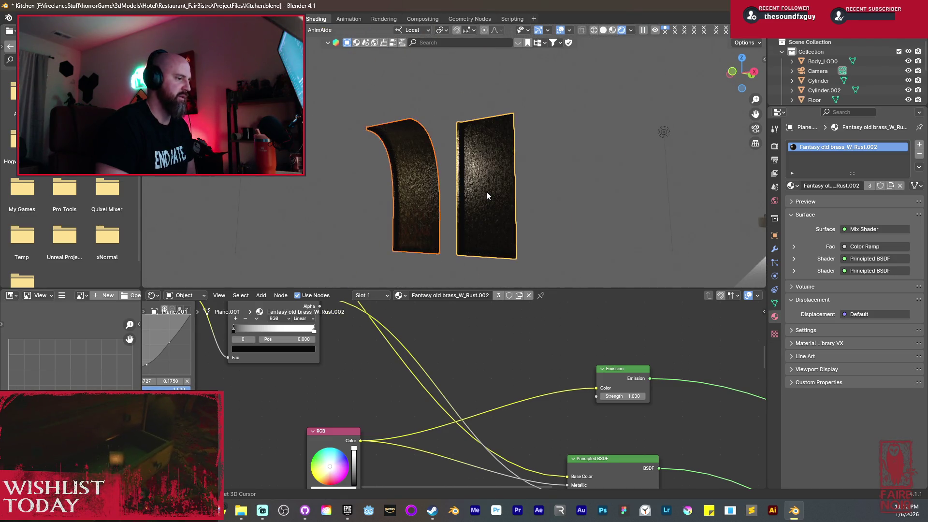
scroll(458, 202, down, 4)
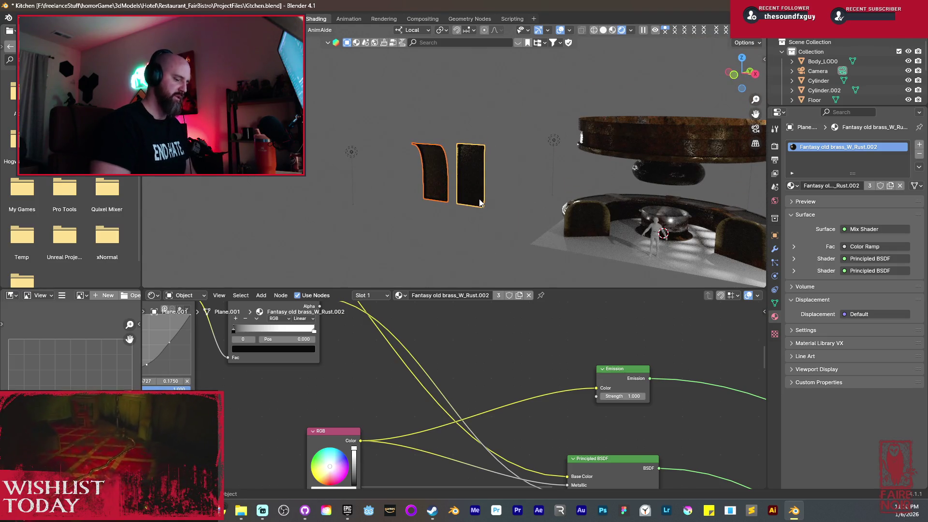
shift+click(422, 180)
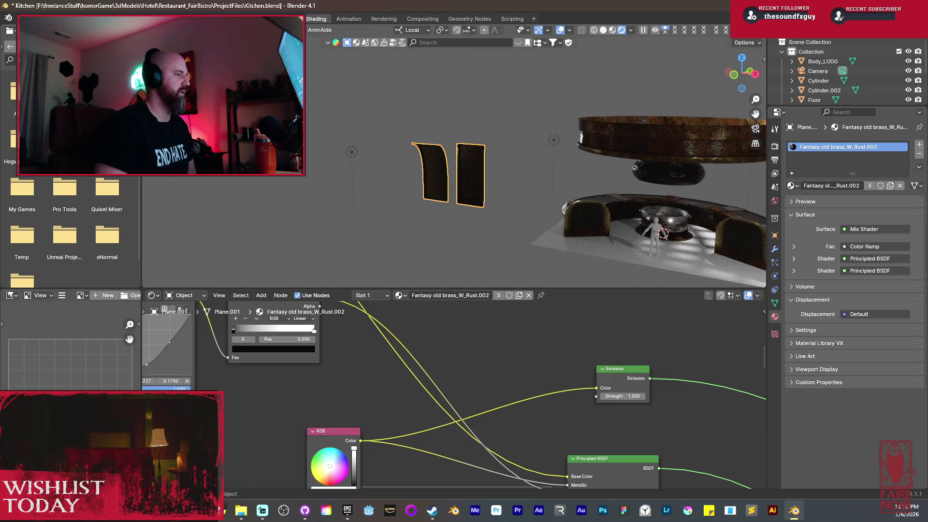
click(240, 18)
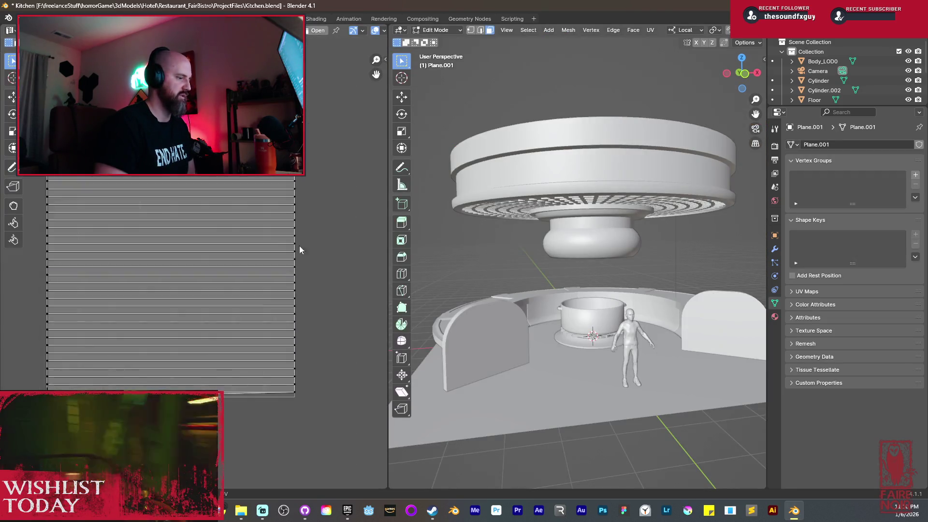
Frame both panels in Edit Mode and select all of their faces.
key(KP_Decimal)
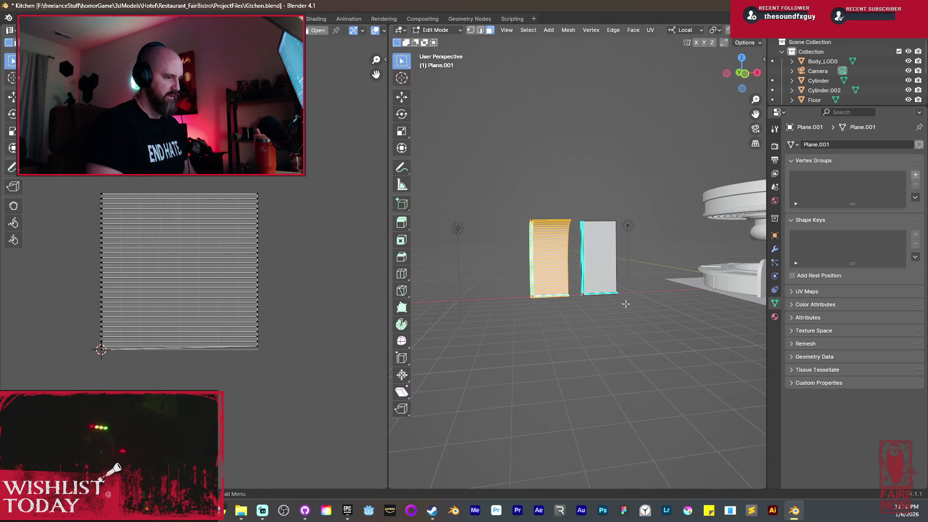
key(alt+a)
key(a)
click(627, 293)
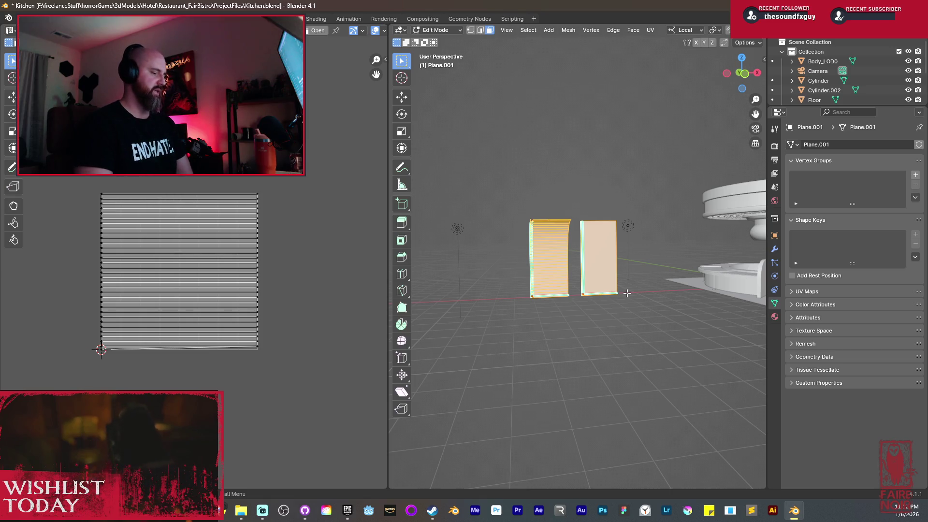
scroll(627, 293, up, 2)
mouse_move(627, 293)
middle_down()
mouse_move(555, 271)
mouse_move(549, 280)
mouse_move(607, 286)
mouse_move(576, 288)
mouse_move(582, 315)
middle_up()
scroll(552, 275, up, 4)
Re-enter Edit Mode, clear the selection and move the bottom trim strip along Y.
key(Tab)
scroll(582, 316, up, 3)
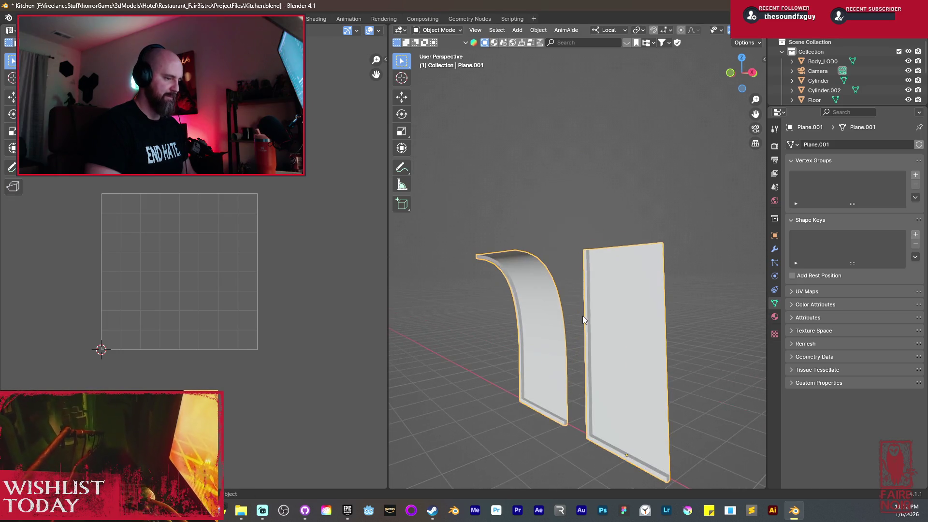
middle_drag(627, 415, 562, 325)
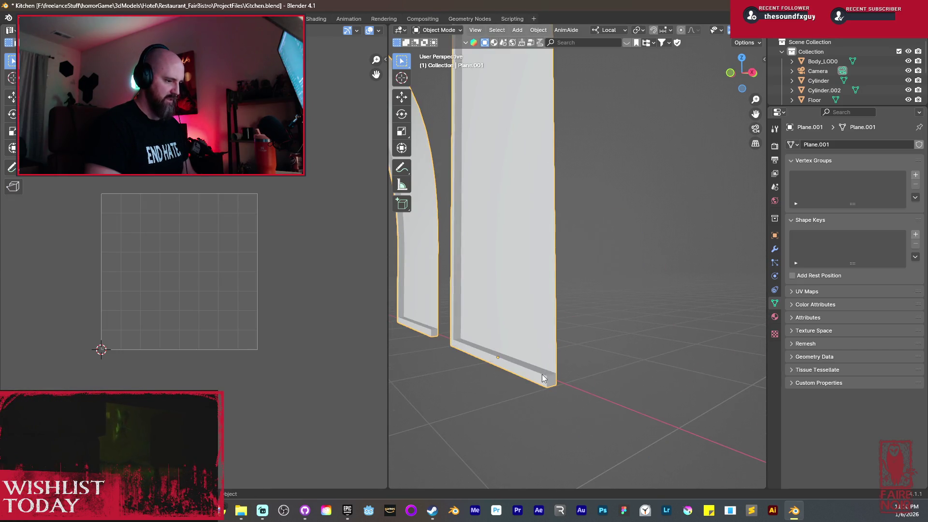
key(Tab)
key(alt+a)
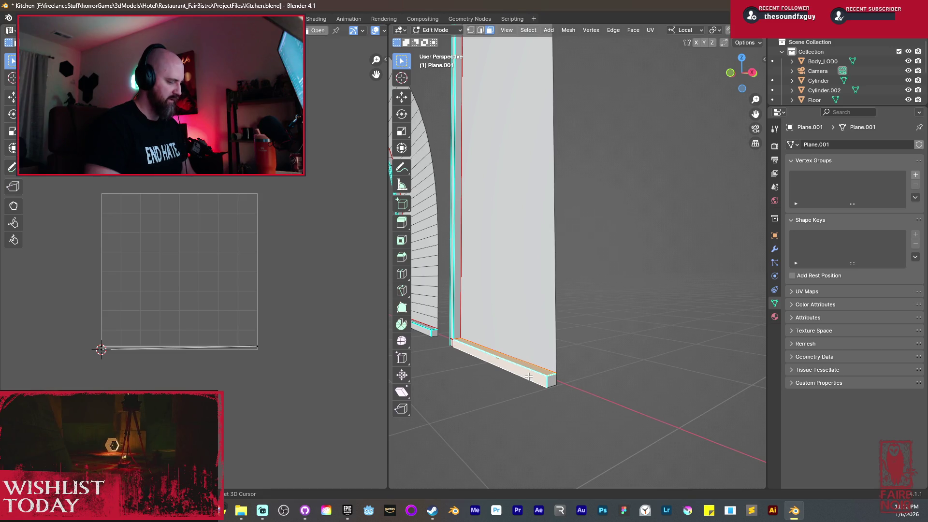
key(g)
key(y)
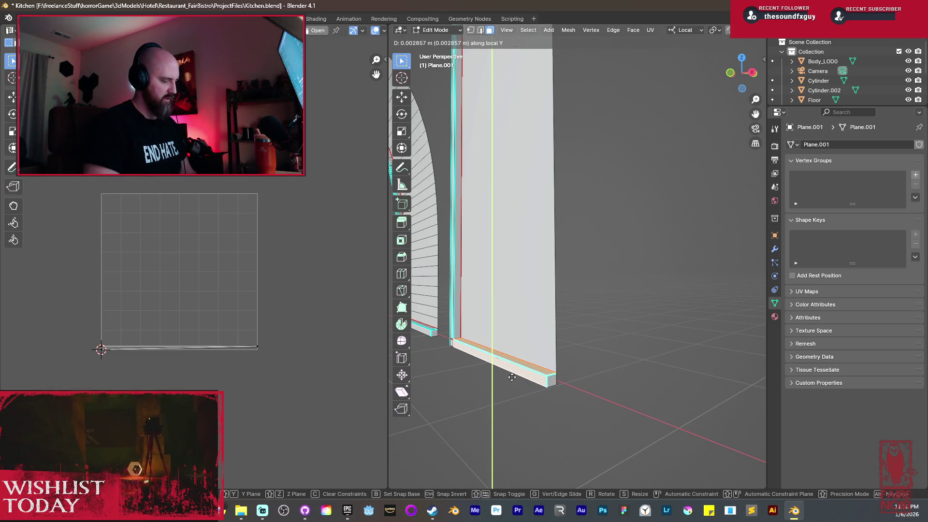
click(512, 377)
Duplicate the bottom trim strip and set Transform Orientation to Global.
key(shift+d)
key(Return)
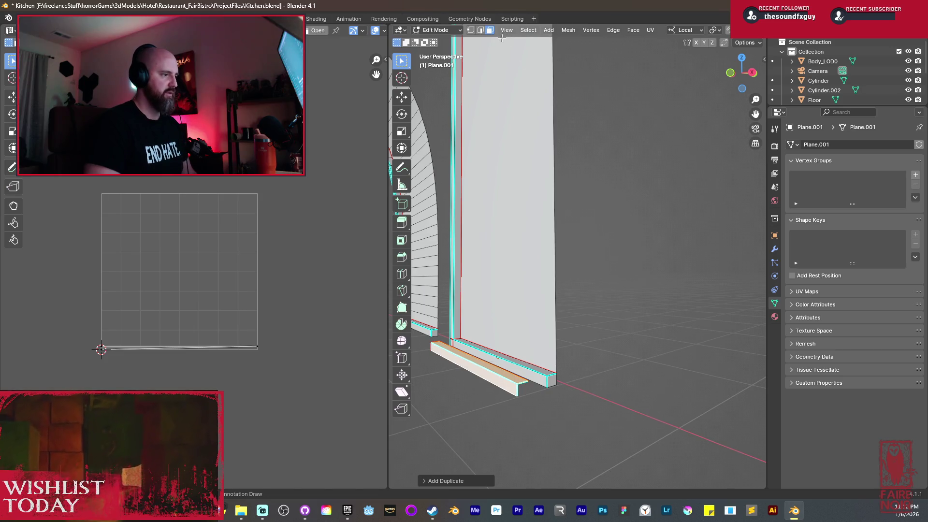
click(692, 30)
click(674, 60)
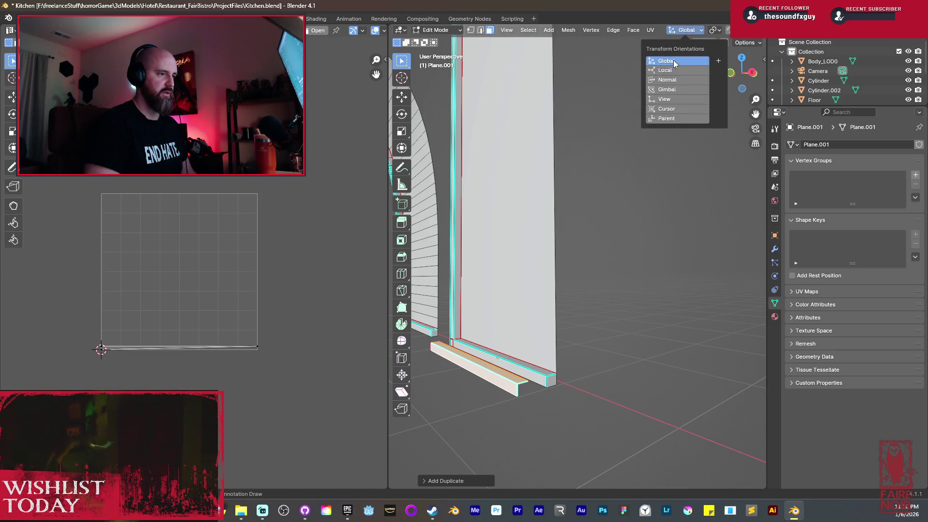
Raise the duplicated strip along global Z and shift it along Y.
scroll(460, 321, down, 5)
middle_drag(459, 321, 507, 312)
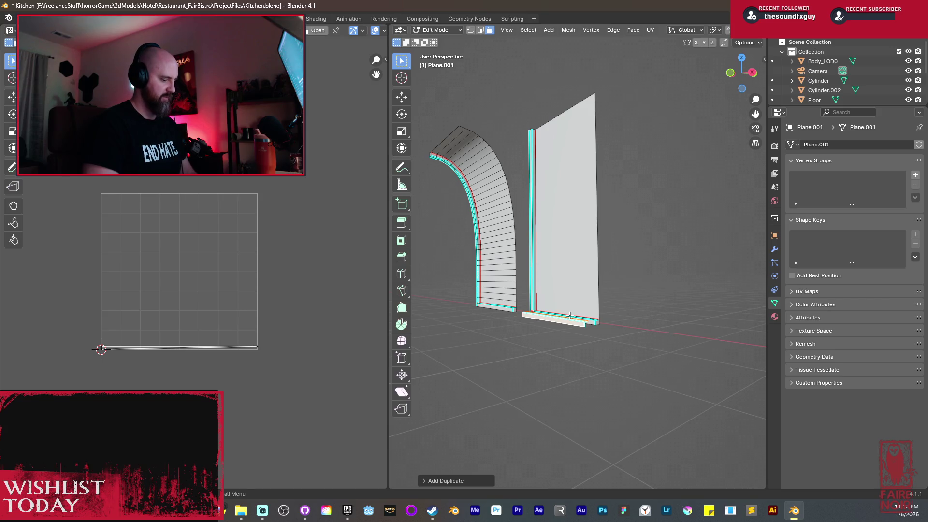
key(g)
key(y)
key(z)
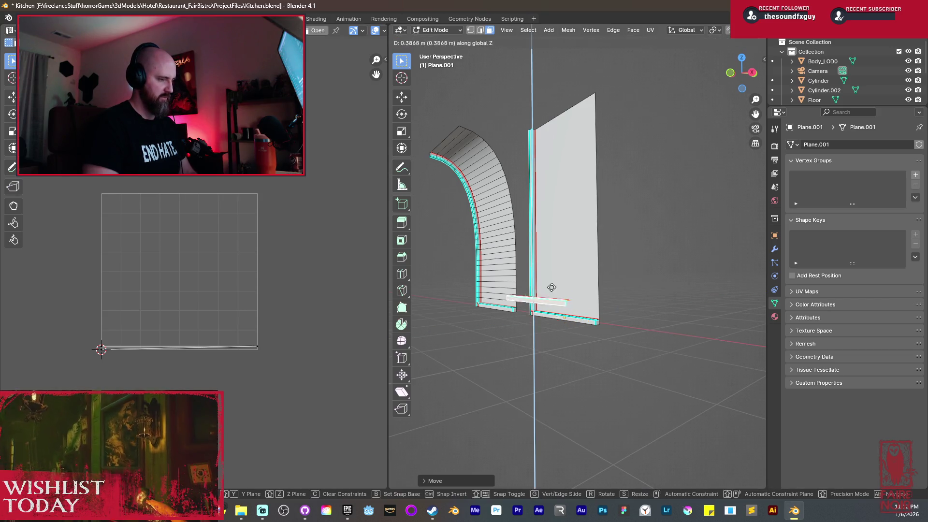
middle_drag(515, 107, 510, 226)
key(y)
click(477, 221)
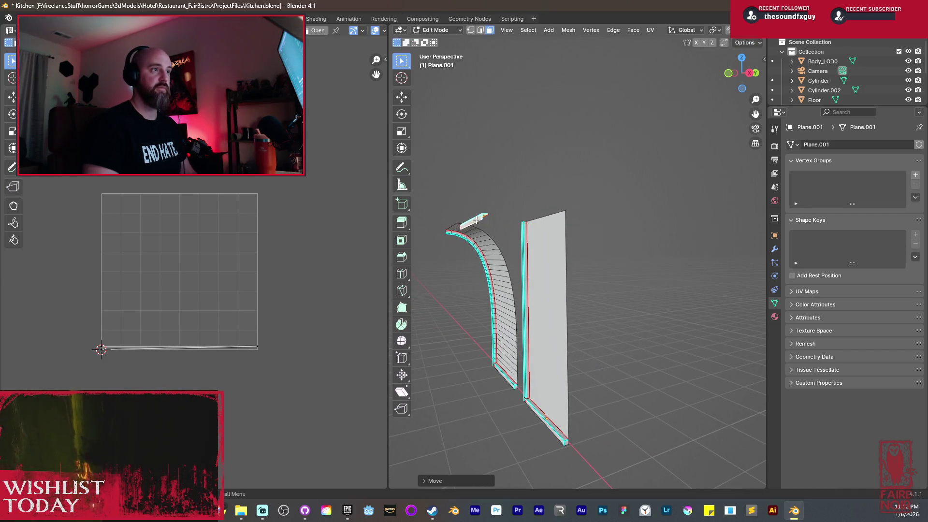
Slide the strip along global X so it sits above the arched panel.
middle_drag(457, 276, 631, 291)
key(g)
key(x)
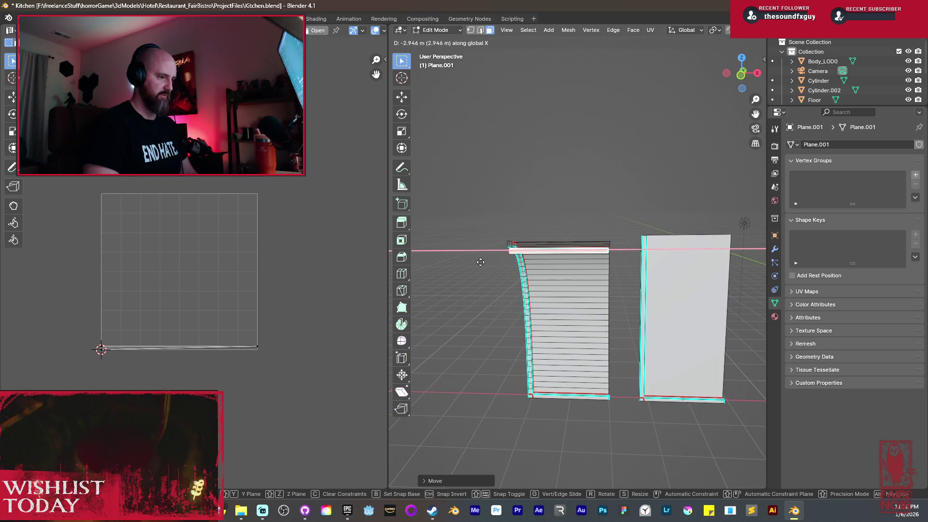
click(489, 263)
scroll(488, 263, up, 3)
mouse_move(489, 263)
middle_down()
mouse_move(613, 335)
mouse_move(527, 341)
mouse_move(564, 340)
middle_up()
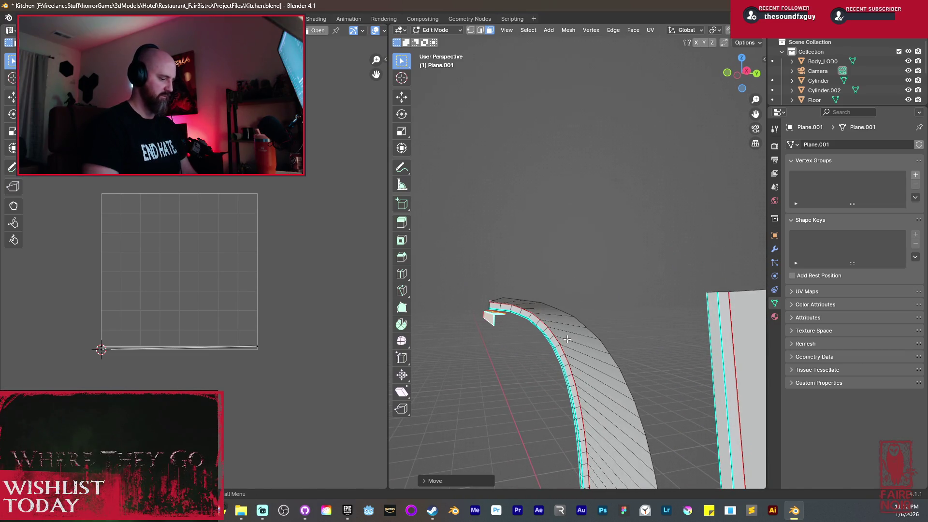
Rotate the strip about X, undoing a 90° try and applying -90° instead.
key(r)
key(x)
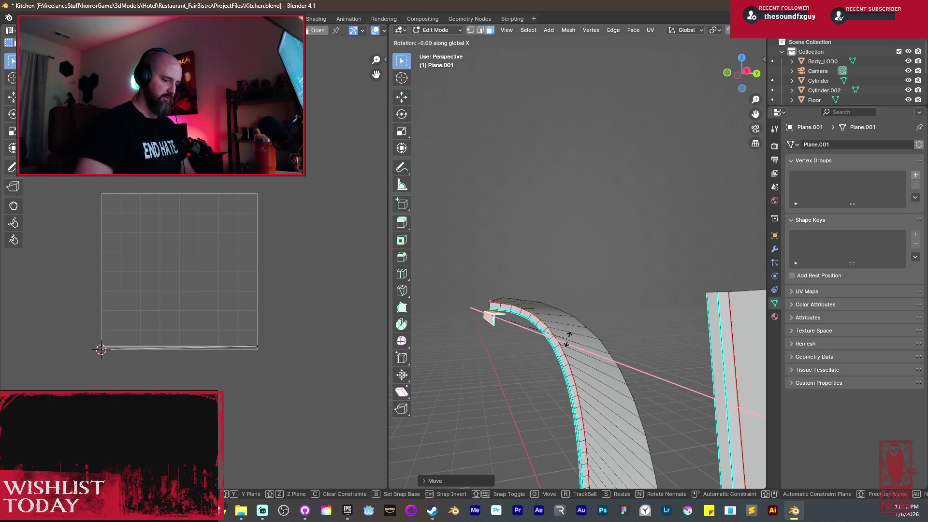
text(90)
key(Return)
key(ctrl+z)
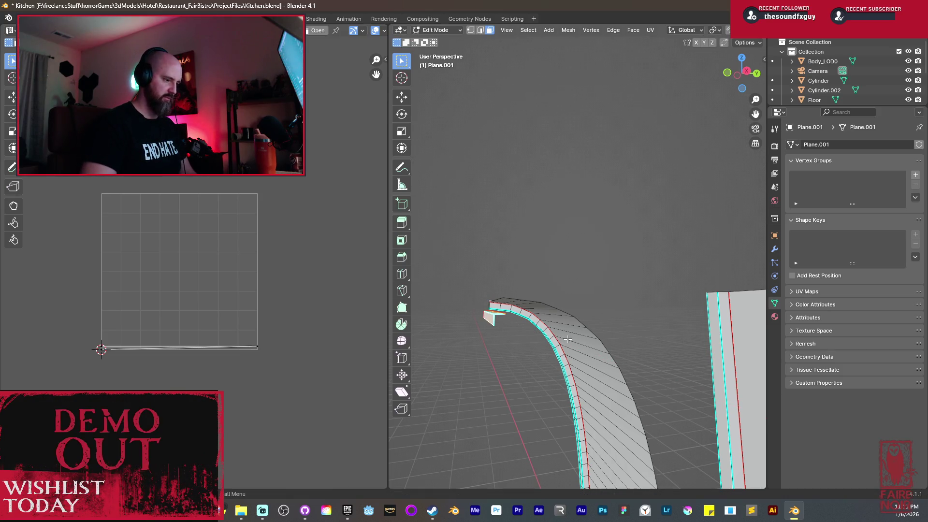
key(r)
key(x)
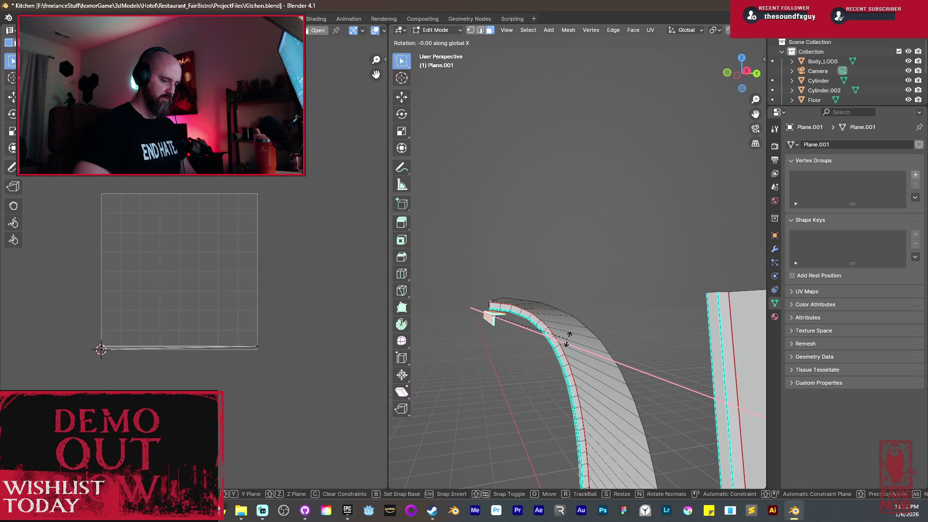
text(-90)
key(Return)
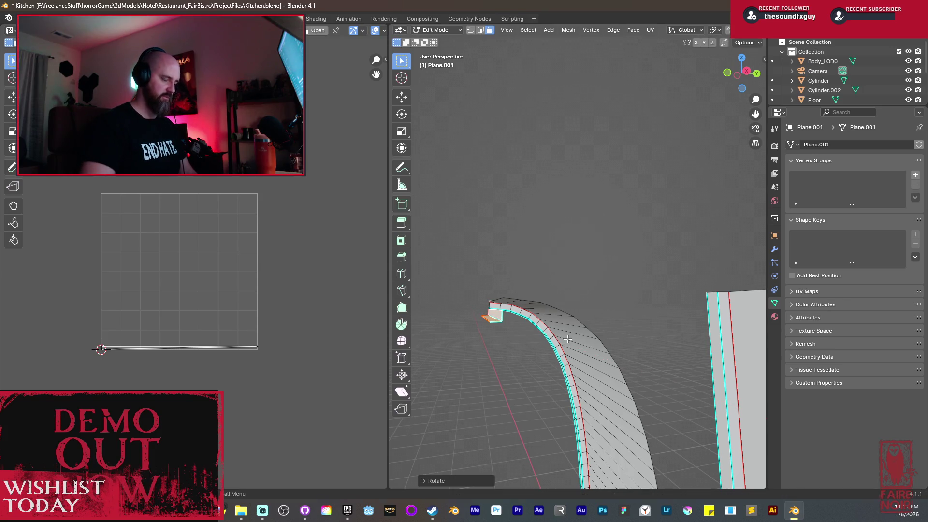
Rotate the strip 90° about X again so it lies across the arch top.
key(r)
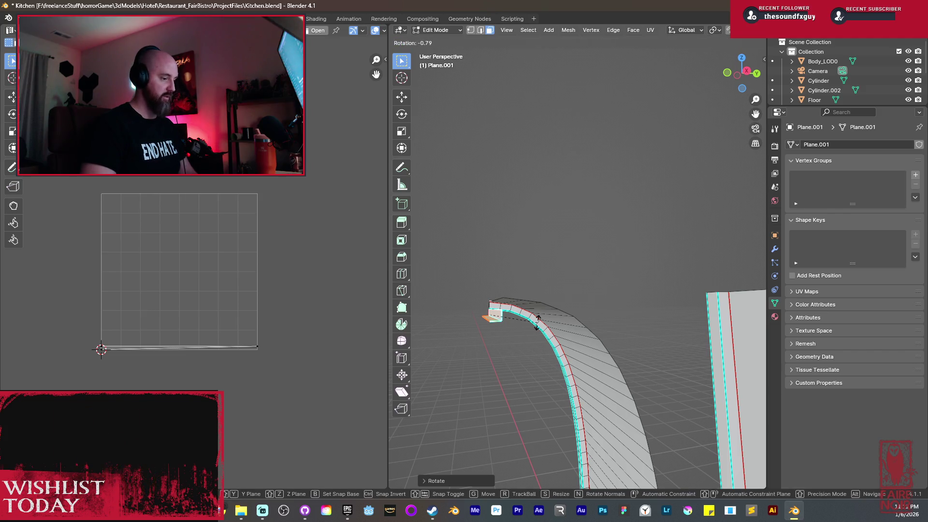
key(Escape)
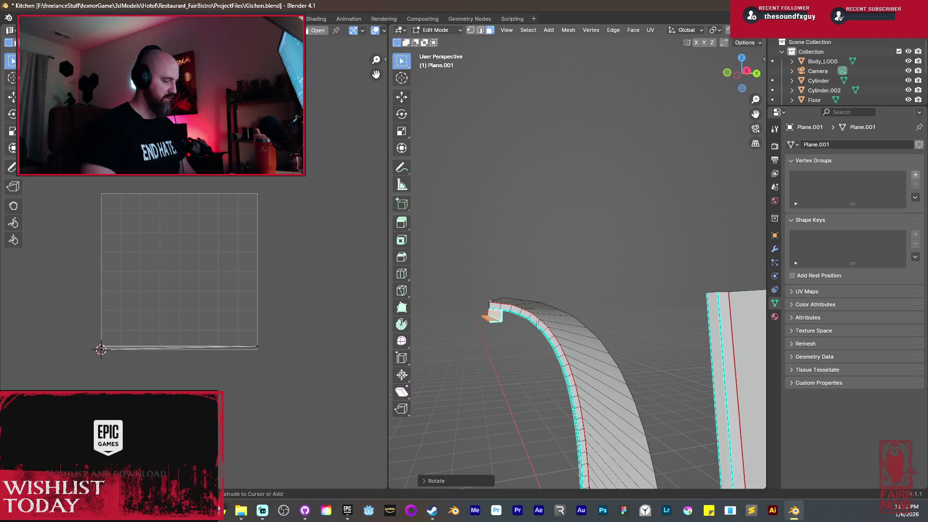
key(r)
key(x)
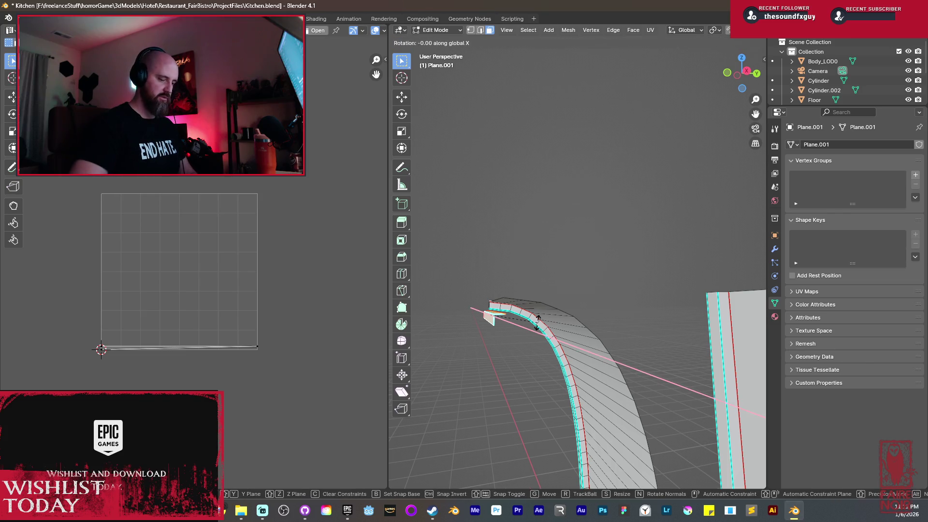
key(Return)
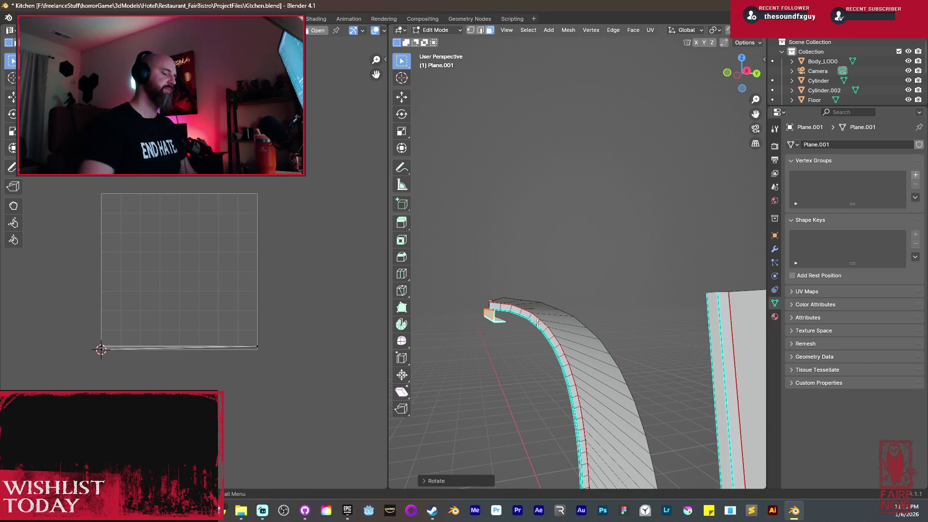
mouse_move(557, 323)
middle_down()
mouse_move(491, 338)
mouse_move(574, 340)
middle_up()
scroll(590, 332, up, 3)
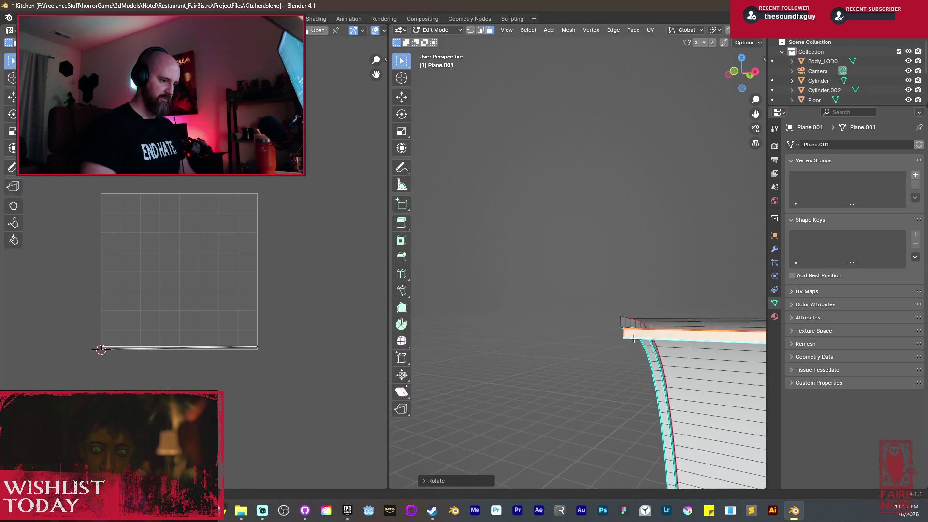
scroll(590, 331, down, 4)
Raise the rotated strip along global Z onto the arch's top.
key(g)
key(z)
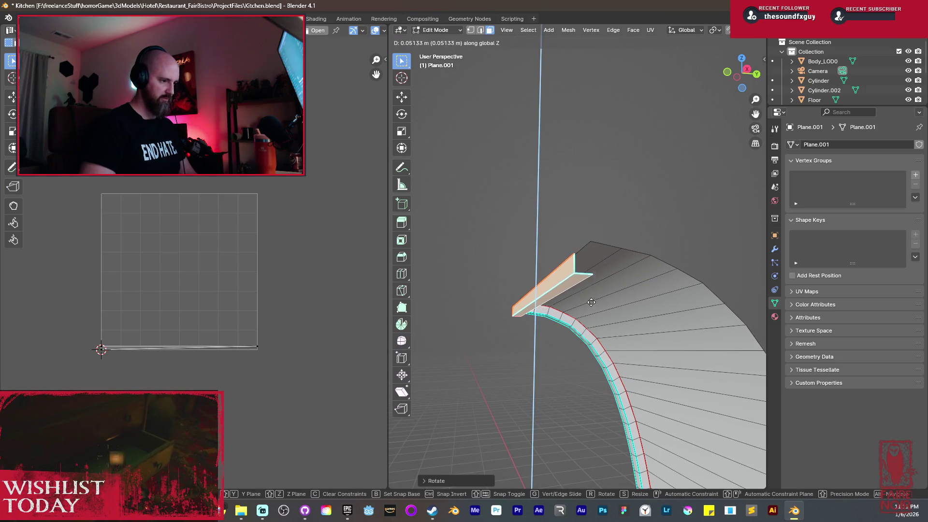
click(591, 190)
mouse_move(592, 203)
middle_down()
mouse_move(591, 270)
mouse_move(579, 285)
middle_up()
In edge select, move the strip's end edge along Y and extrude it along Z.
key(2)
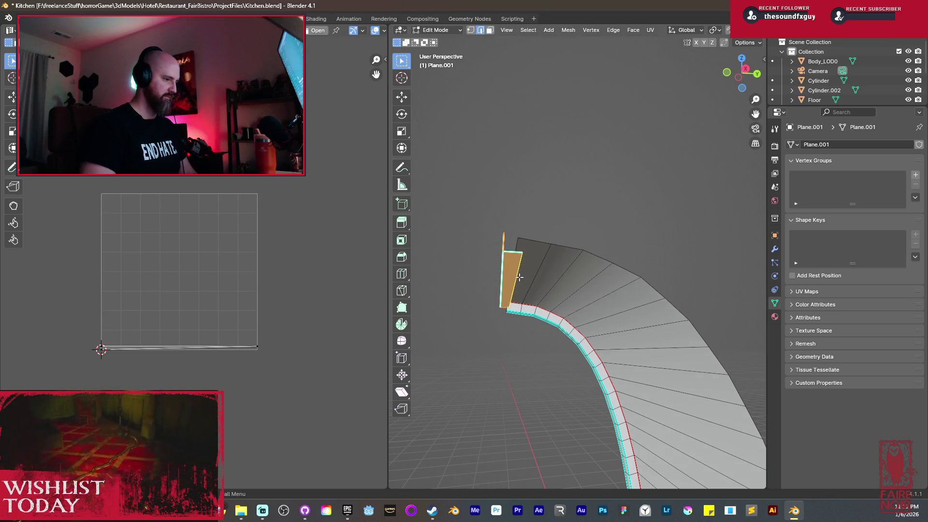
click(518, 276)
key(g)
key(y)
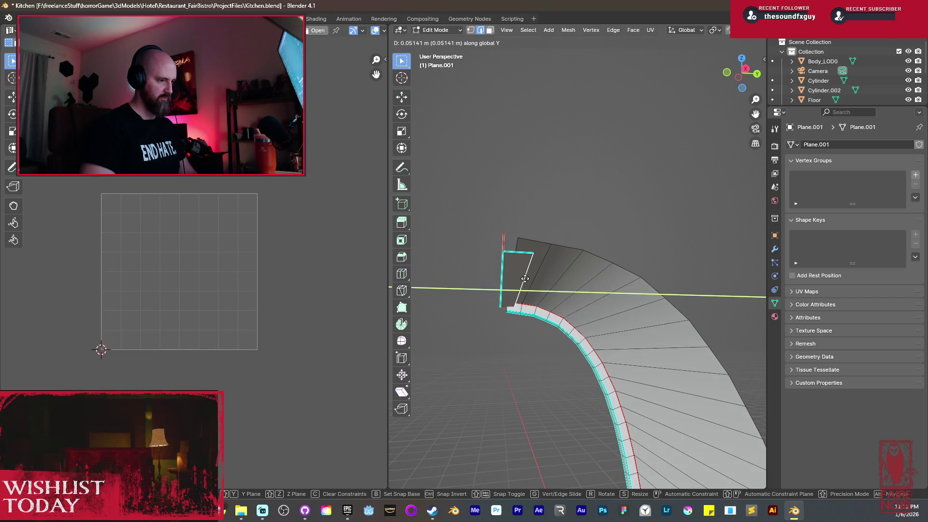
click(525, 279)
key(g)
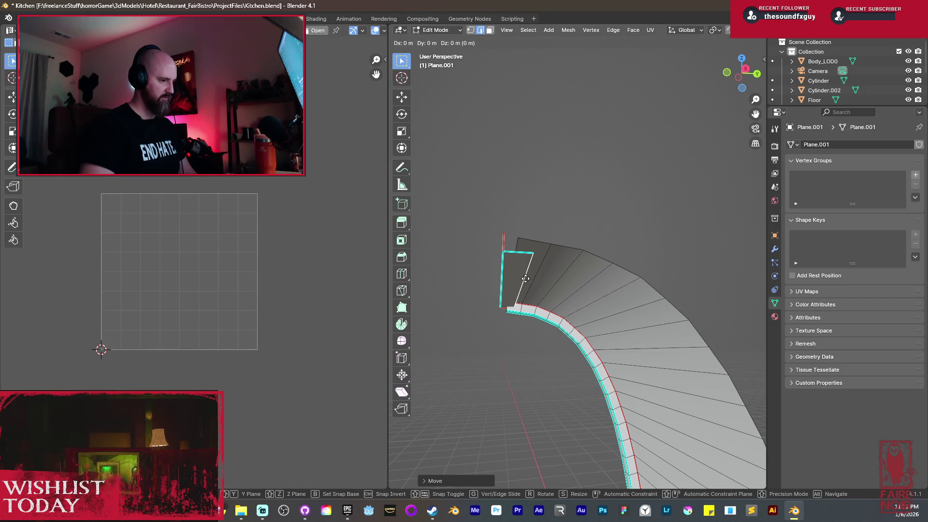
key(z)
click(525, 279)
key(e)
mouse_move(526, 279)
middle_down()
mouse_move(635, 305)
mouse_move(506, 277)
mouse_move(552, 218)
middle_up()
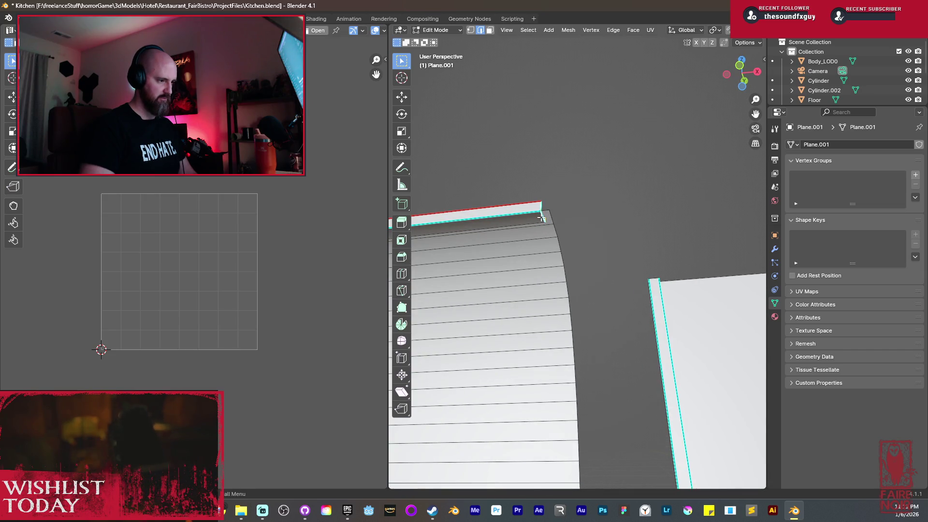
Shift the lip edge along global X to line up with the arch's top edge.
key(g)
key(x)
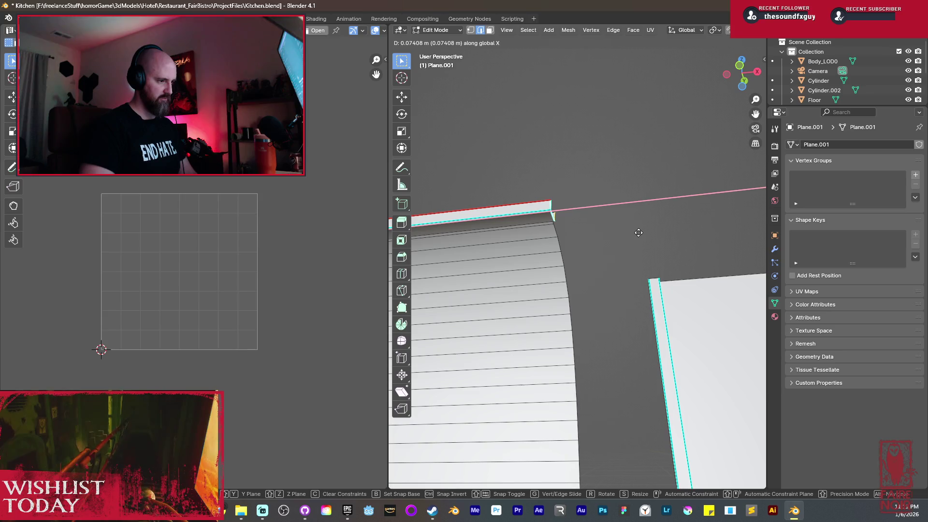
click(600, 237)
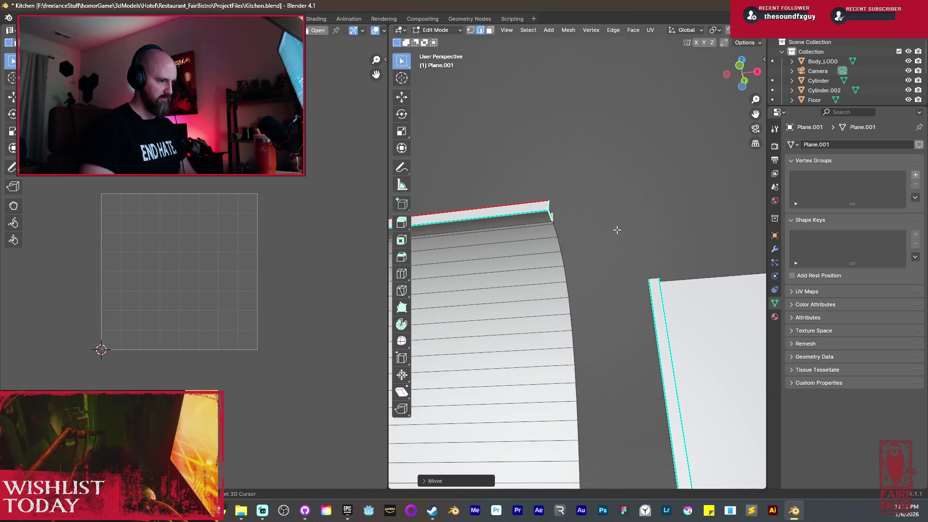
mouse_move(576, 251)
middle_down()
mouse_move(503, 244)
mouse_move(595, 255)
middle_up()
middle_drag(635, 234, 615, 243)
Try an X shift of the lip edge, undo it, and lower the edge along Z.
key(g)
key(x)
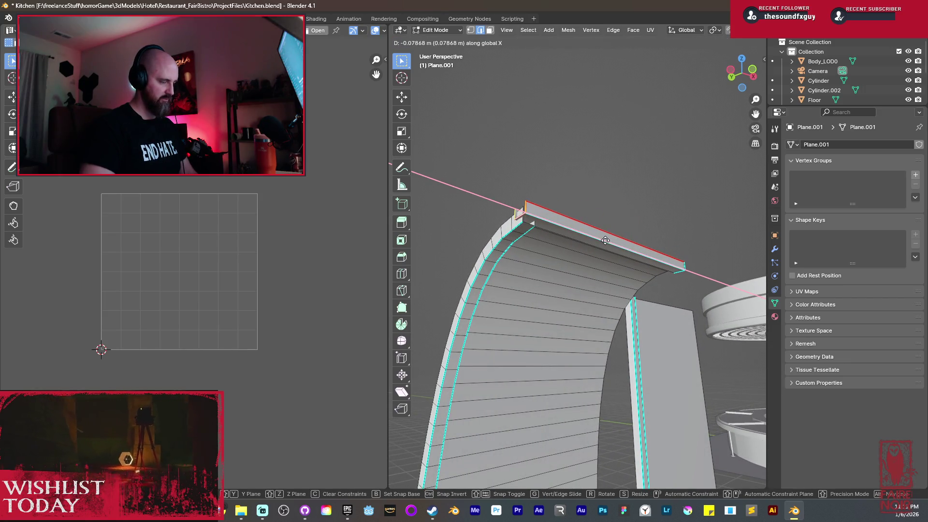
click(606, 241)
key(ctrl+z)
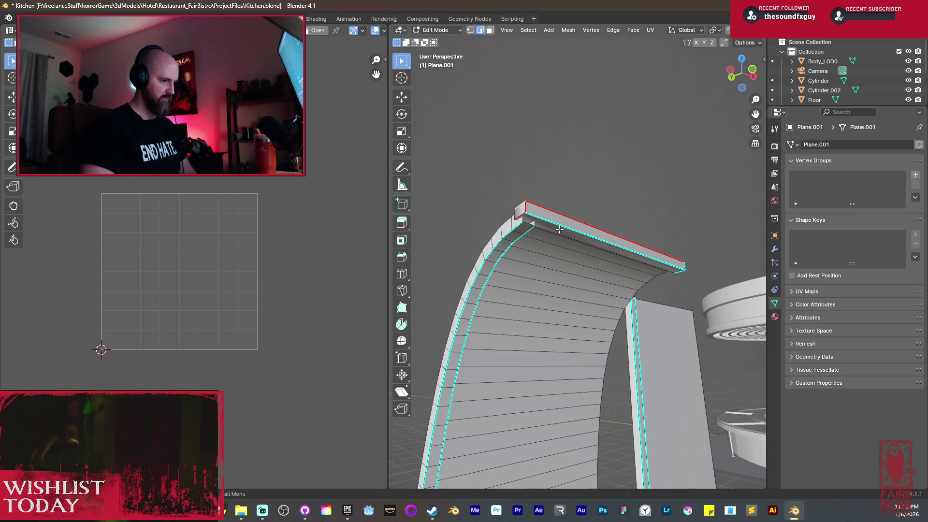
key(g)
key(z)
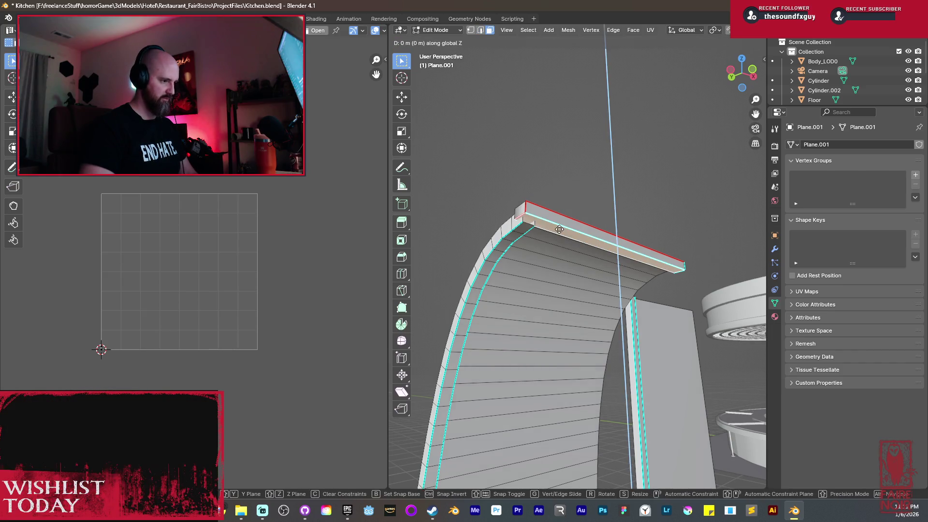
click(562, 236)
mouse_move(562, 235)
middle_down()
mouse_move(560, 271)
mouse_move(623, 296)
mouse_move(498, 269)
mouse_move(491, 286)
mouse_move(651, 318)
mouse_move(579, 349)
middle_up()
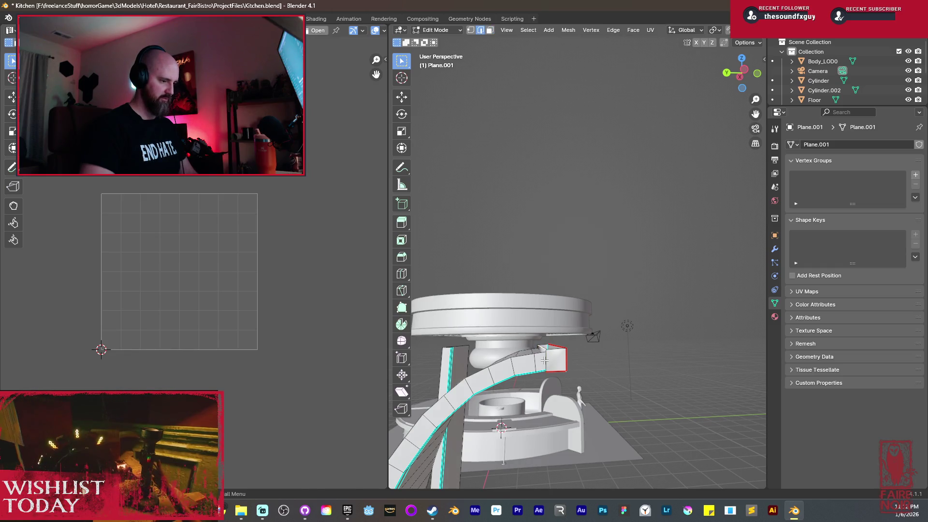
Lower the lip edge a little further along Z and return to Object Mode.
key(g)
key(z)
click(546, 339)
mouse_move(545, 338)
middle_down()
mouse_move(511, 371)
mouse_move(590, 327)
mouse_move(602, 343)
mouse_move(587, 332)
mouse_move(573, 341)
mouse_move(559, 322)
middle_up()
key(Tab)
scroll(602, 327, down, 2)
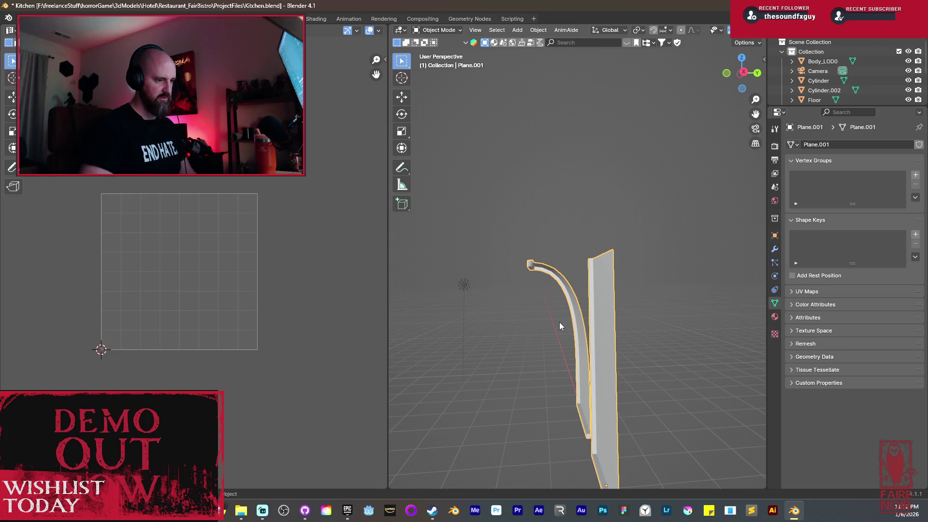
mouse_move(544, 352)
middle_down()
mouse_move(601, 372)
mouse_move(563, 373)
mouse_move(554, 364)
middle_up()
scroll(561, 338, up, 4)
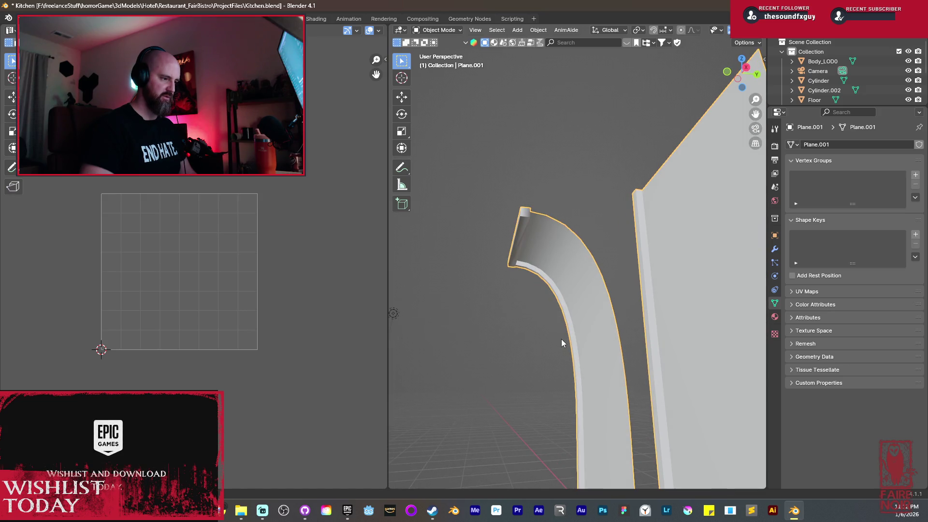
Mark an edge at the end of the door trim panels as a UV seam.
key(Tab)
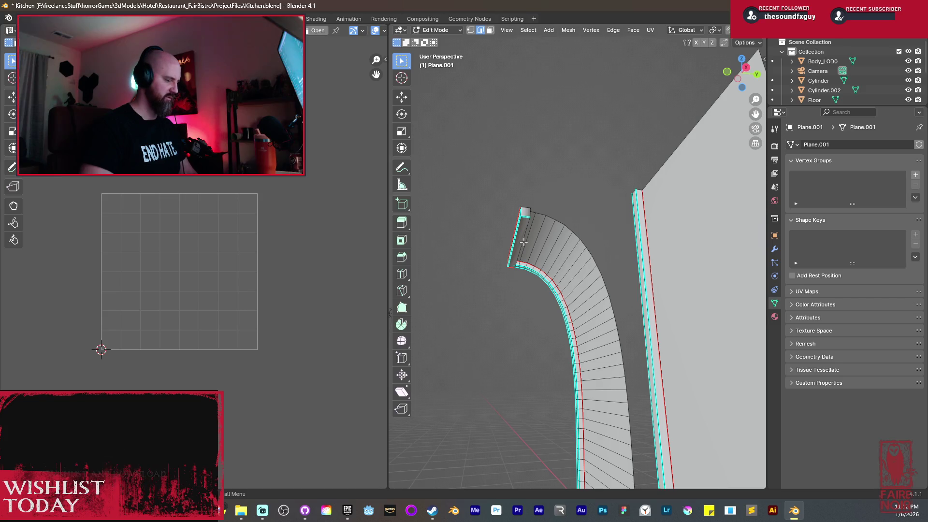
click(526, 212)
scroll(526, 211, down, 6)
middle_drag(526, 212, 672, 293)
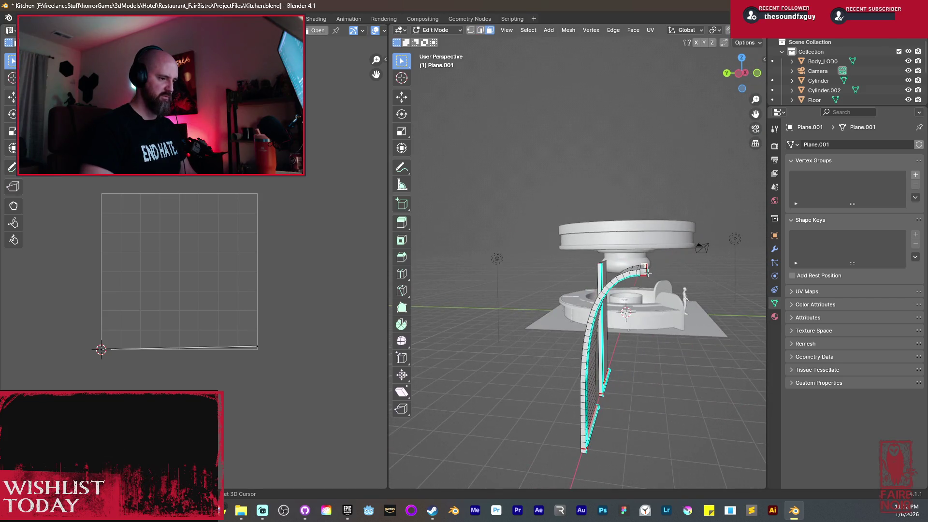
right_click(659, 295)
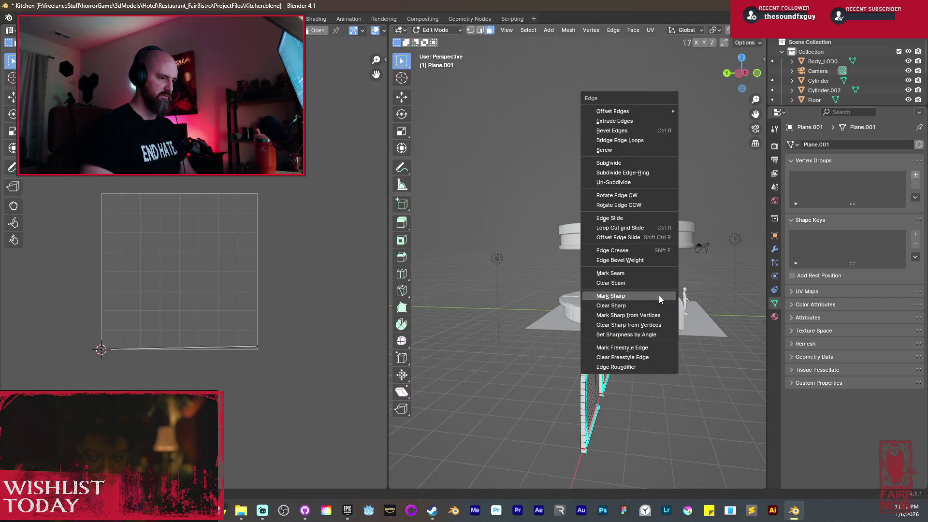
click(634, 272)
scroll(639, 280, down, 1)
key(Tab)
Apply Shade Smooth by Angle to the two door panels.
key(KP_Decimal)
middle_drag(643, 306, 641, 320)
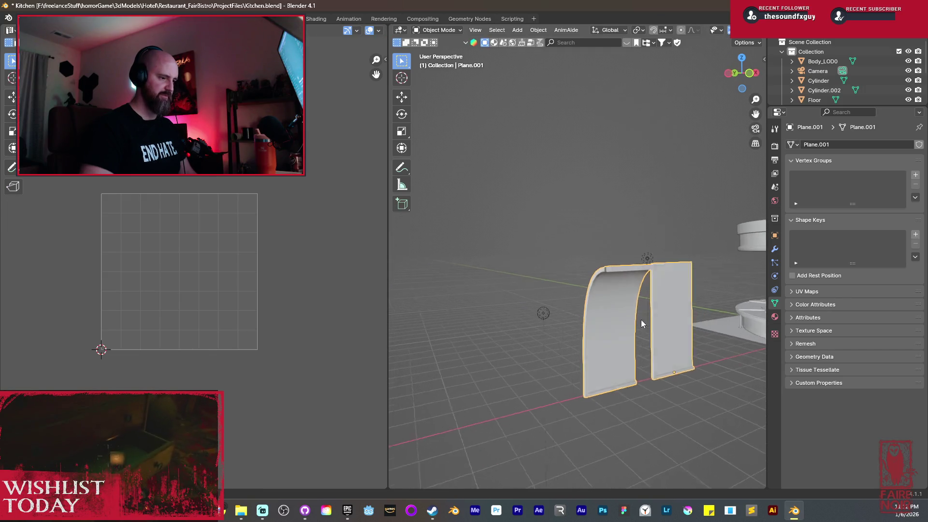
scroll(641, 320, up, 2)
right_click(607, 268)
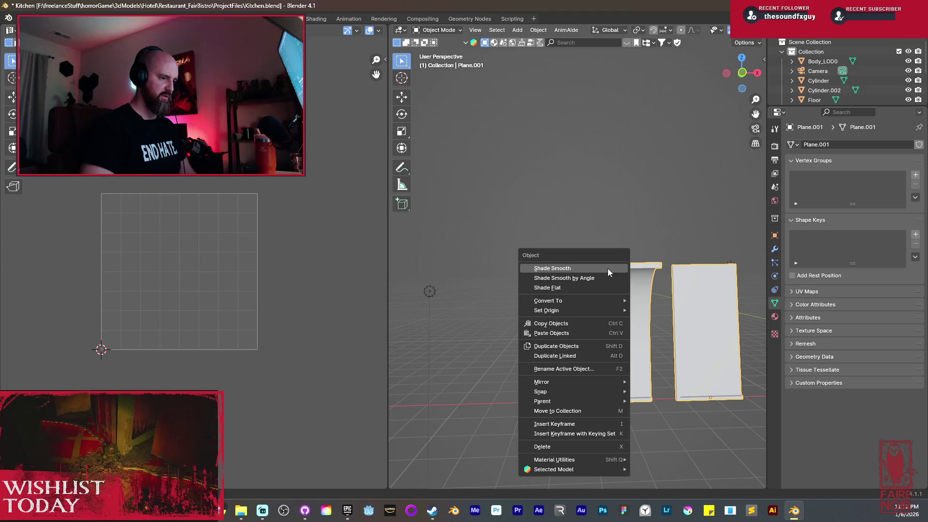
click(603, 275)
mouse_move(635, 307)
middle_down()
mouse_move(602, 305)
mouse_move(675, 305)
mouse_move(565, 297)
mouse_move(581, 306)
middle_up()
Unwrap the whole panel mesh and view it in the Shading workspace.
key(Tab)
key(a)
key(u)
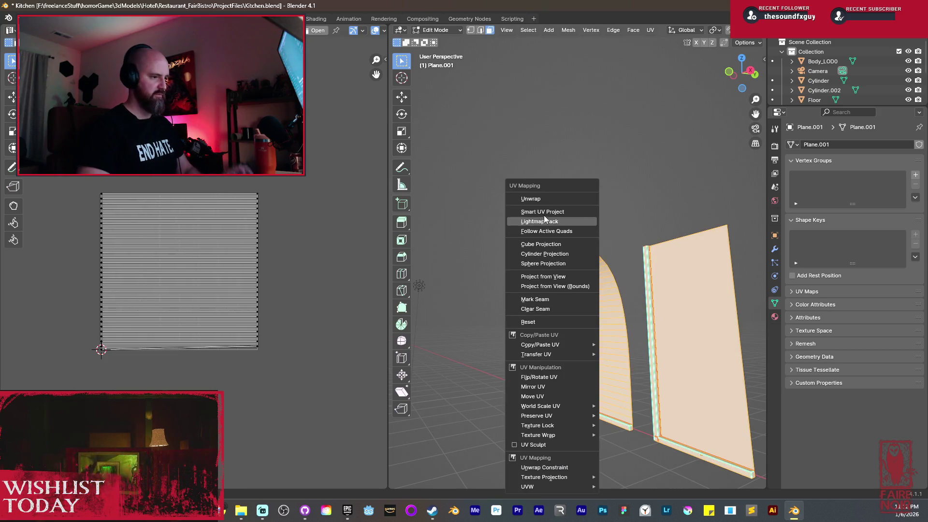
click(532, 205)
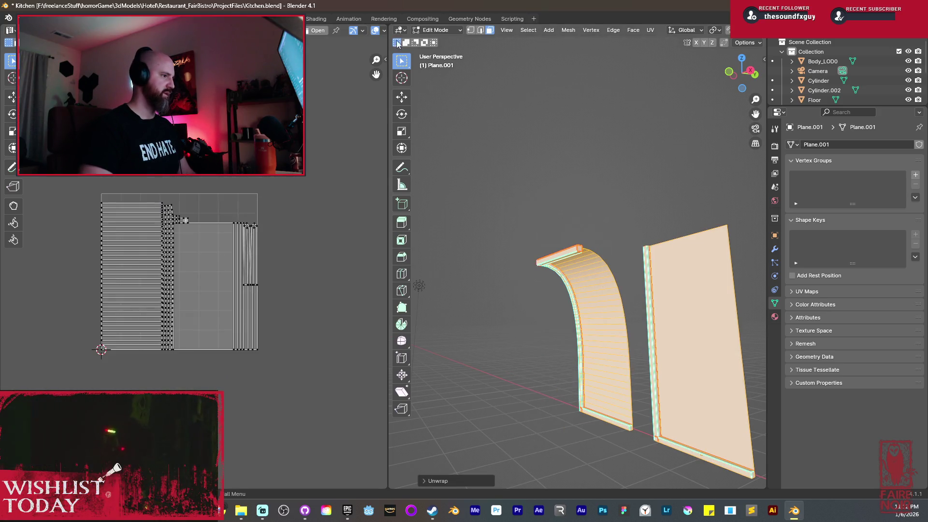
key(ctrl+Page_Down)
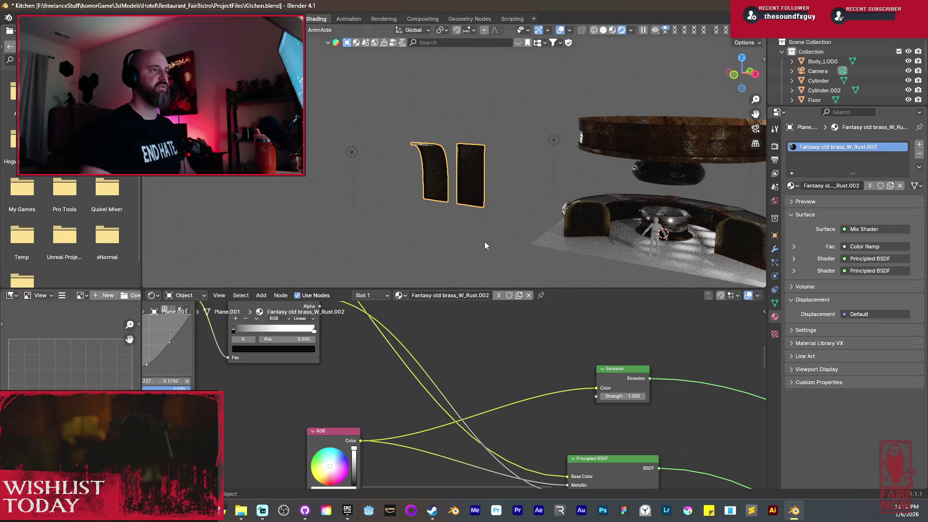
Zoom and orbit around the rusty brass door panels to inspect their shading.
scroll(475, 175, up, 6)
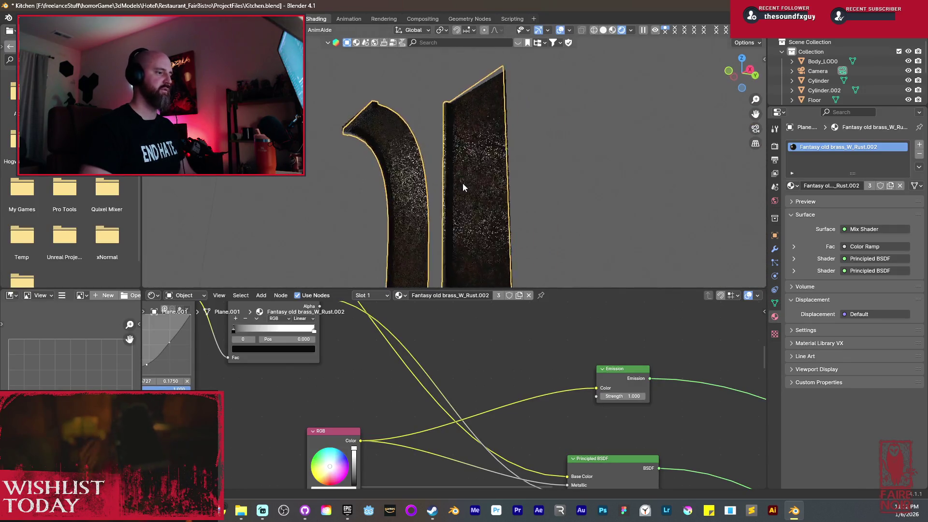
scroll(452, 153, up, 4)
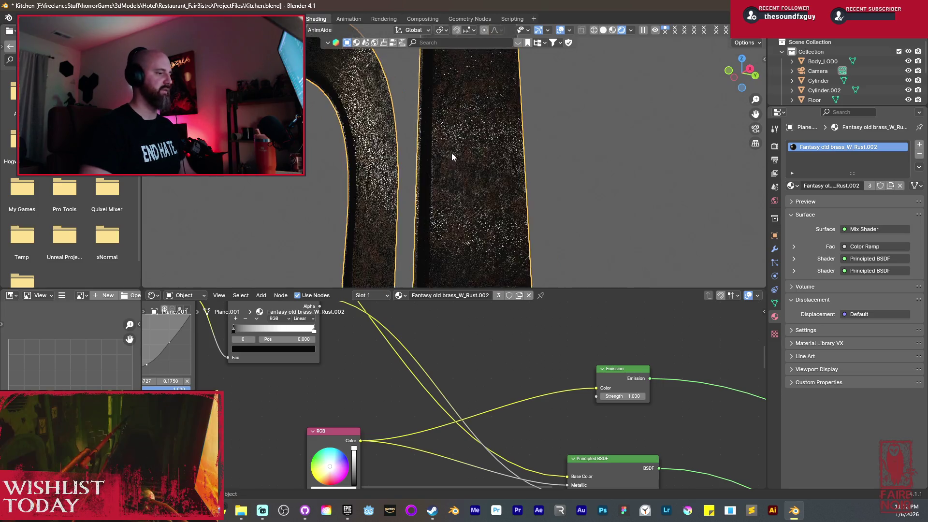
scroll(498, 119, down, 3)
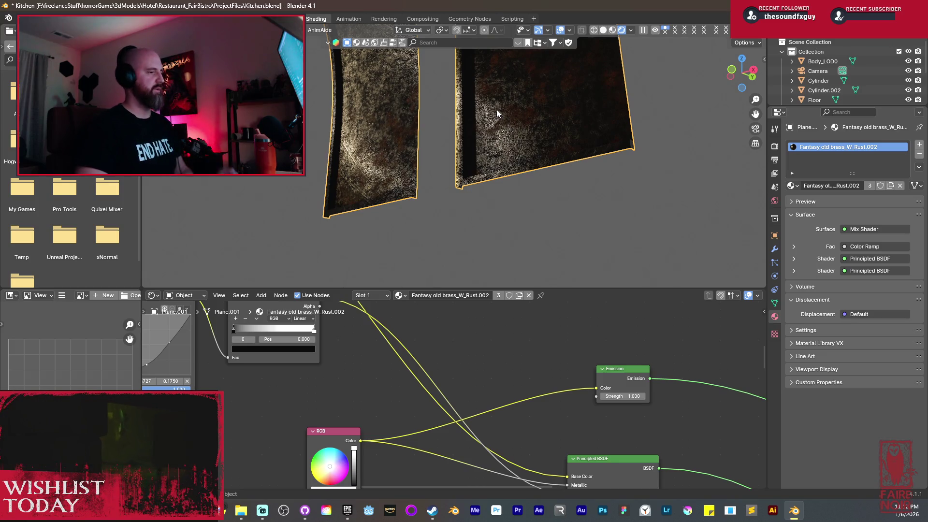
scroll(506, 116, up, 4)
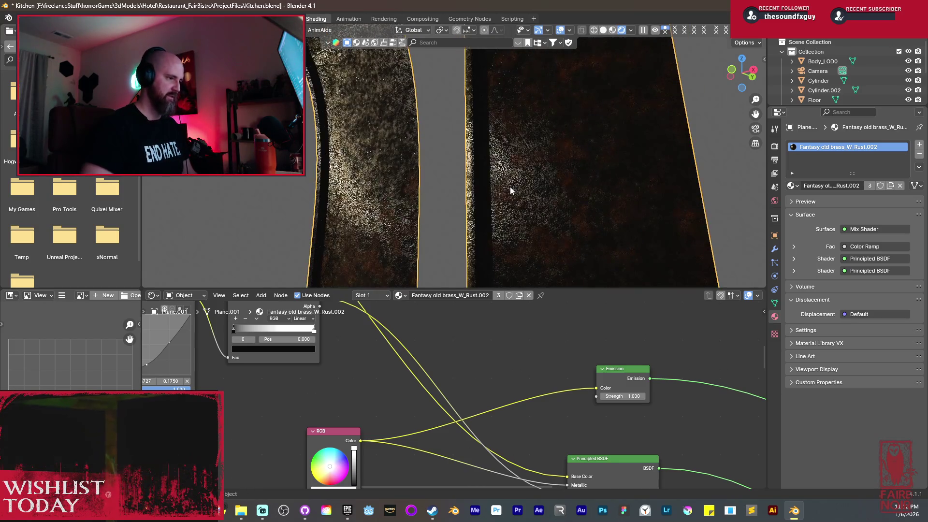
mouse_move(507, 187)
middle_down()
mouse_move(584, 201)
mouse_move(518, 193)
middle_up()
scroll(518, 193, down, 4)
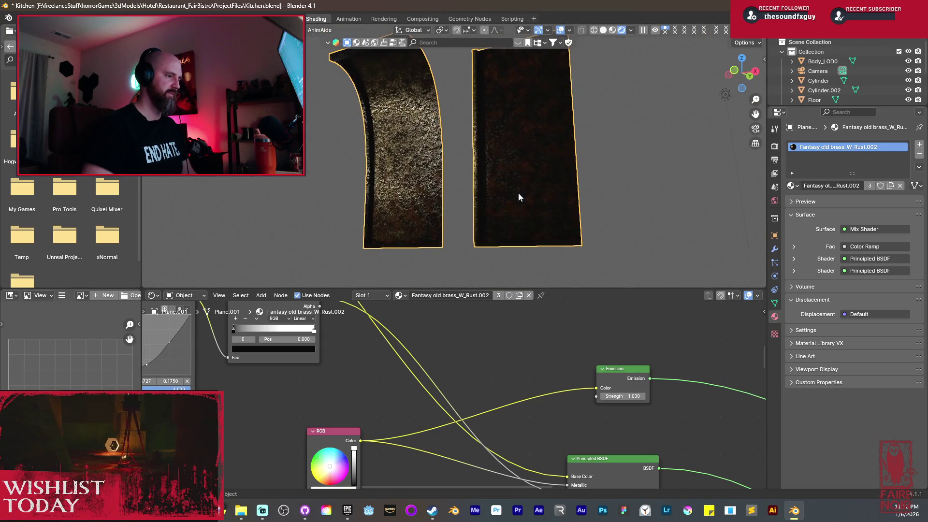
scroll(518, 169, up, 5)
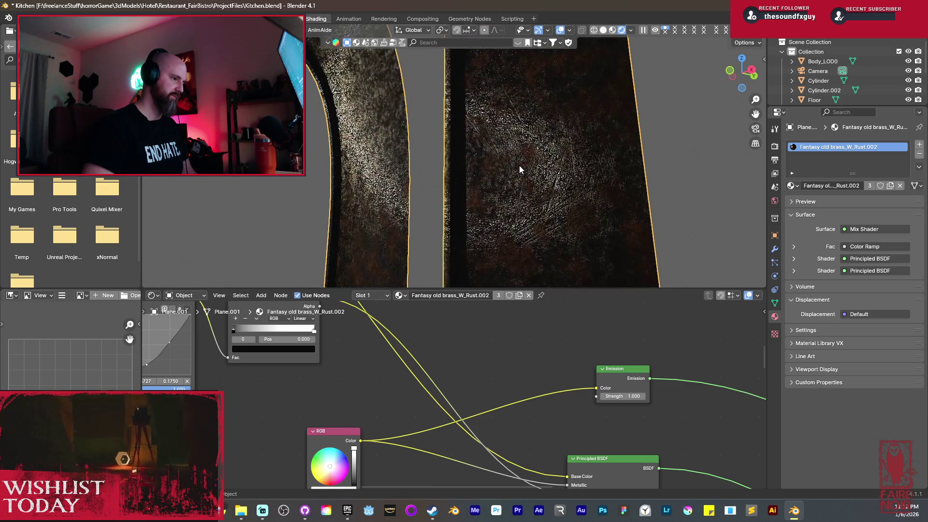
shift+middle_drag(525, 135, 536, 163)
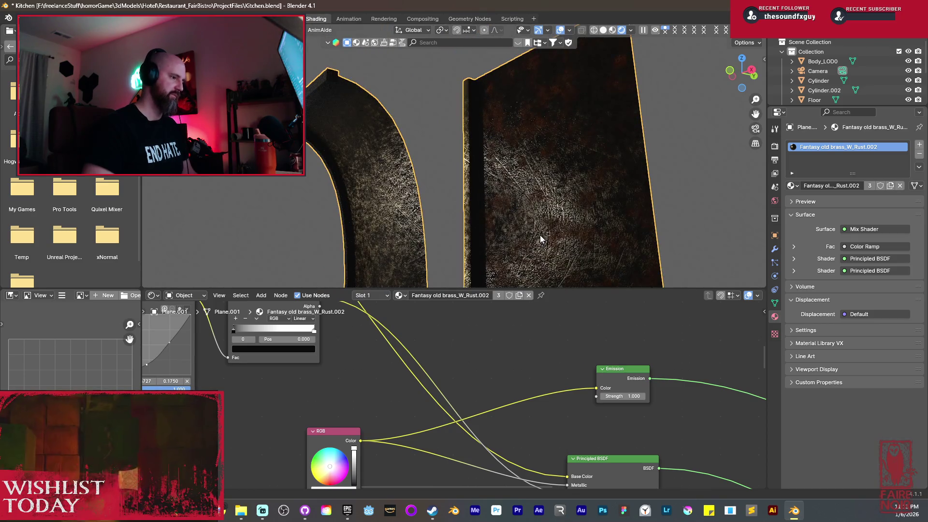
scroll(486, 141, down, 5)
Orbit to view the panels with the floor and table, then call up the save pie menu.
mouse_move(502, 178)
middle_down()
mouse_move(537, 190)
mouse_move(463, 163)
middle_up()
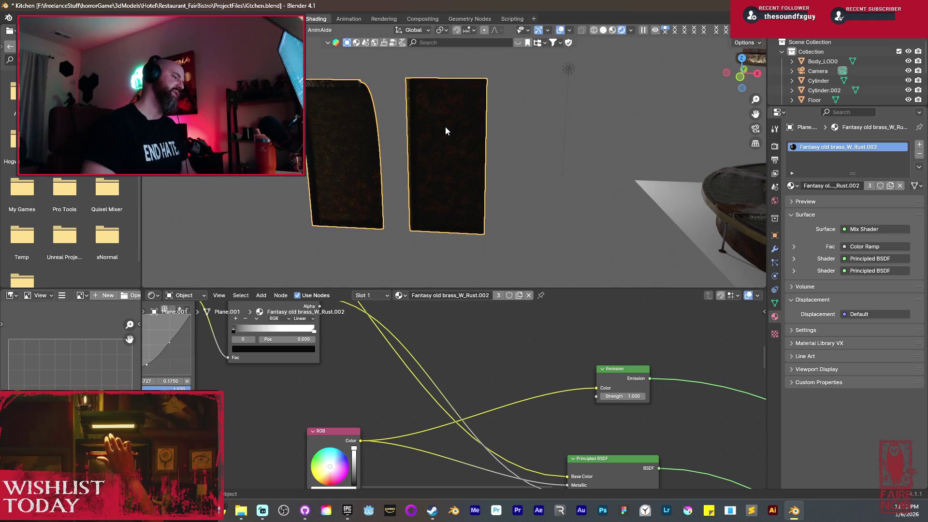
middle_drag(445, 126, 413, 126)
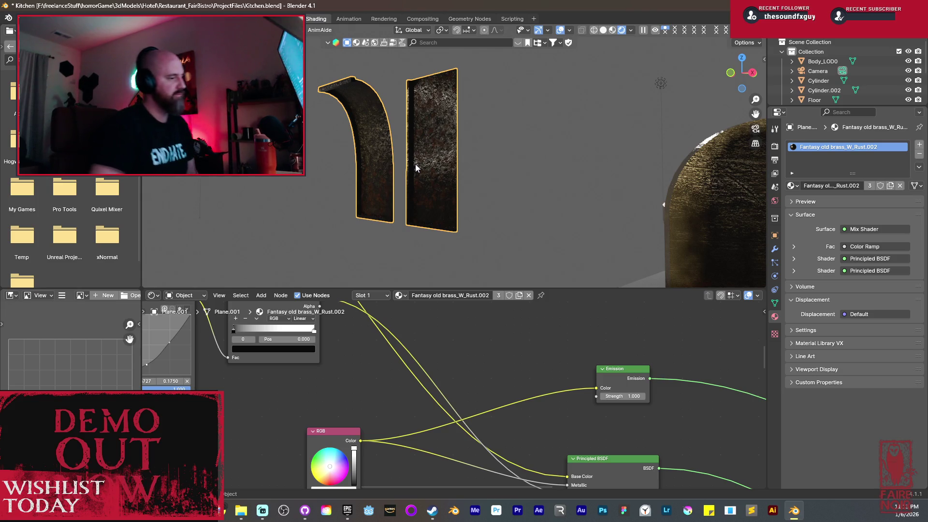
mouse_move(404, 152)
middle_down()
mouse_move(532, 155)
mouse_move(425, 188)
mouse_move(379, 164)
middle_up()
scroll(378, 164, up, 3)
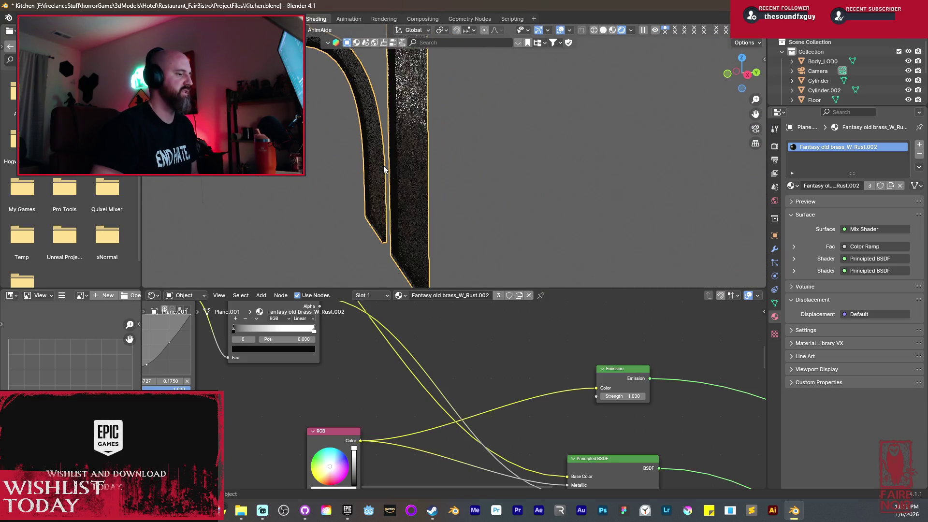
scroll(476, 205, down, 6)
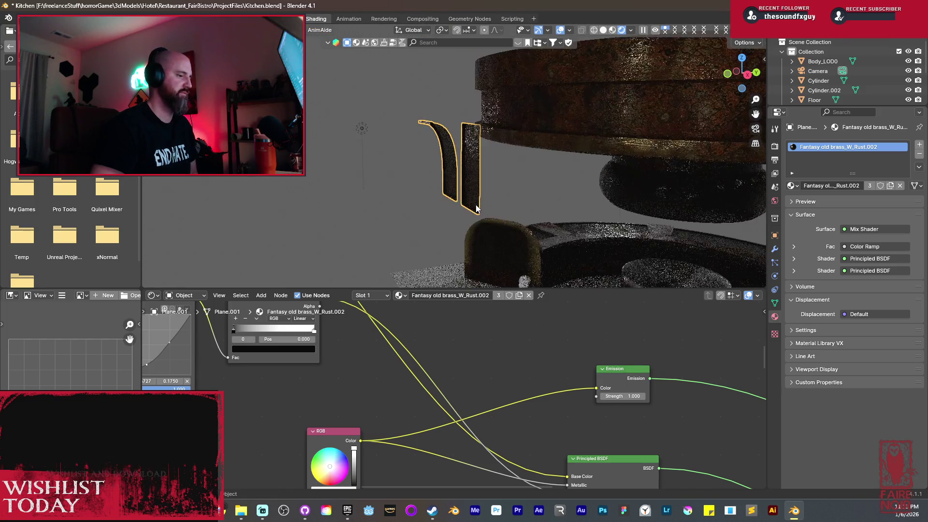
key(ctrl+s)
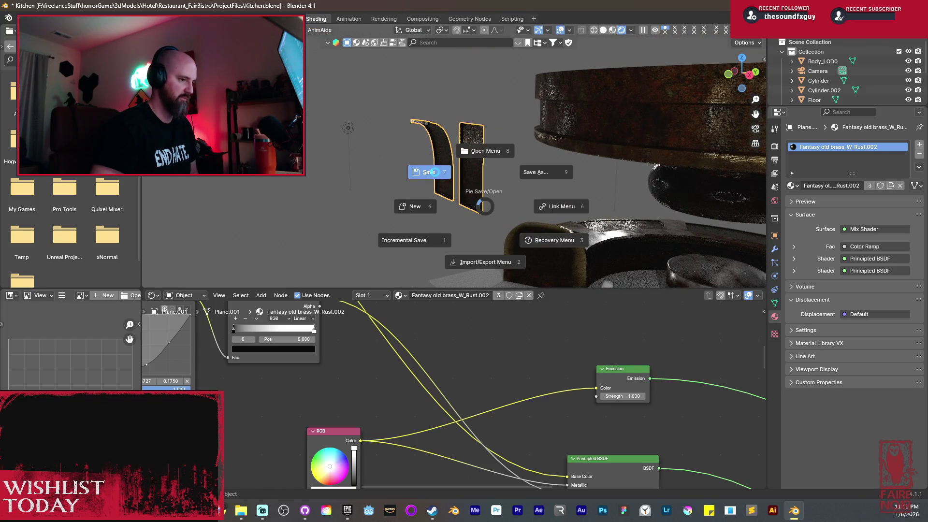
Save Kitchen.blend, then orbit down low and select the pillar.
click(432, 171)
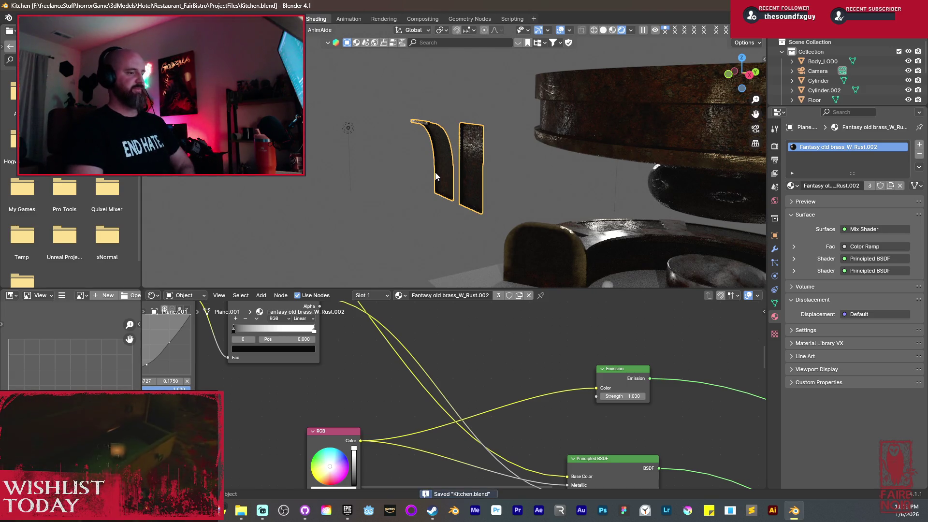
scroll(494, 192, down, 5)
mouse_move(494, 193)
middle_down()
mouse_move(470, 184)
mouse_move(489, 196)
mouse_move(529, 172)
middle_up()
scroll(470, 180, up, 5)
click(529, 172)
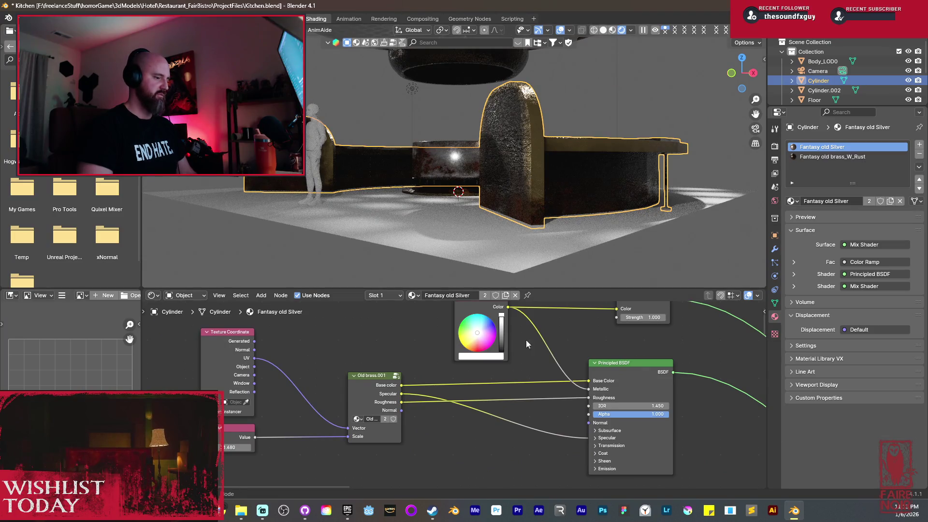
Copy the AutoLock texture node and delete it from the silver material.
scroll(577, 373, down, 2)
ctrl+scroll(577, 373, right, 10)
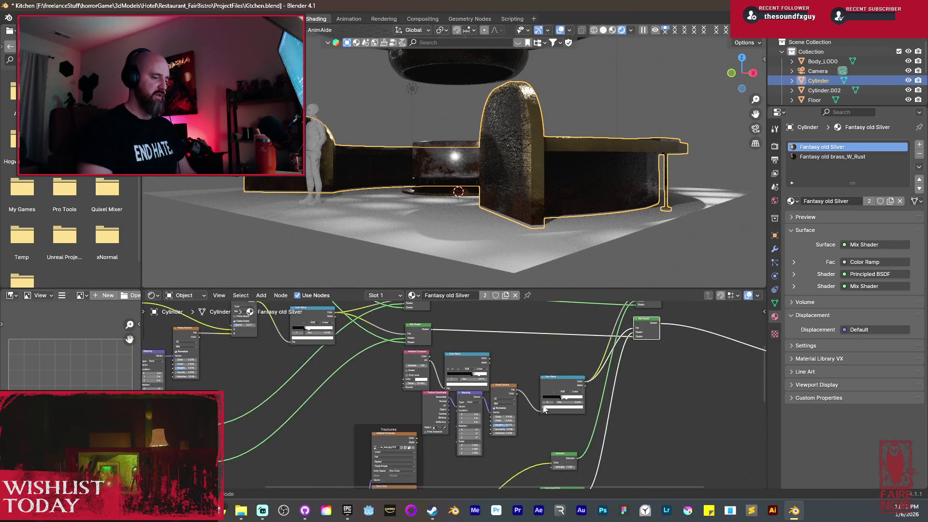
ctrl+scroll(571, 393, right, 5)
scroll(582, 350, up, 3)
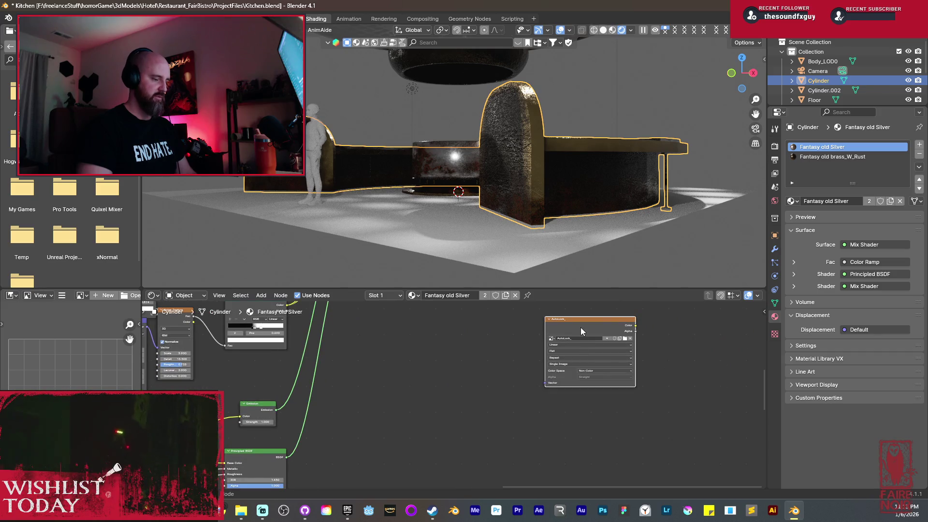
key(ctrl+c)
key(Delete)
Try pasting the AutoLock node into the Fantasy old brass_W_Rust materials, then remove it.
click(890, 157)
key(ctrl+v)
right_click(436, 425)
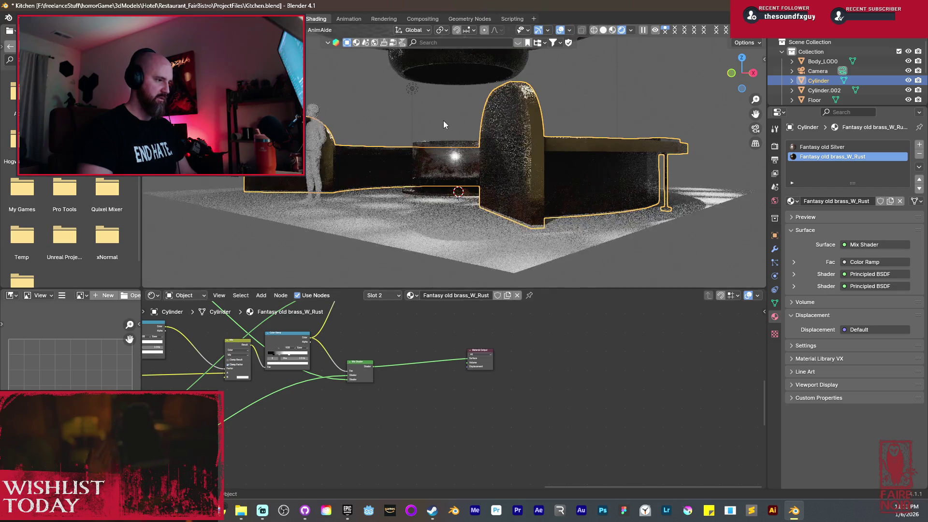
click(450, 77)
click(851, 145)
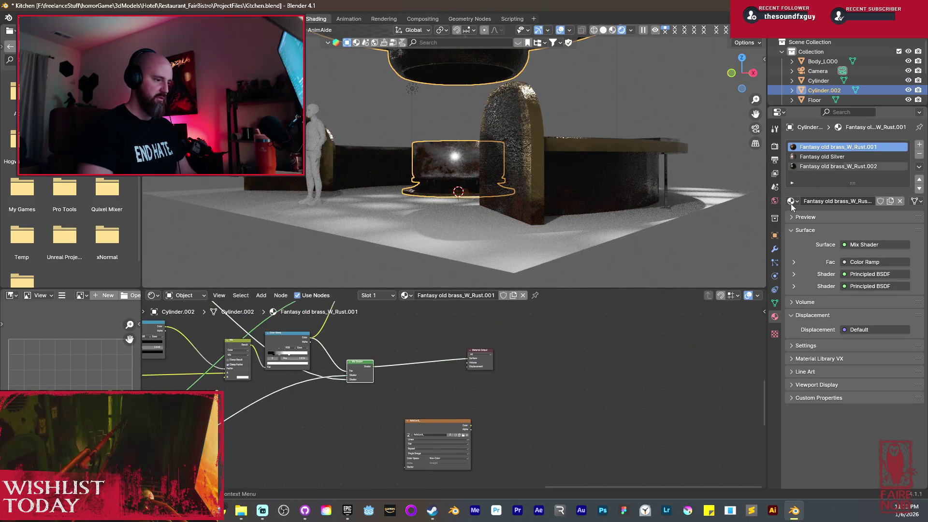
click(845, 166)
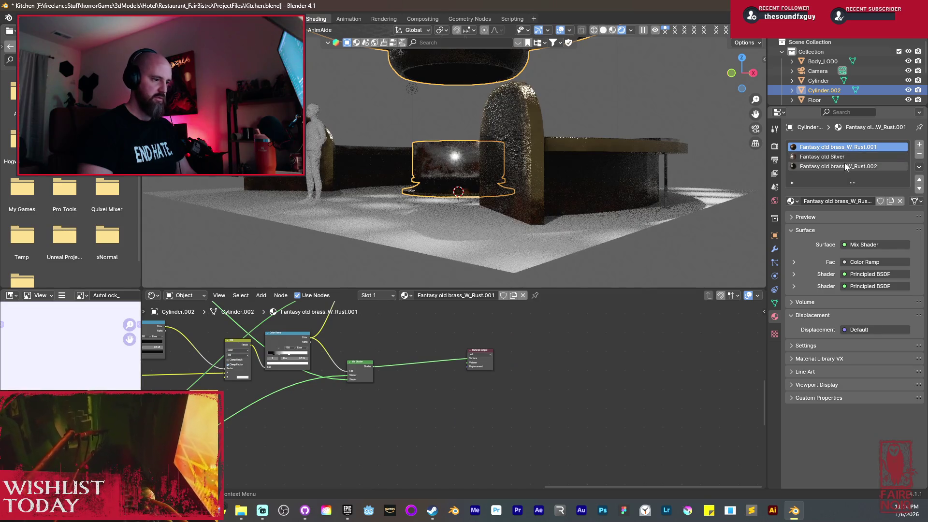
key(ctrl+v)
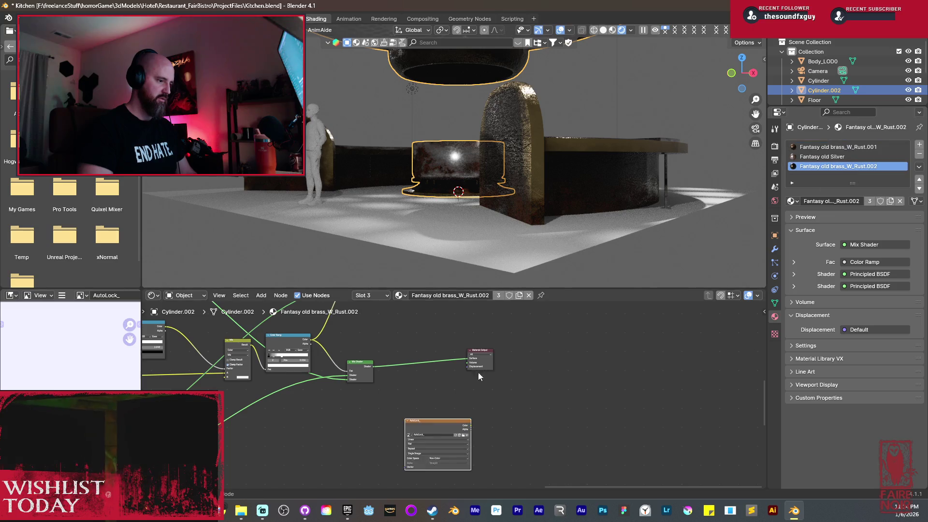
key(x)
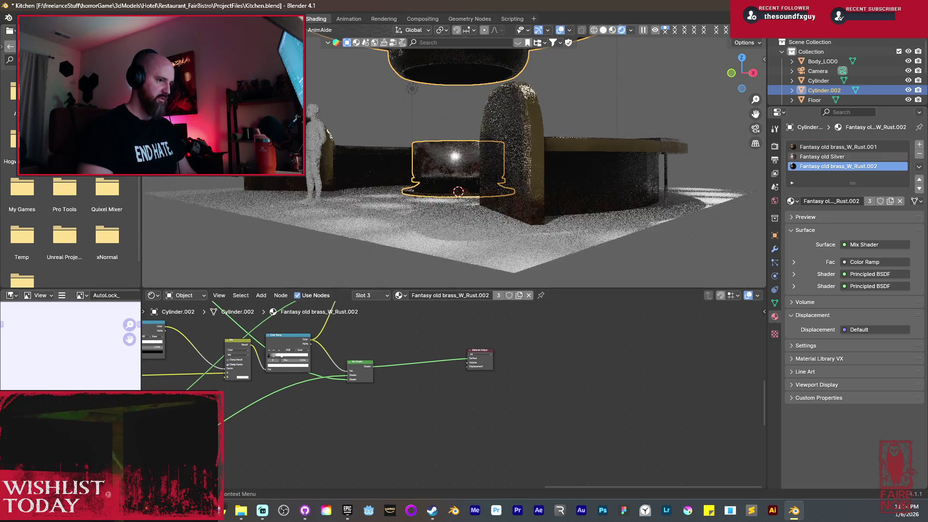
click(455, 159)
Select the round counter Cylinder and frame it in the viewport.
middle_drag(470, 347, 502, 359)
click(514, 167)
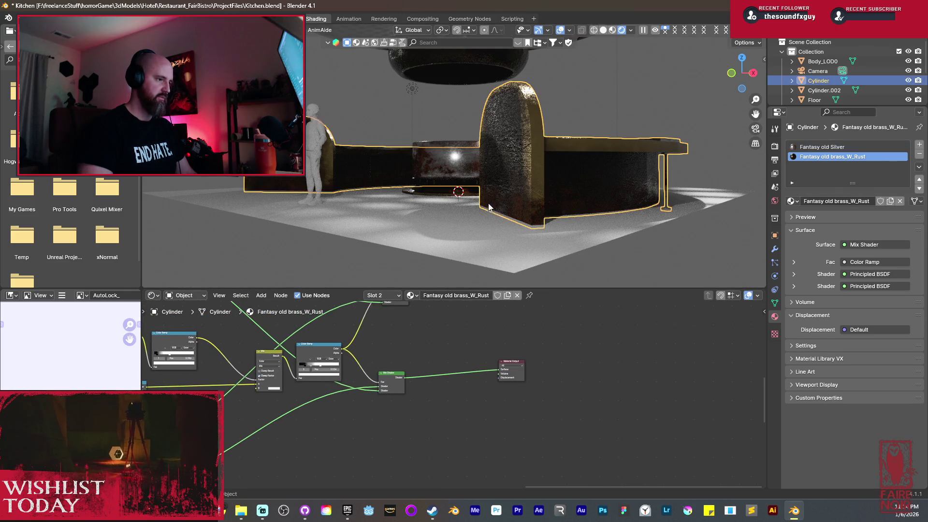
key(KP_Decimal)
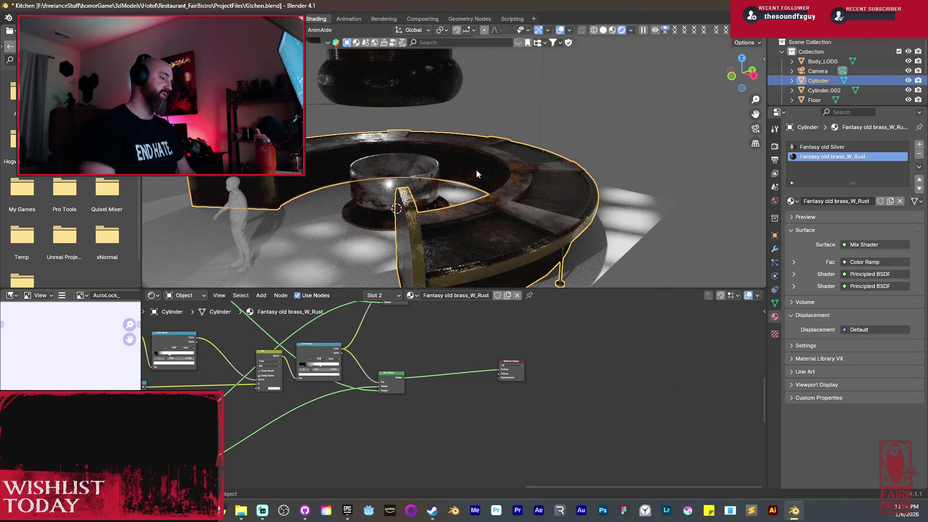
scroll(479, 416, up, 3)
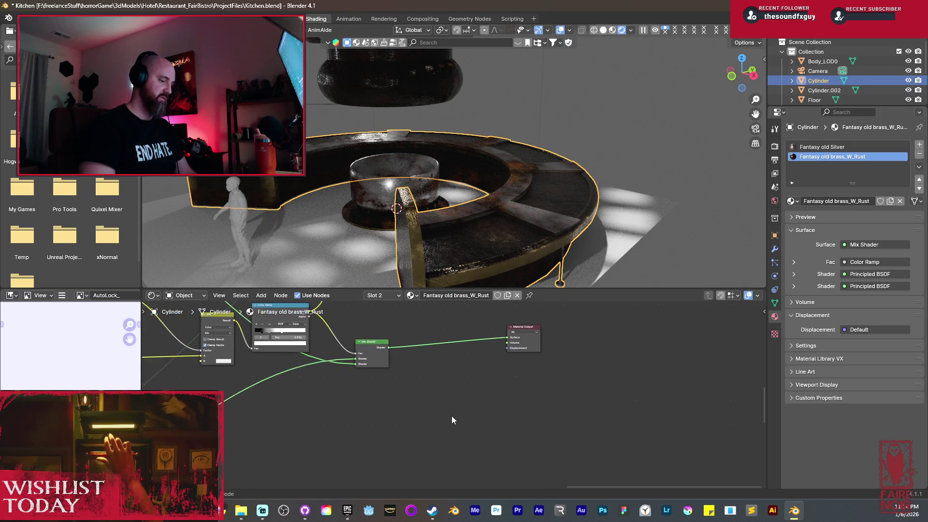
Add an Image Texture node to the brass material and start a new image.
key(shift+a)
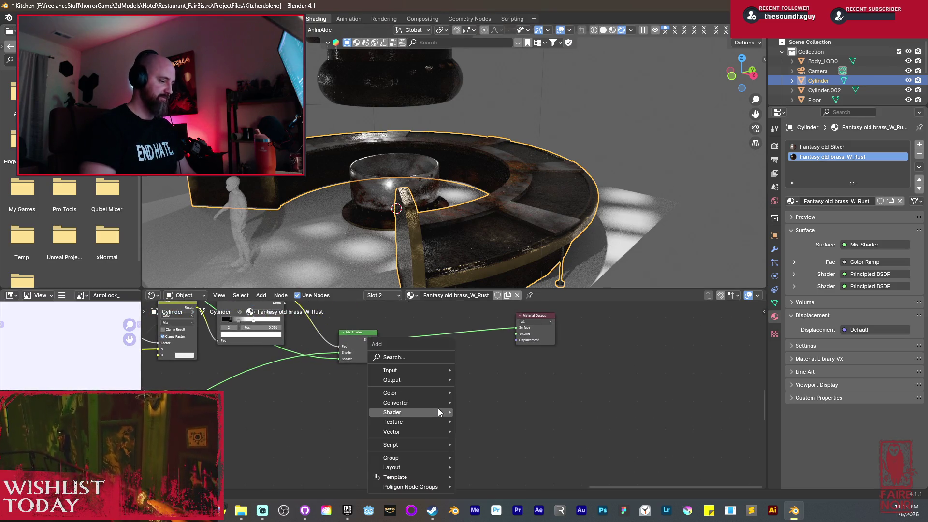
mouse_move(439, 409)
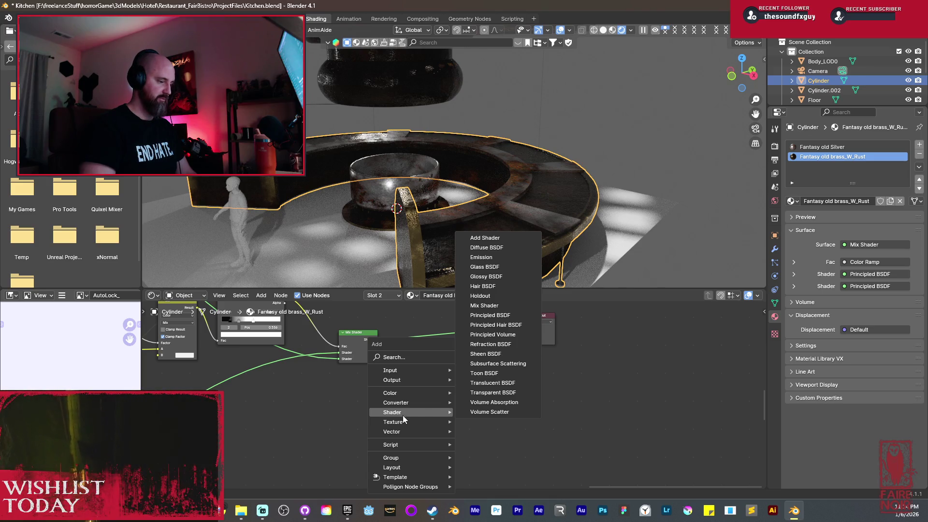
mouse_move(408, 420)
click(486, 360)
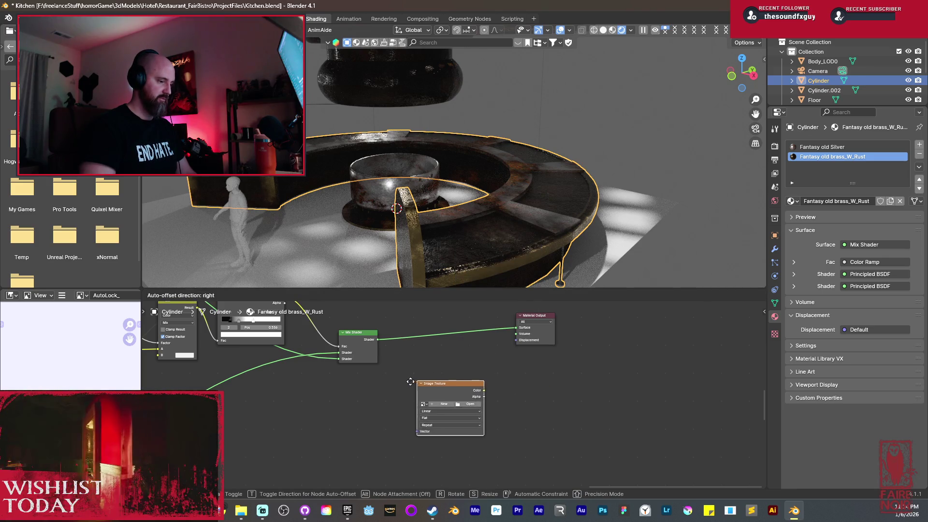
click(424, 404)
scroll(424, 404, up, 2)
click(420, 414)
Create the 4096 × 4096 image KitchenCookingSurfaces_ in that node.
click(459, 394)
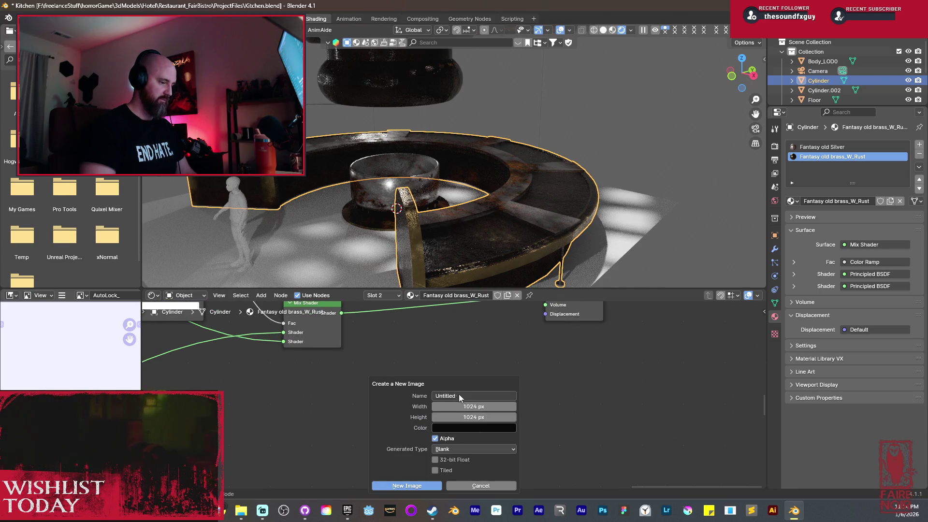
text(KitchenC)
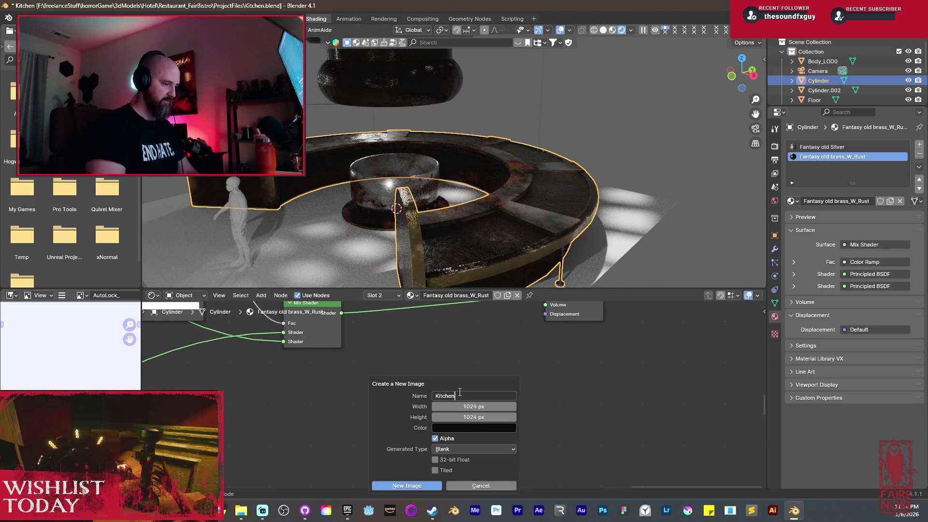
text(ookingSurfaces_)
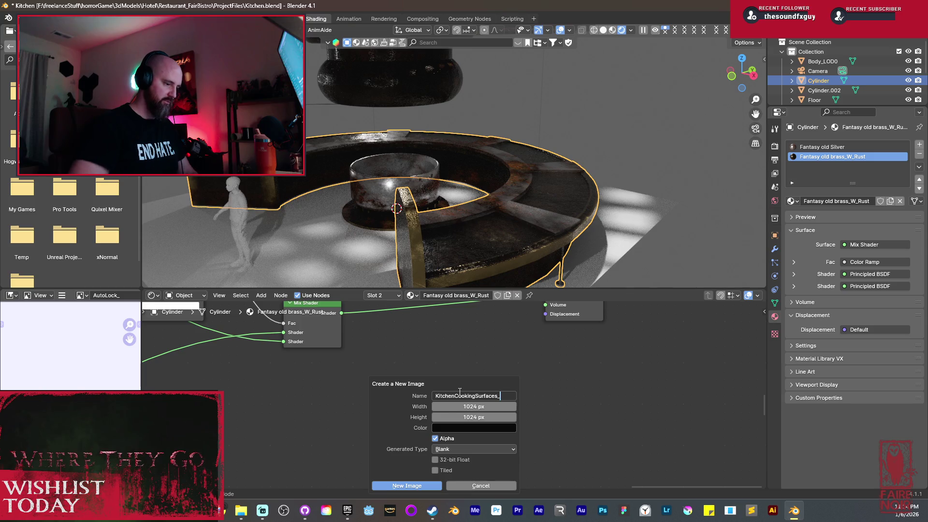
key(Tab)
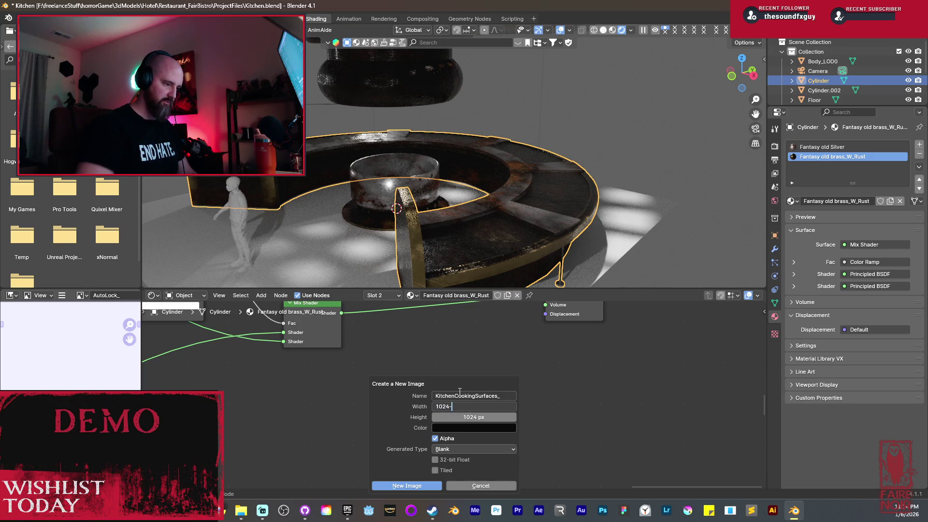
text(*4)
key(Return)
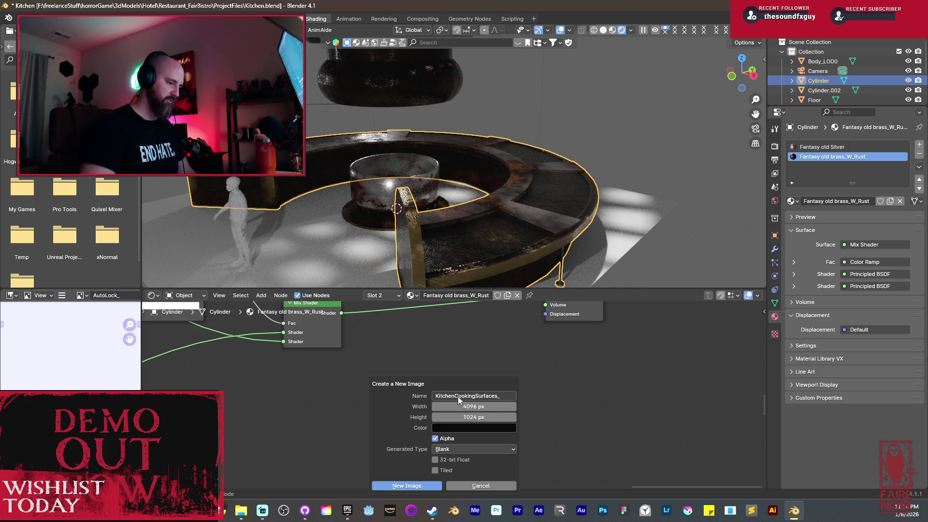
click(474, 417)
text(*4)
key(Return)
click(407, 486)
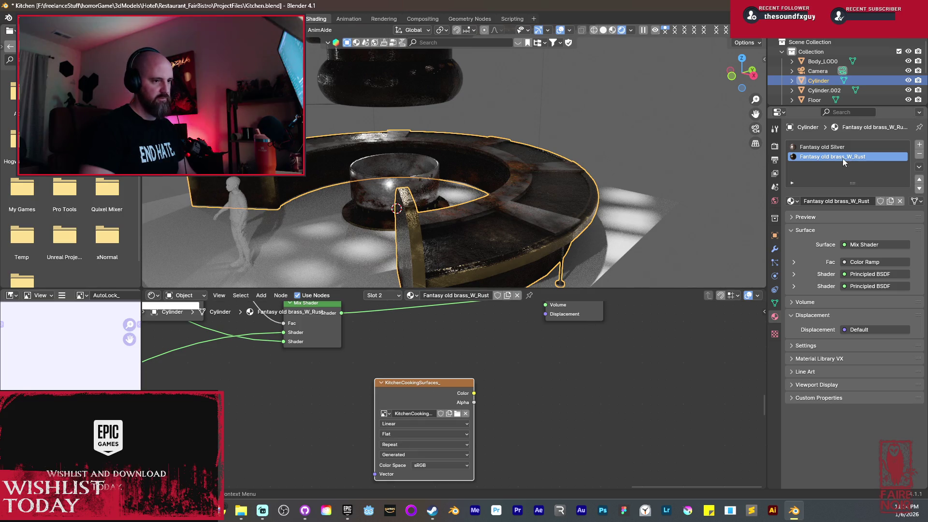
click(827, 147)
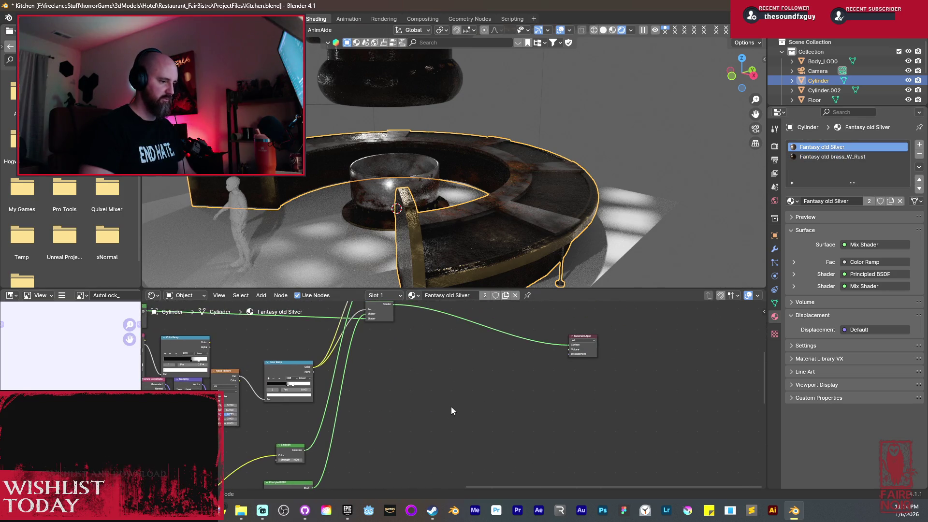
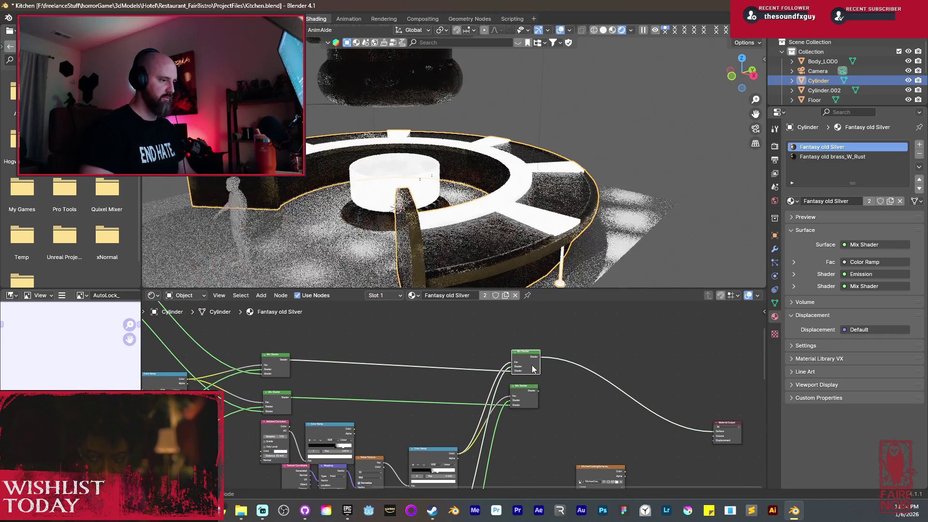
Connect the brass material's top Mix Shader to the Material Output and inspect its nodes.
mouse_move(419, 398)
middle_down()
mouse_move(511, 271)
mouse_move(497, 353)
mouse_move(481, 333)
mouse_move(451, 390)
mouse_move(425, 320)
mouse_move(435, 334)
mouse_move(420, 356)
middle_up()
click(832, 157)
middle_drag(618, 406, 559, 351)
ctrl+shift+click(559, 319)
scroll(507, 412, down, 1)
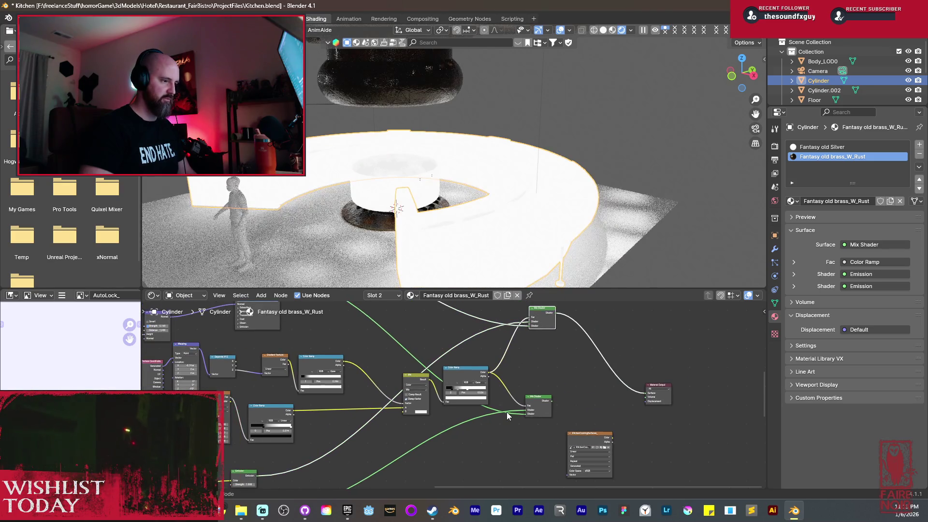
middle_drag(647, 385, 630, 362)
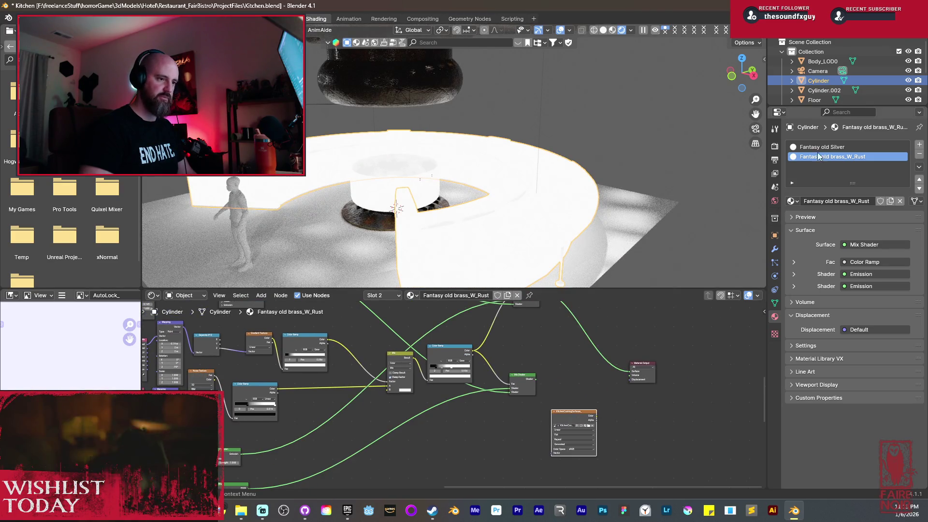
Return to the Fantasy old Silver material and save Kitchen.blend.
click(822, 147)
click(614, 30)
key(ctrl+s)
click(471, 334)
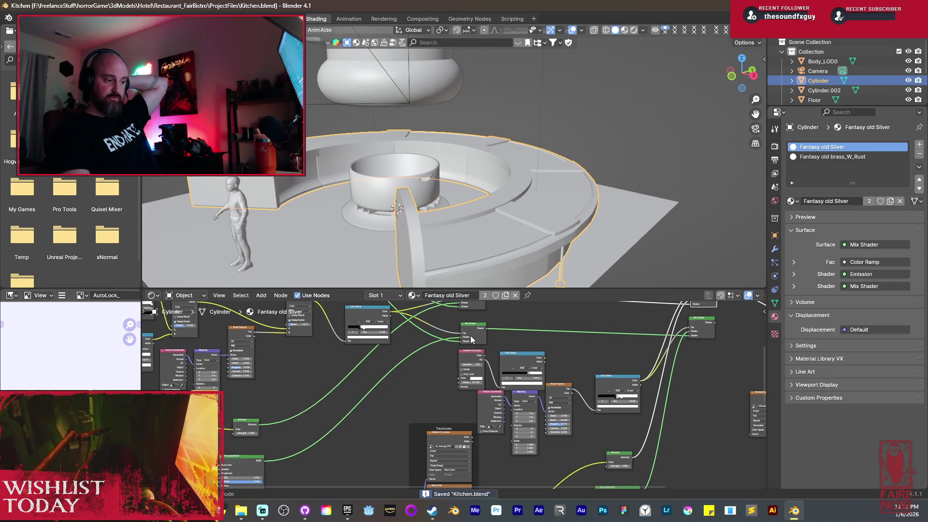
Set the Cycles Bake Type to Emit in the Render properties.
click(775, 147)
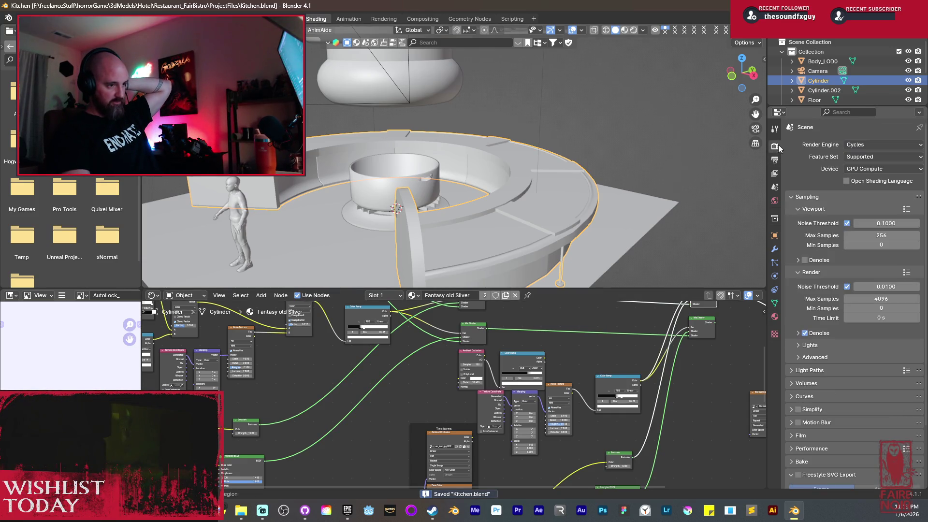
scroll(880, 424, down, 3)
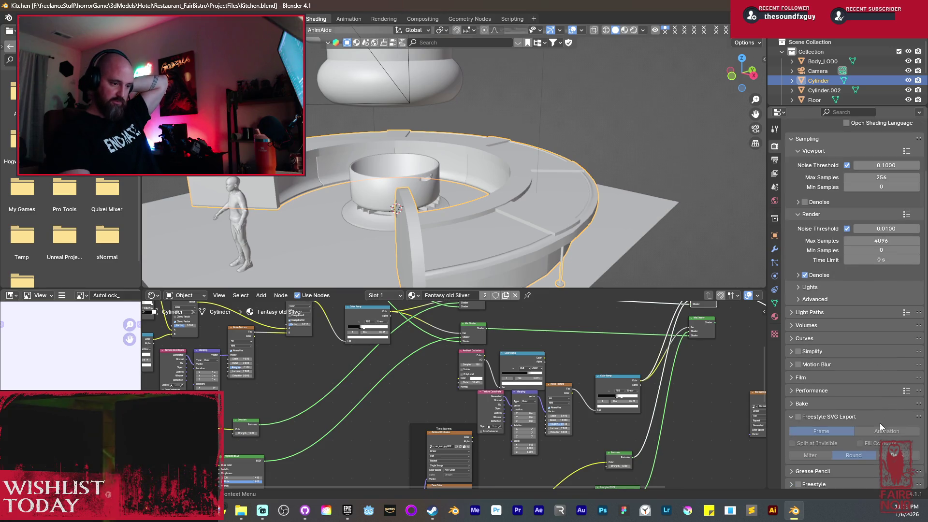
click(795, 402)
scroll(822, 408, down, 2)
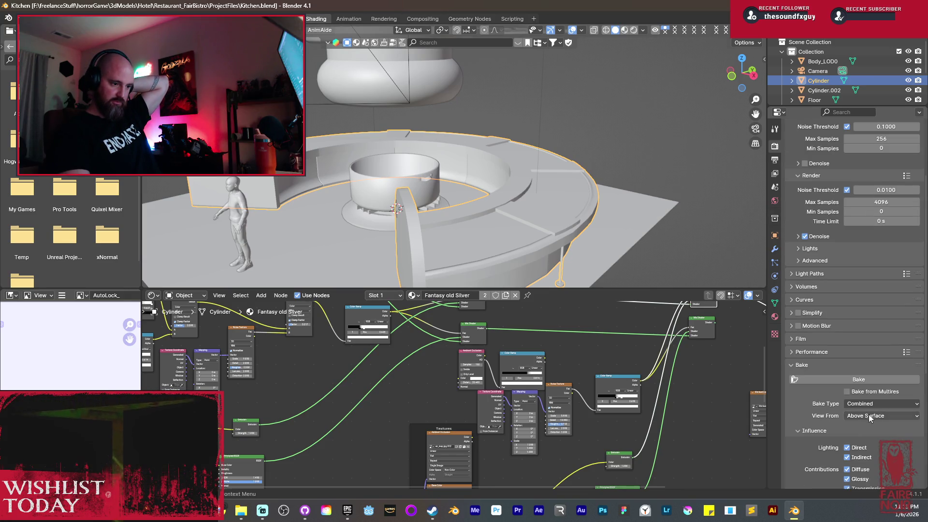
scroll(855, 450, down, 2)
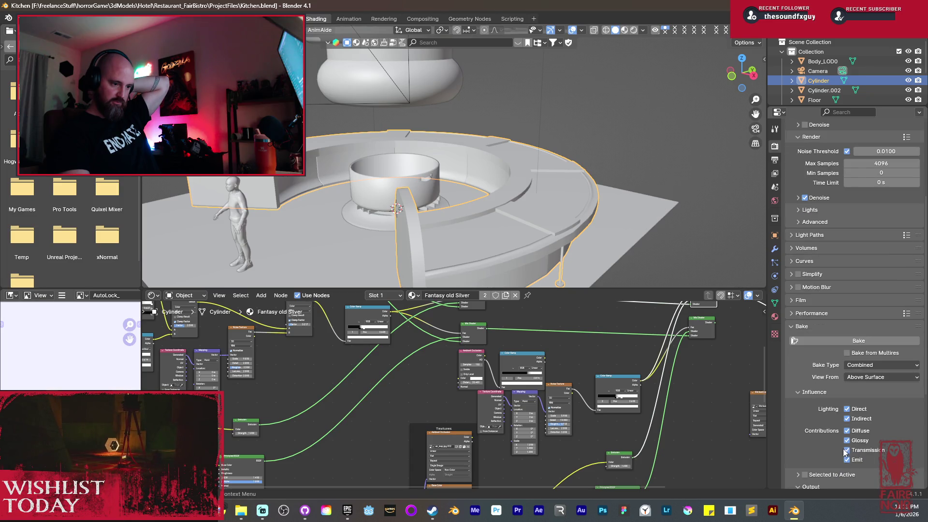
click(860, 368)
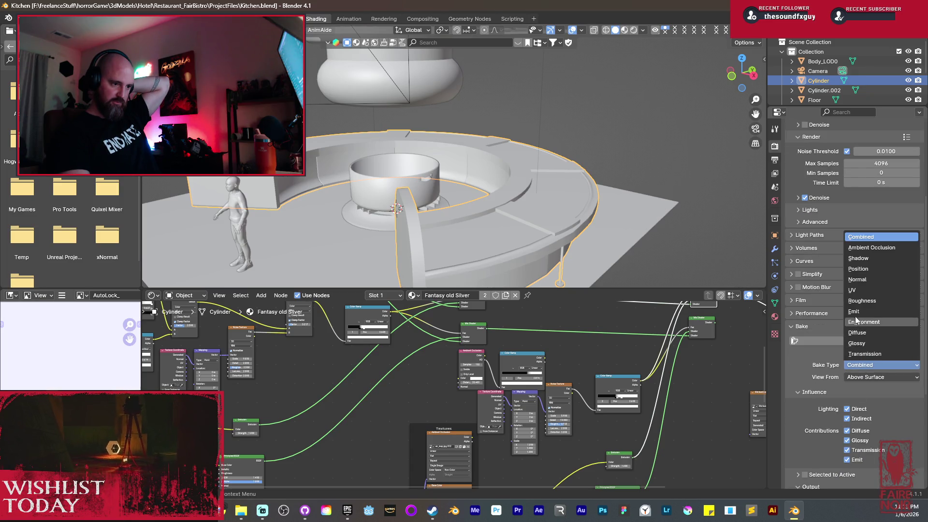
click(859, 301)
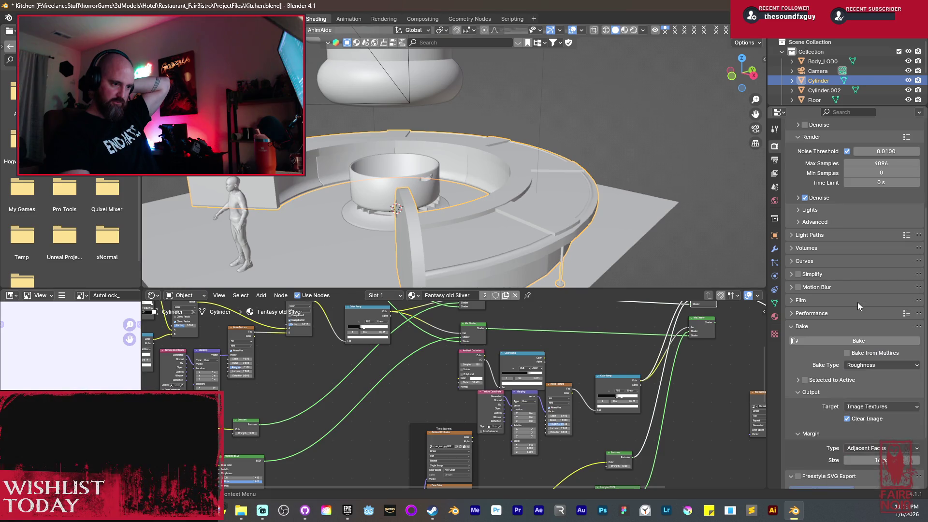
click(869, 366)
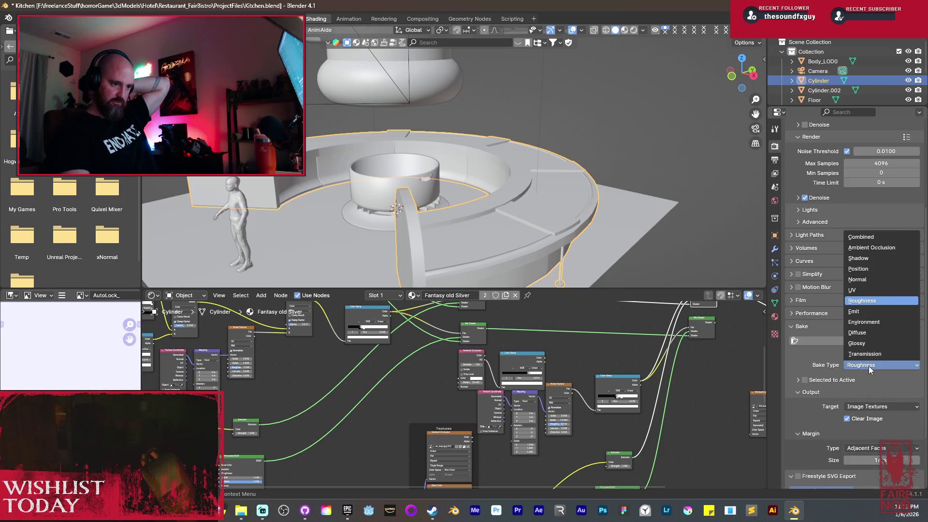
click(861, 314)
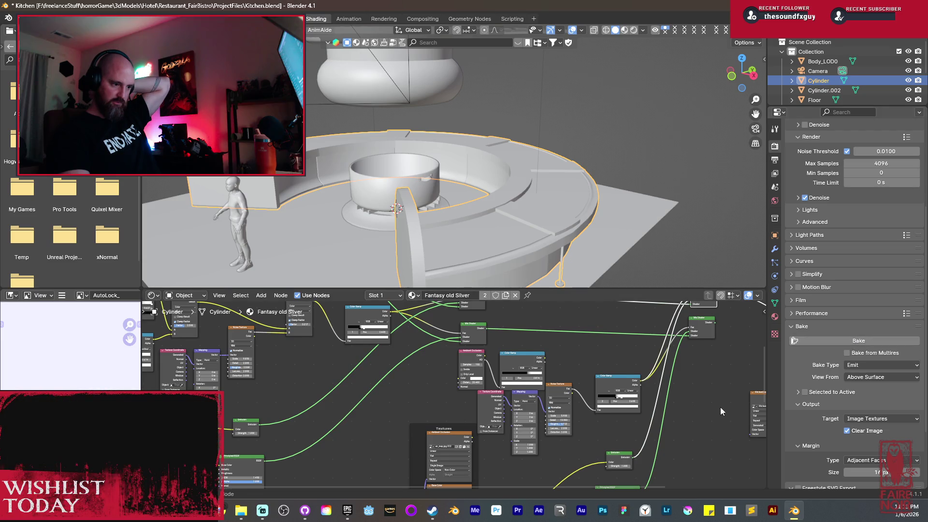
Make the Image Texture node the bake target and start the Emit bake for Fantasy old brass_W_Rust.
middle_drag(719, 413, 640, 414)
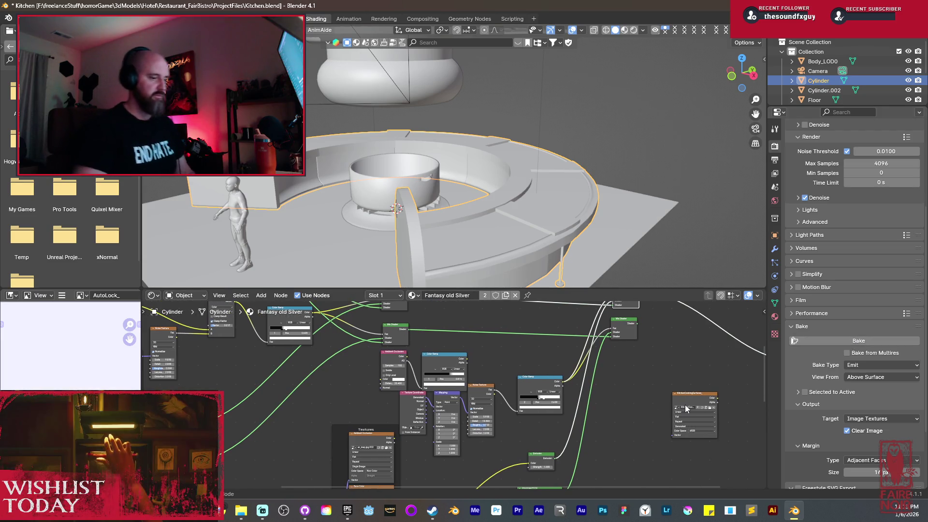
click(684, 404)
click(775, 317)
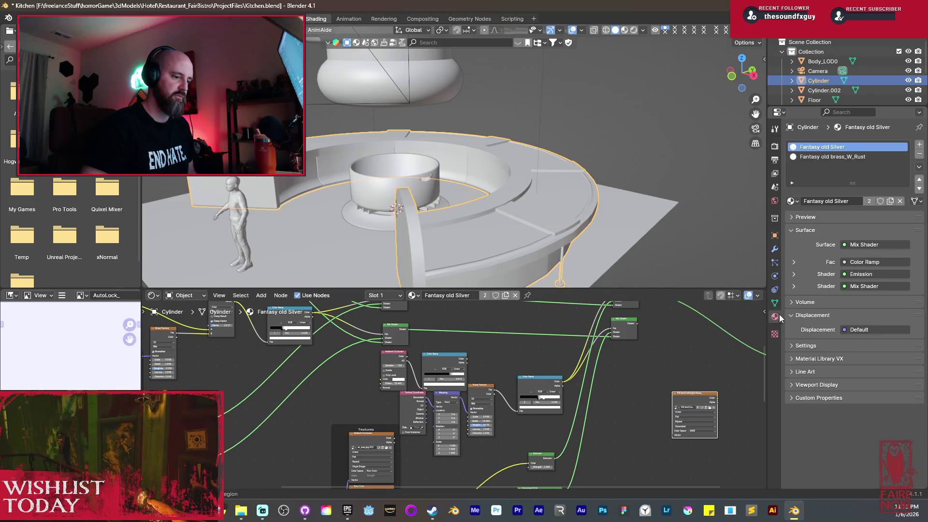
click(817, 158)
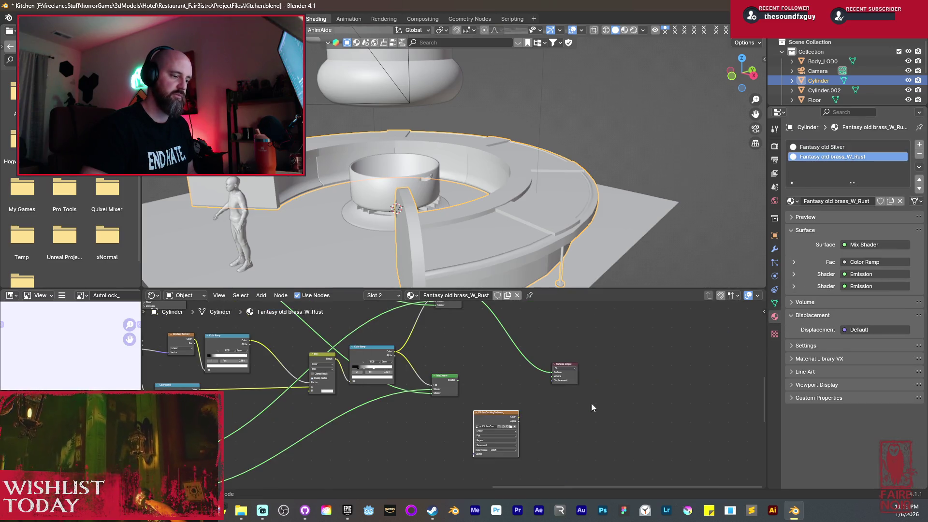
click(776, 147)
scroll(831, 338, down, 2)
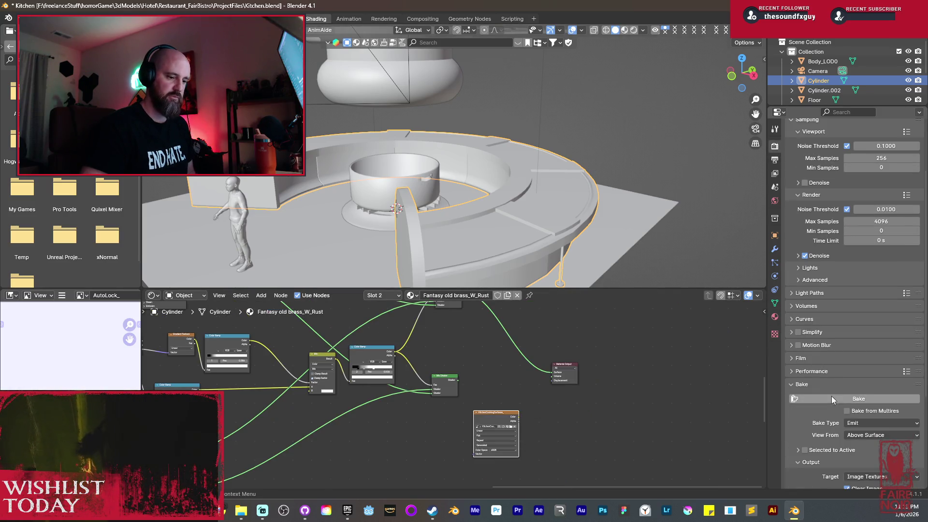
click(871, 402)
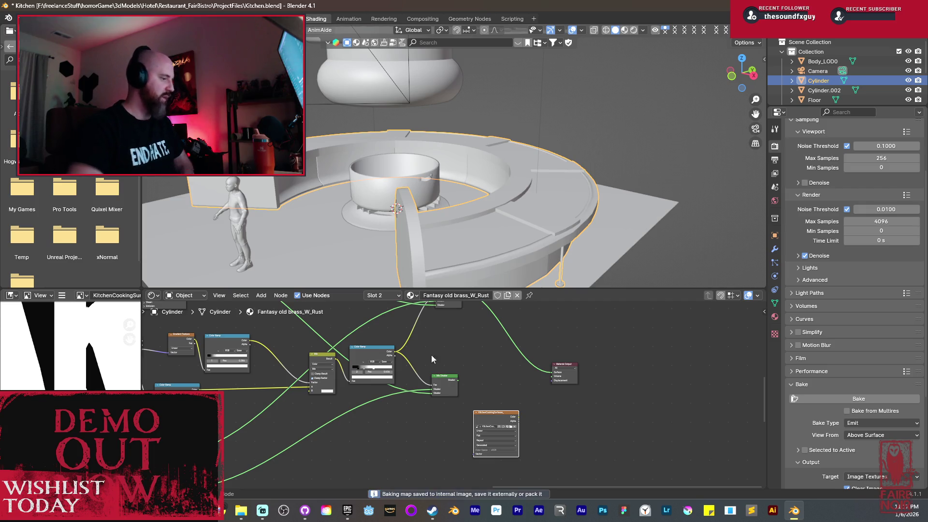
Use Save As on the baked image and navigate to the Textures\Kitchen folder.
scroll(63, 386, down, 5)
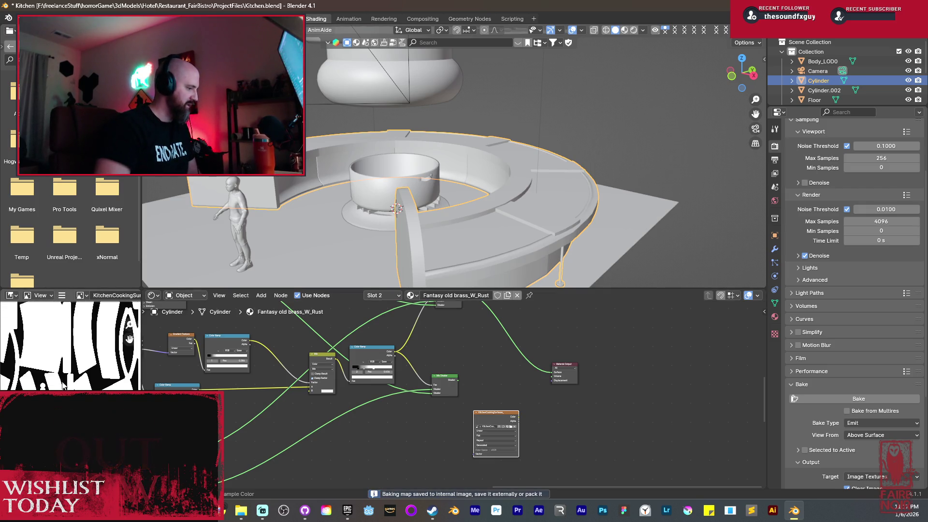
click(62, 297)
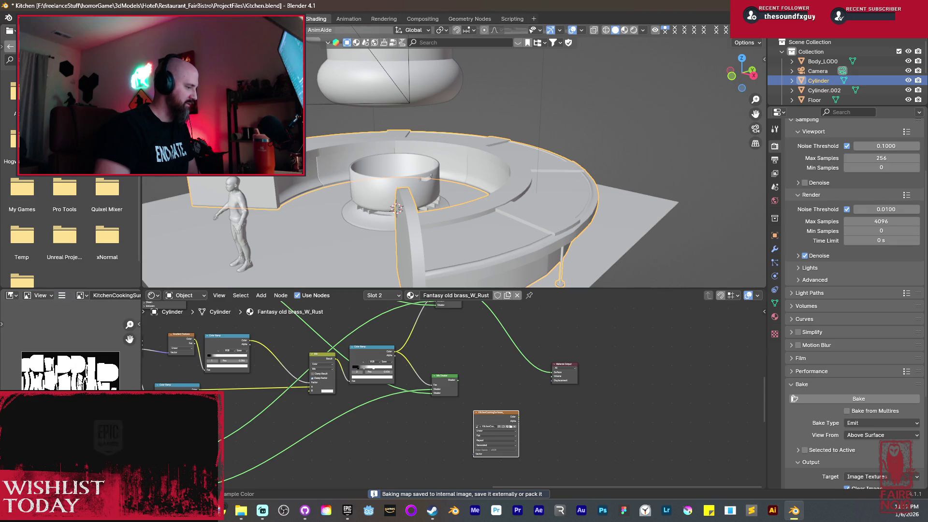
mouse_move(81, 317)
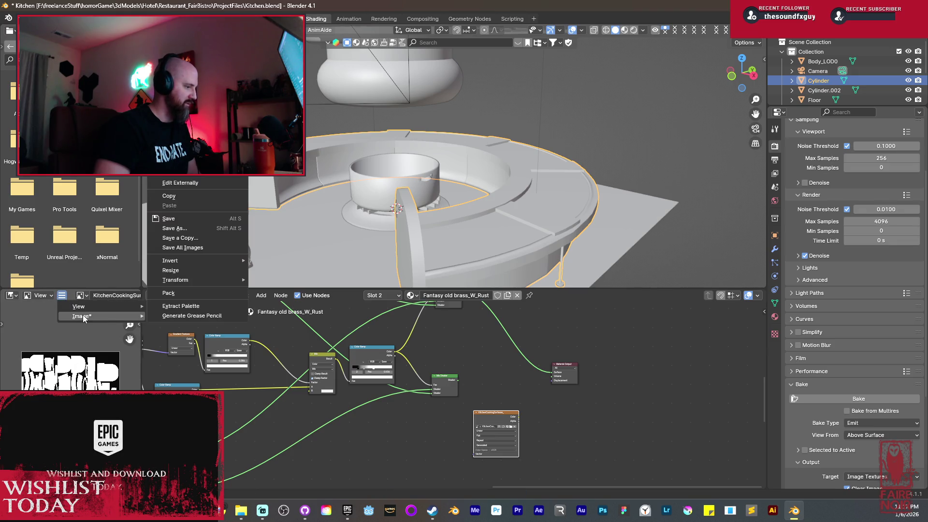
click(184, 229)
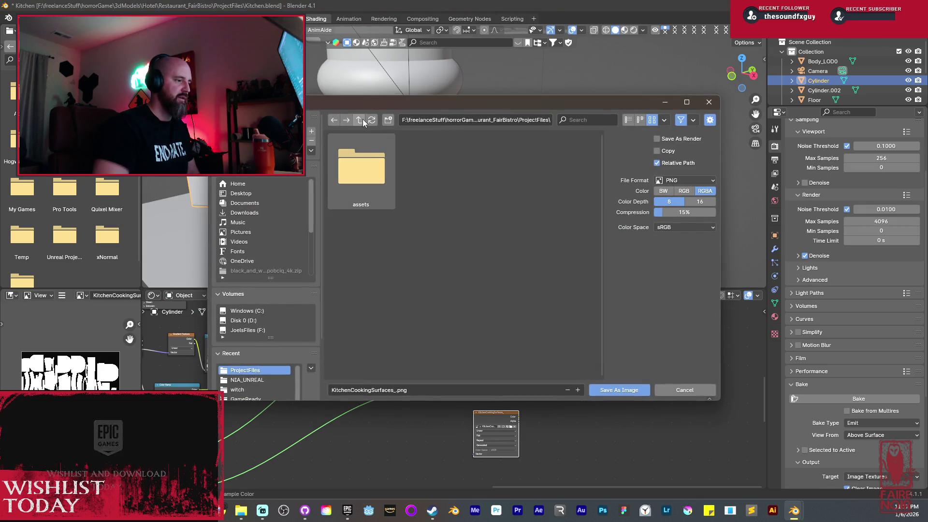
click(361, 119)
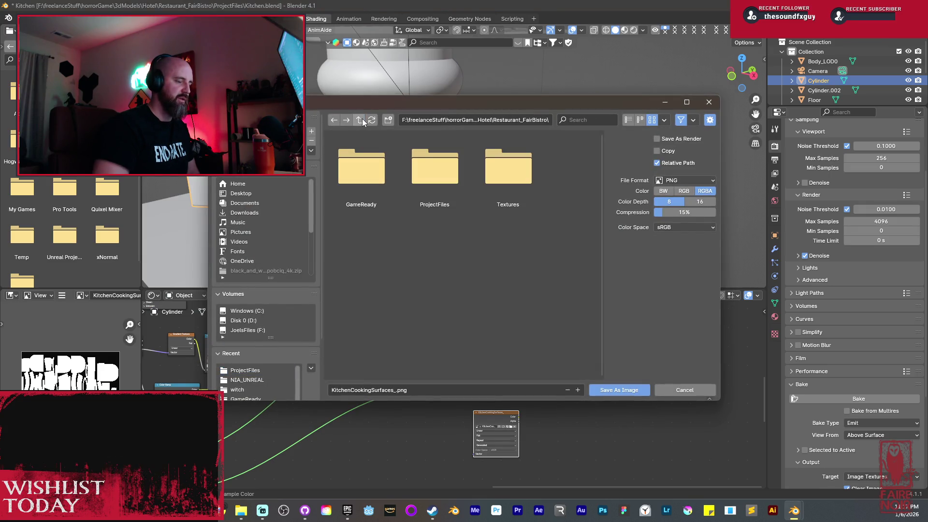
double_click(519, 170)
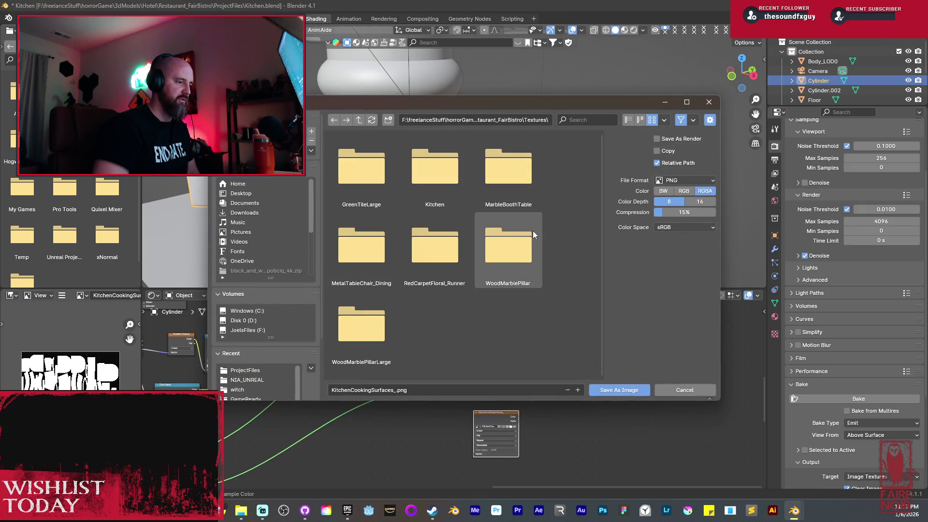
click(388, 120)
text(Kirtchen)
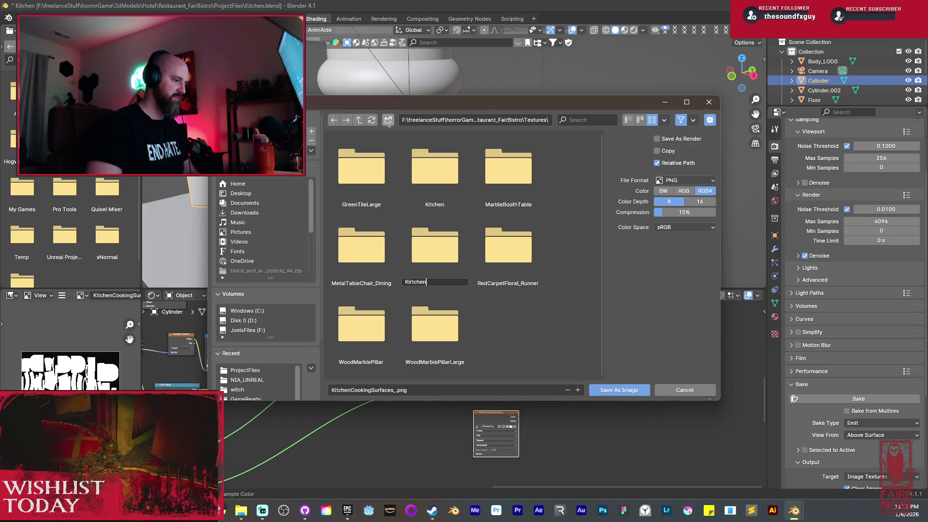
key(BackSpace)
key(BackSpace)
key(BackSpace)
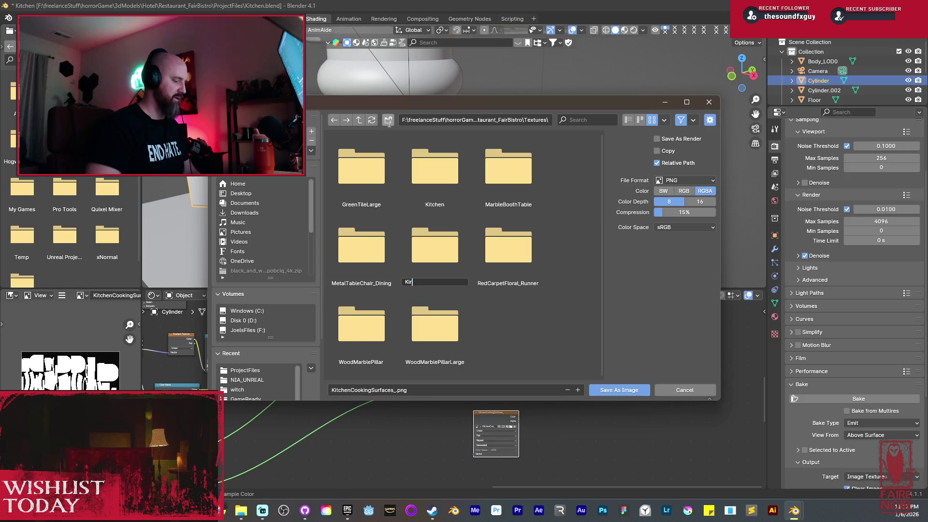
key(Escape)
click(432, 182)
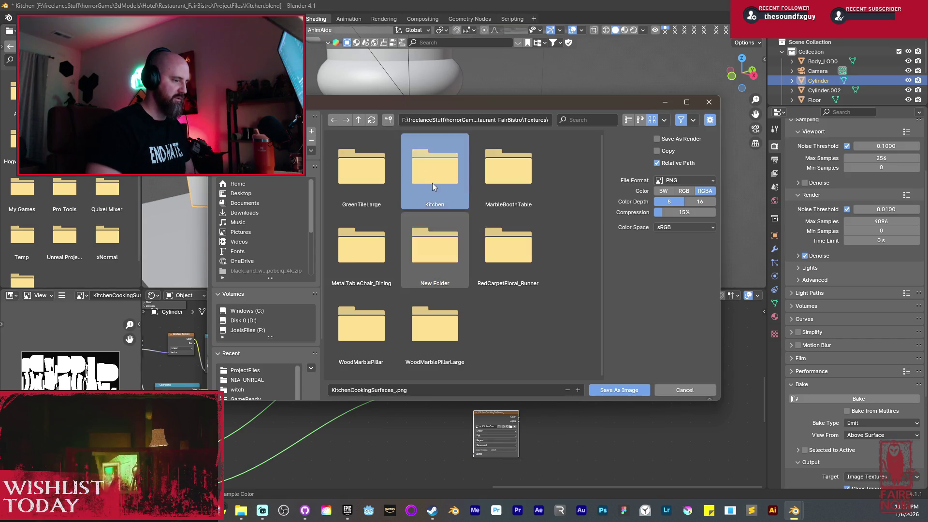
double_click(433, 183)
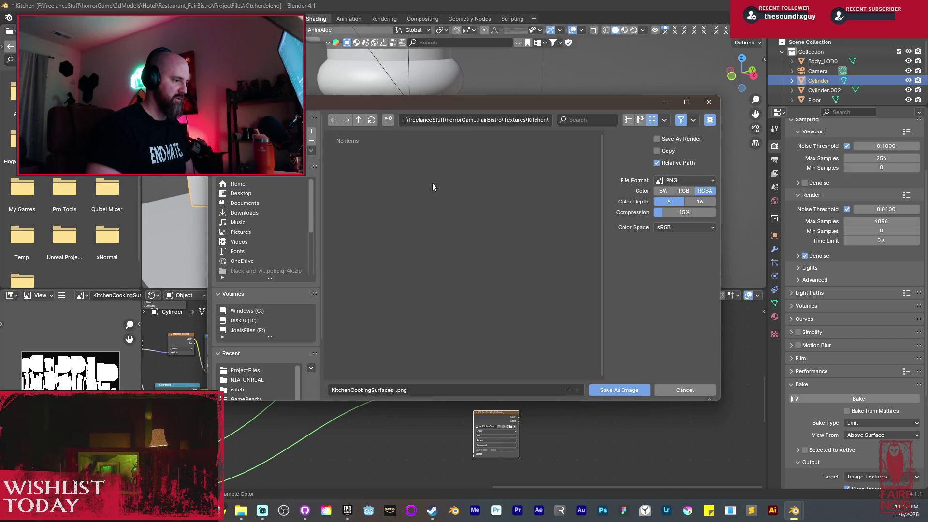
Create a KitchenCookingSurface folder and save the image there as KitchenCookingSurfaces_Metallic.png.
click(390, 122)
text(Kitchen)
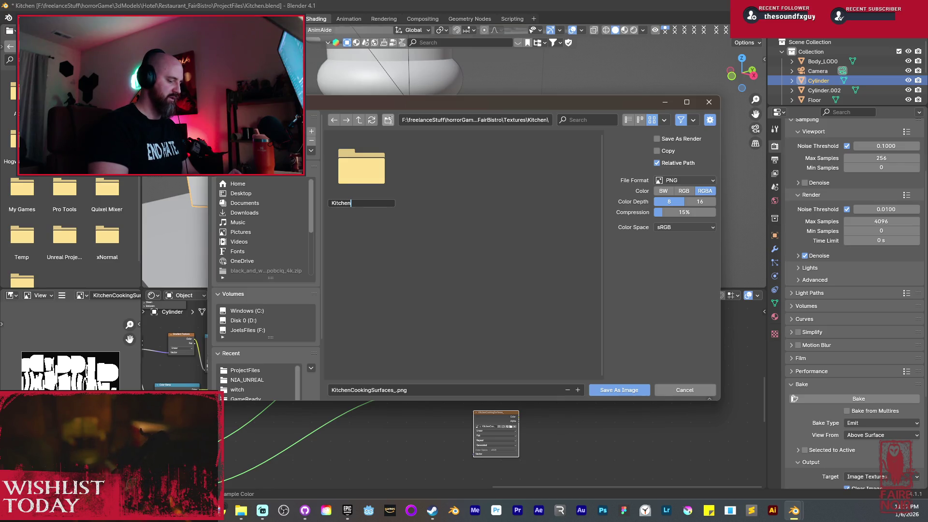
text( Cooking)
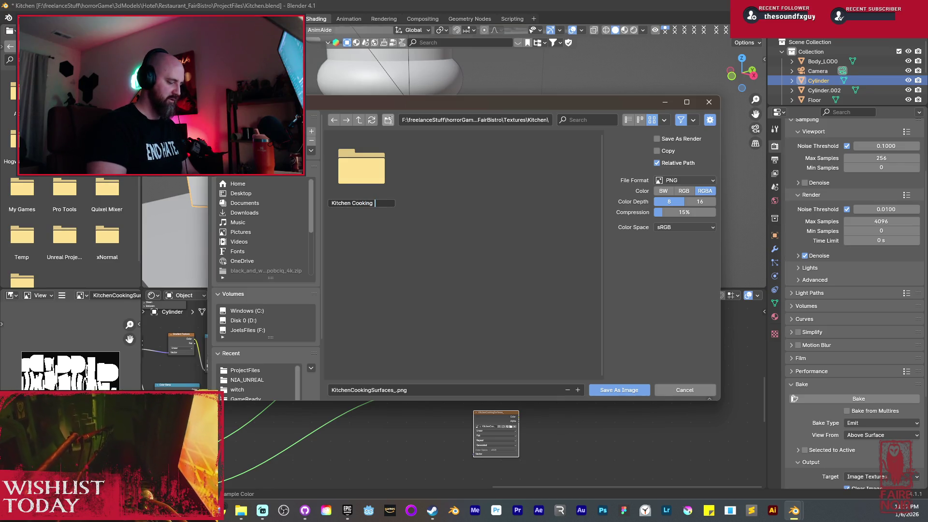
key(BackSpace)
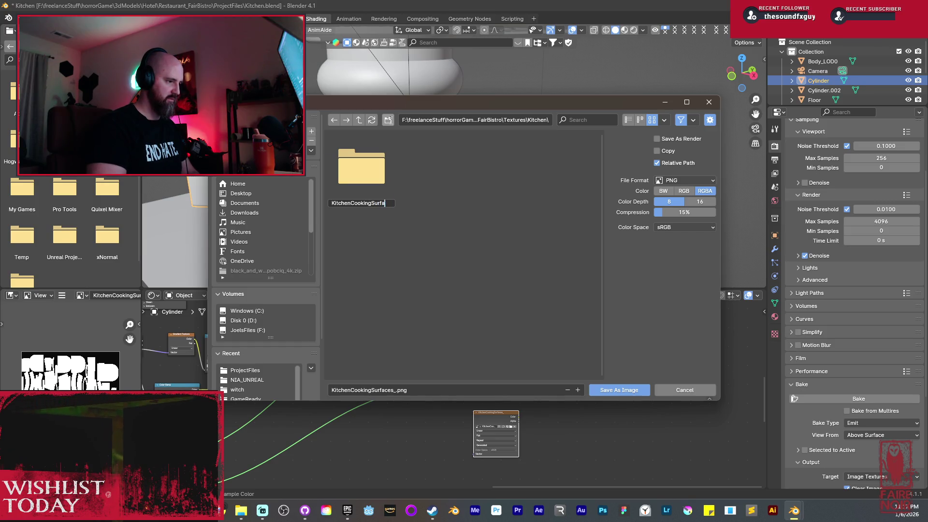
key(Return)
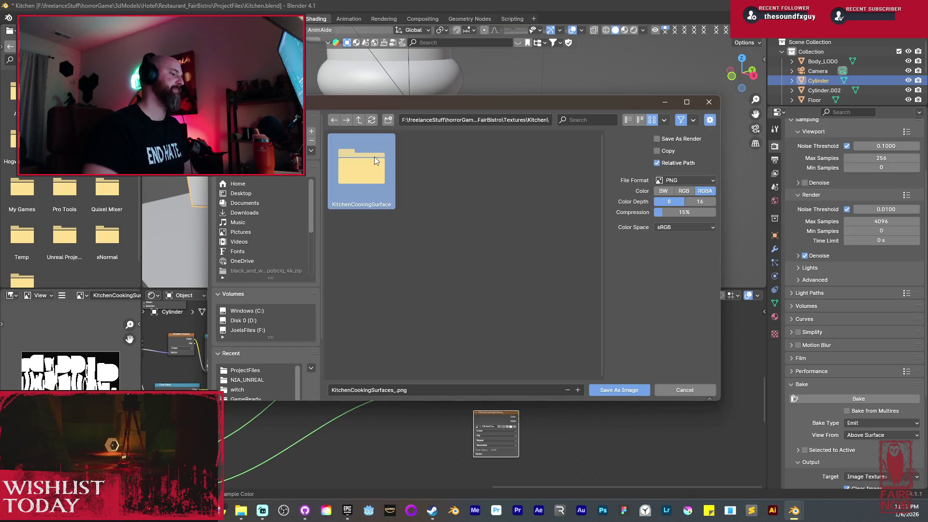
double_click(375, 157)
click(391, 390)
click(398, 390)
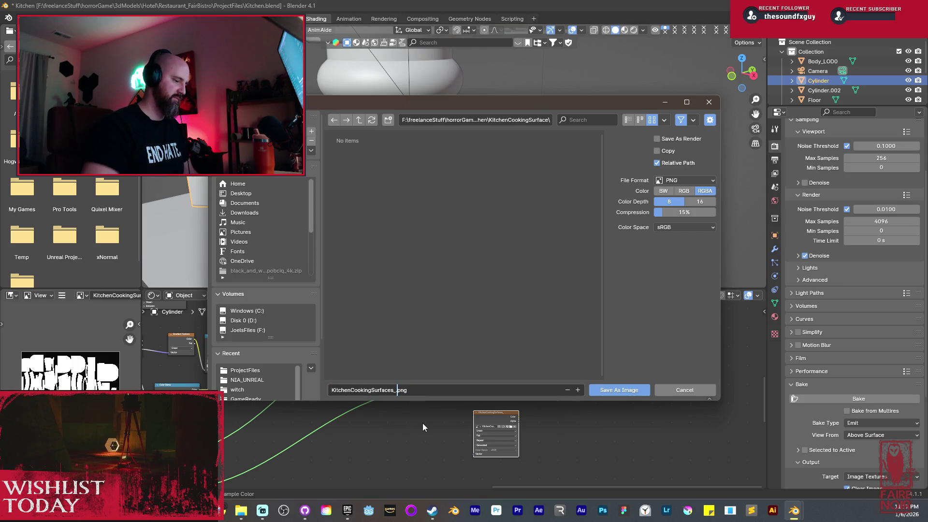
text(Meta)
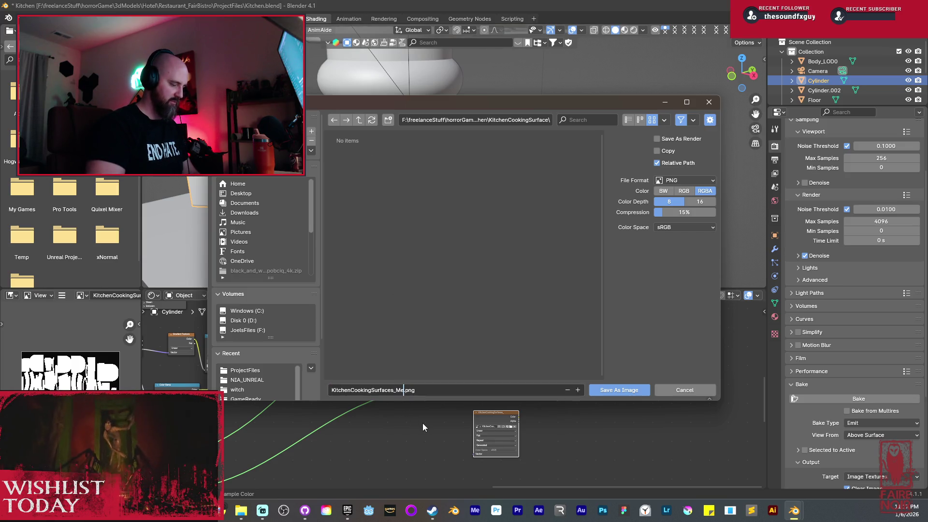
text(llic)
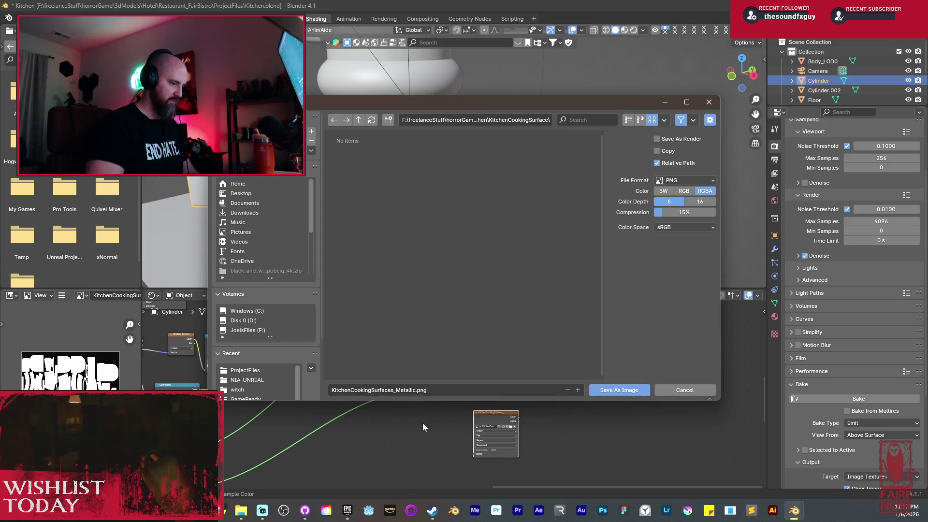
click(644, 391)
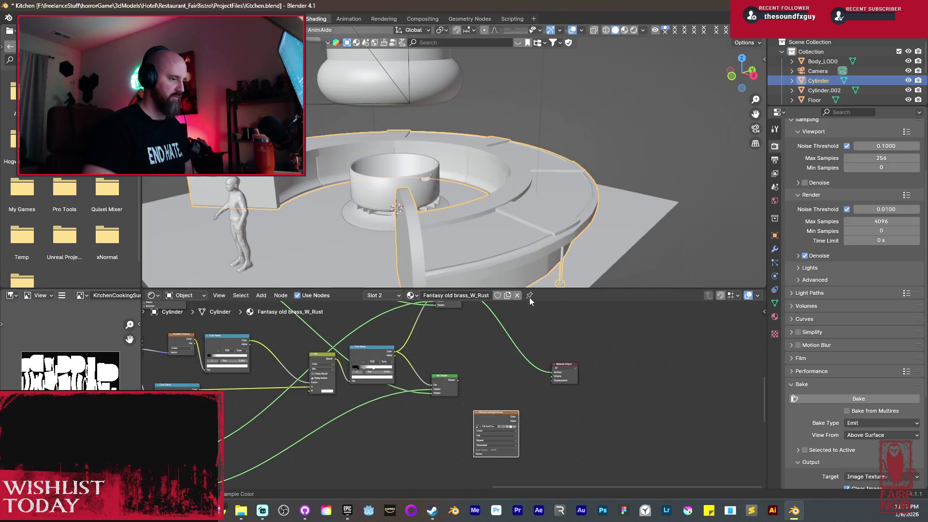
Select the image texture node and switch the viewport to Rendered shading.
middle_drag(480, 390, 626, 349)
middle_drag(203, 464, 305, 433)
click(206, 399)
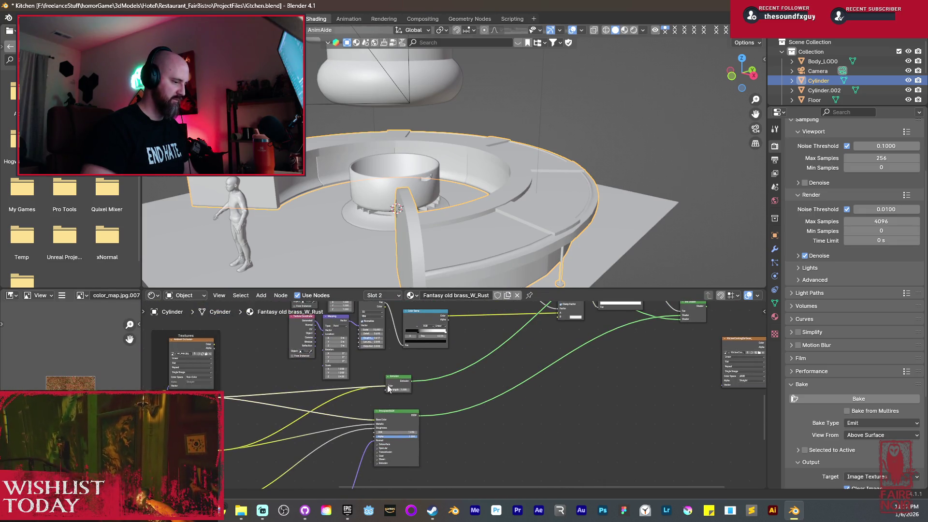
click(634, 30)
Browse the brass node tree to locate the Color Ramp, RGB Curves and Mix nodes.
mouse_move(368, 365)
middle_down()
mouse_move(412, 367)
mouse_move(439, 413)
mouse_move(432, 450)
mouse_move(415, 461)
mouse_move(454, 419)
middle_up()
scroll(455, 419, down, 3)
mouse_move(588, 421)
middle_down()
mouse_move(449, 392)
mouse_move(541, 401)
mouse_move(419, 445)
mouse_move(404, 380)
mouse_move(637, 444)
middle_up()
scroll(542, 401, up, 3)
scroll(404, 380, up, 2)
scroll(404, 425, down, 3)
scroll(551, 428, up, 2)
scroll(544, 420, up, 2)
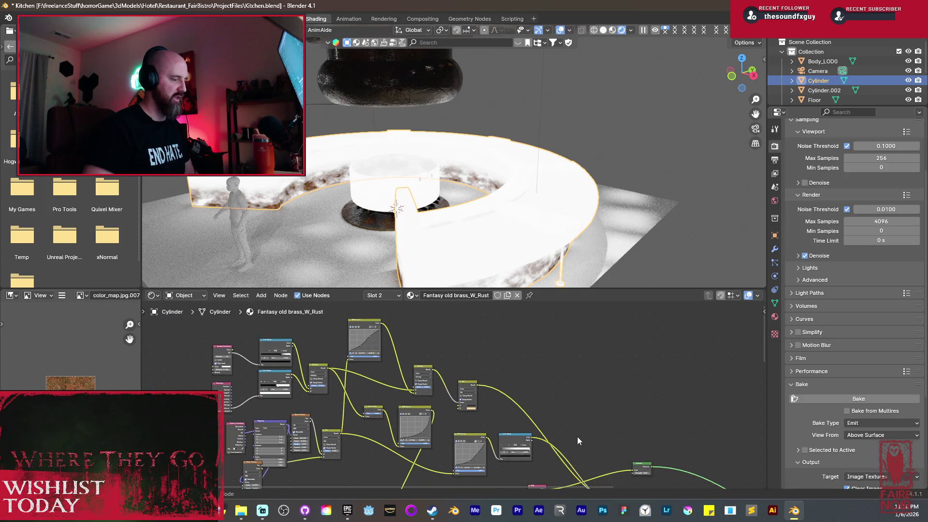
scroll(448, 391, up, 2)
mouse_move(448, 391)
middle_down()
mouse_move(412, 389)
mouse_move(411, 371)
middle_up()
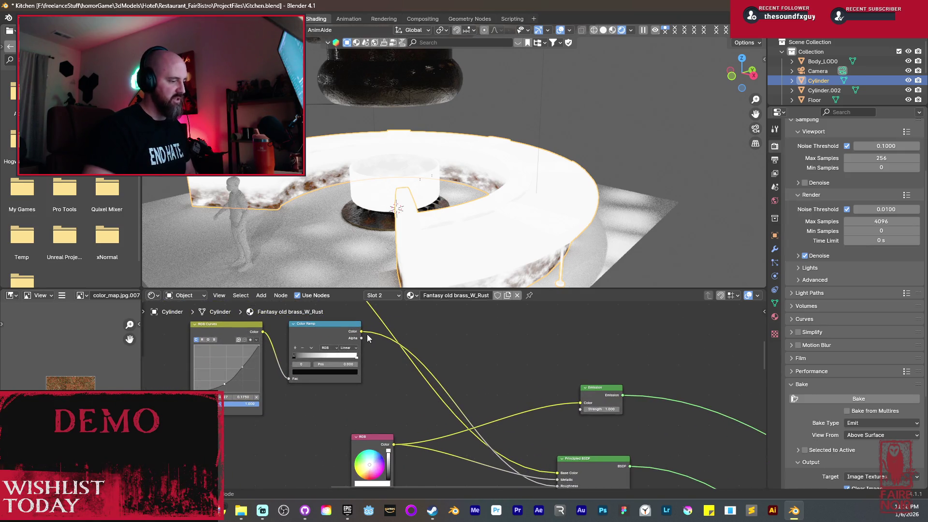
scroll(407, 335, down, 1)
middle_drag(407, 335, 413, 391)
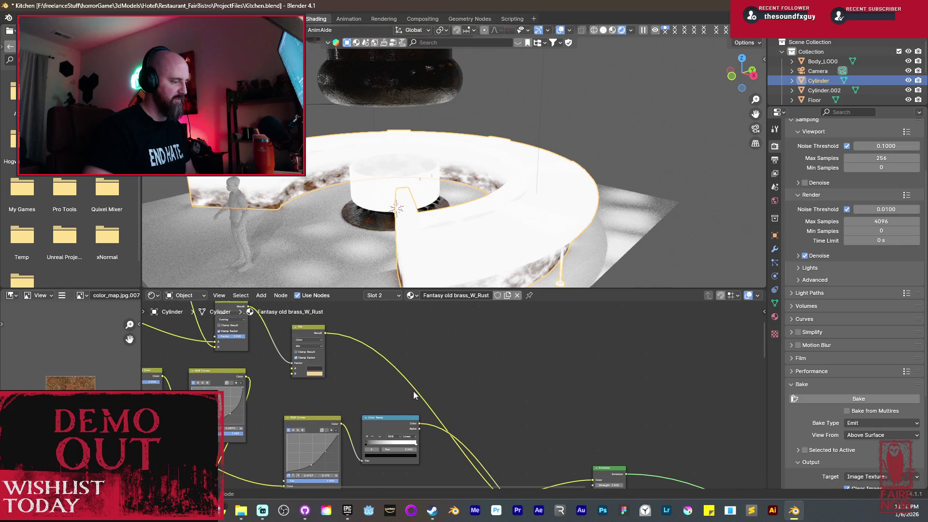
Link the Mix node's Result to the Emission Color, then select the Fantasy old Silver material.
mouse_move(326, 334)
mouse_down()
mouse_move(367, 346)
mouse_move(598, 474)
mouse_up()
key(Escape)
middle_drag(445, 372, 423, 380)
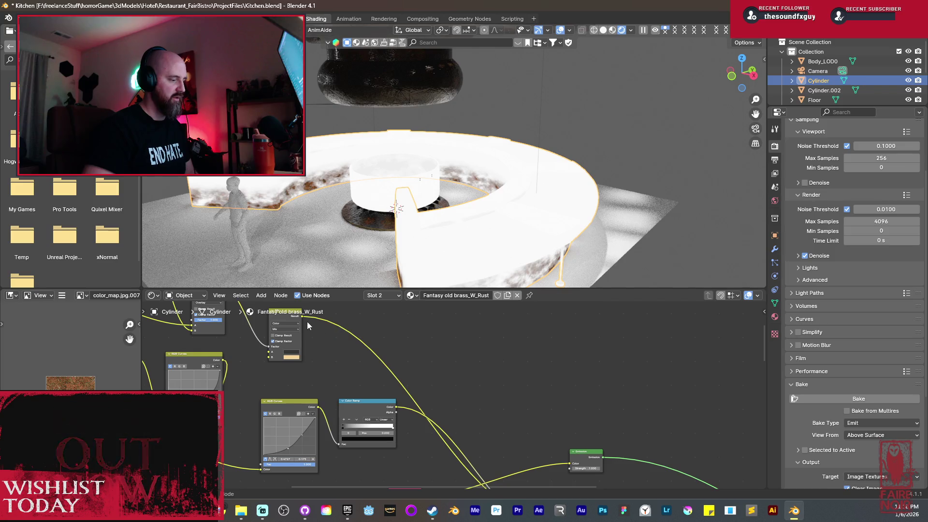
mouse_move(302, 319)
mouse_down()
mouse_move(535, 414)
mouse_move(570, 463)
mouse_up()
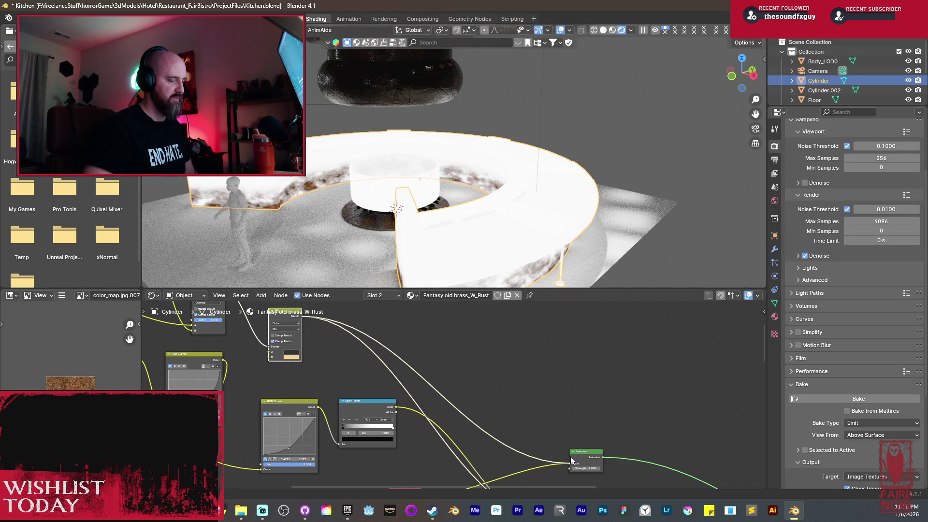
middle_drag(588, 451, 462, 365)
scroll(497, 392, down, 3)
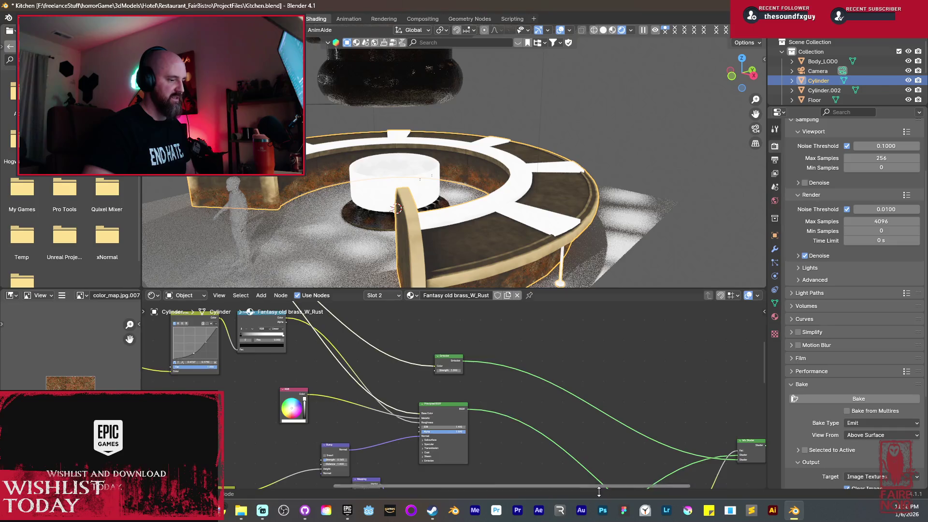
scroll(524, 414, down, 5)
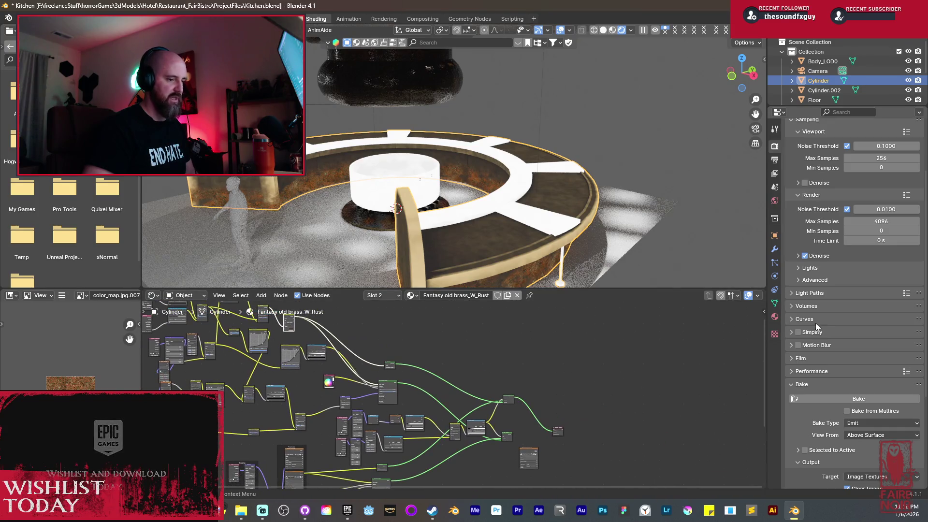
click(775, 316)
click(818, 147)
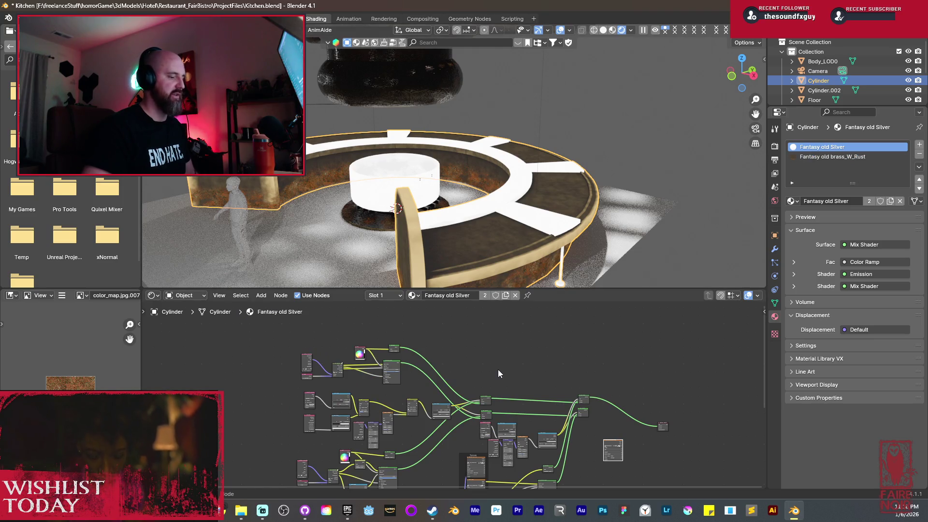
Connect the silver material's Base Color texture output to the Emission Color input.
scroll(498, 369, up, 5)
scroll(431, 404, up, 5)
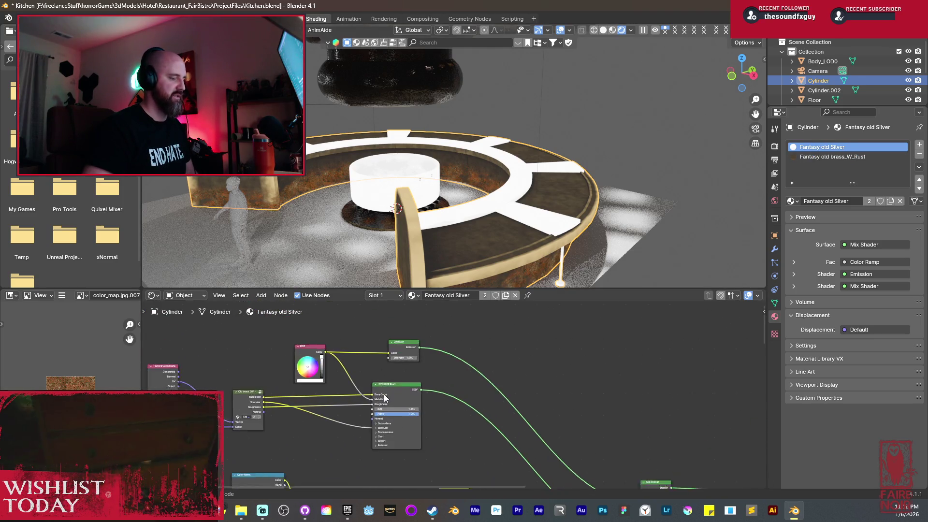
drag(213, 397, 305, 367)
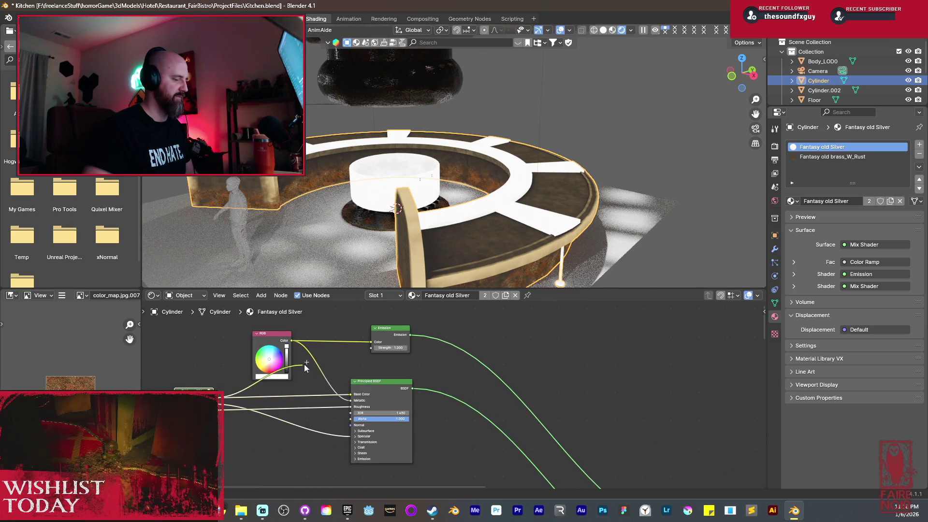
scroll(552, 442, down, 5)
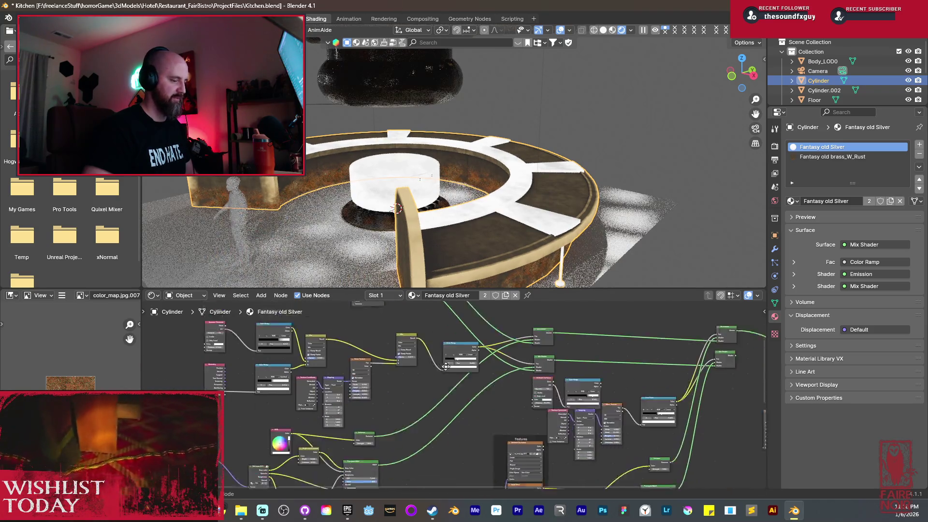
middle_drag(408, 468, 492, 397)
scroll(373, 387, up, 3)
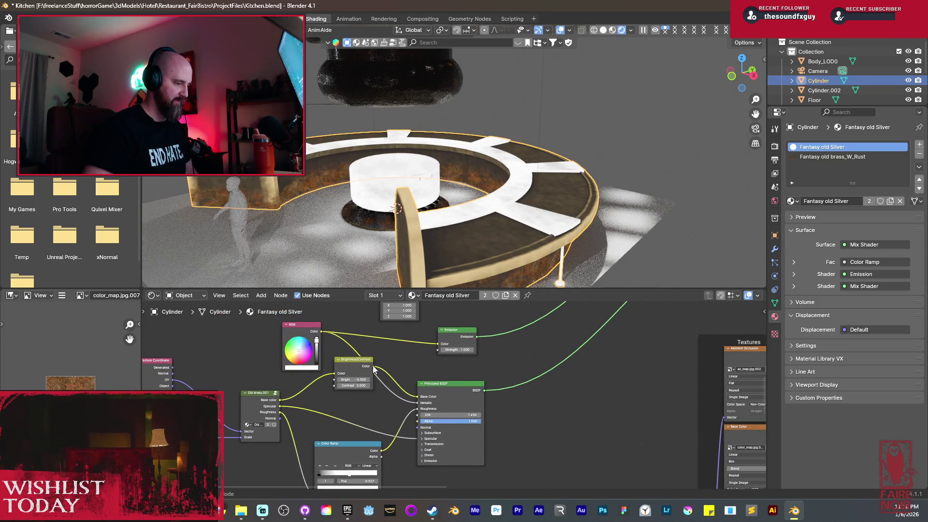
scroll(550, 363, down, 3)
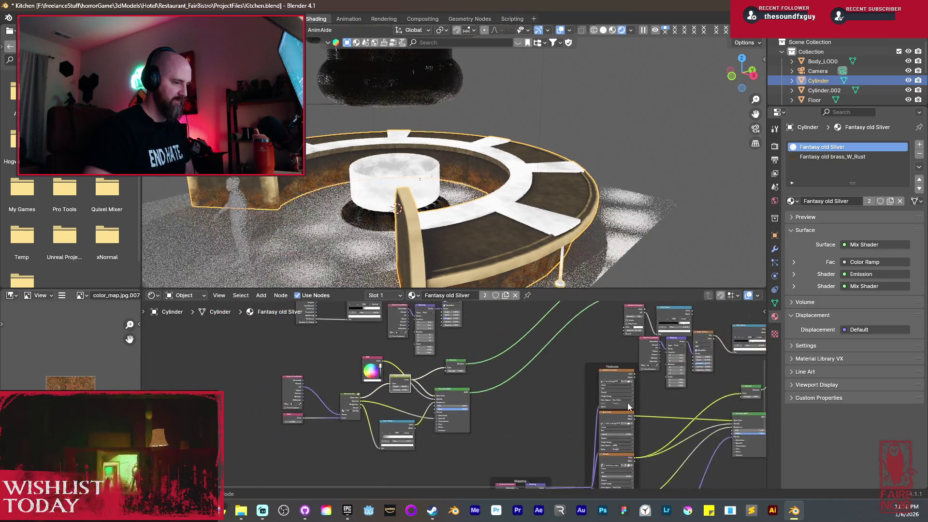
middle_drag(696, 387, 417, 423)
drag(410, 421, 515, 403)
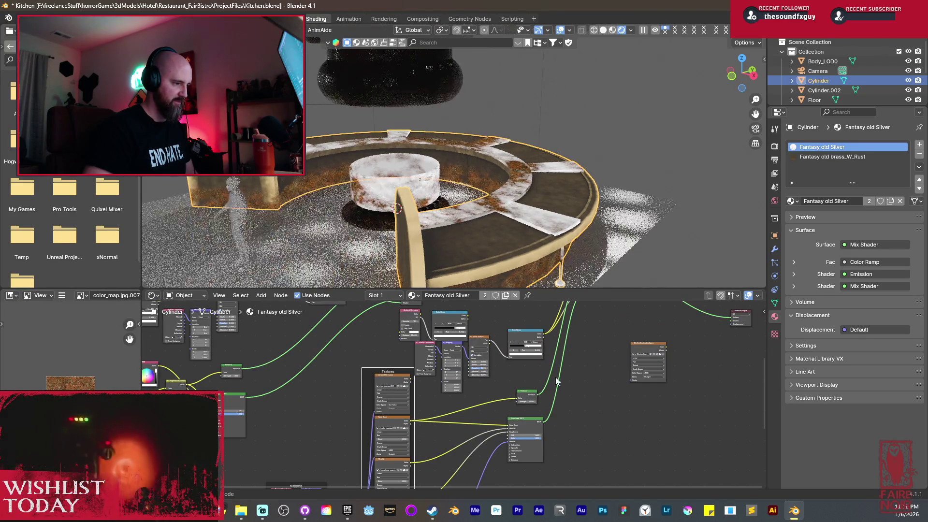
scroll(516, 403, down, 2)
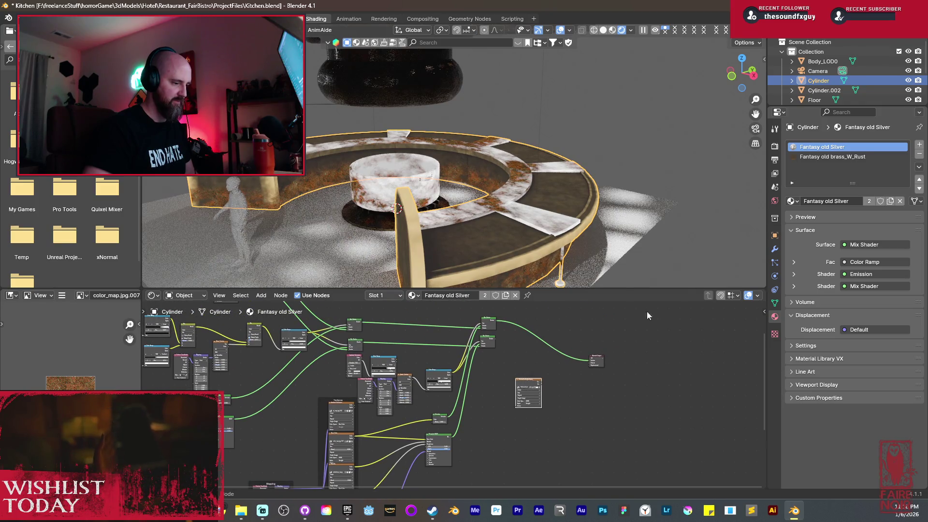
Select the brass material's image node as bake target and show the Render properties.
click(832, 159)
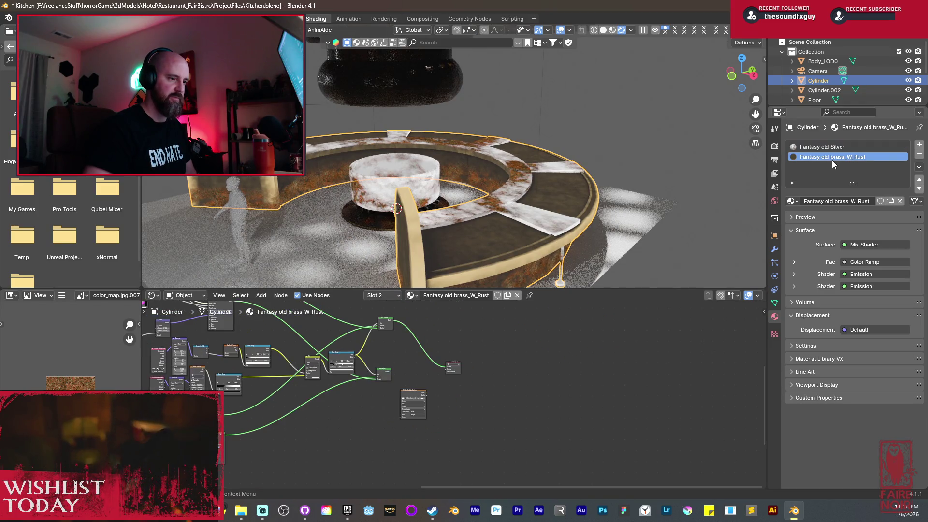
click(419, 414)
click(775, 146)
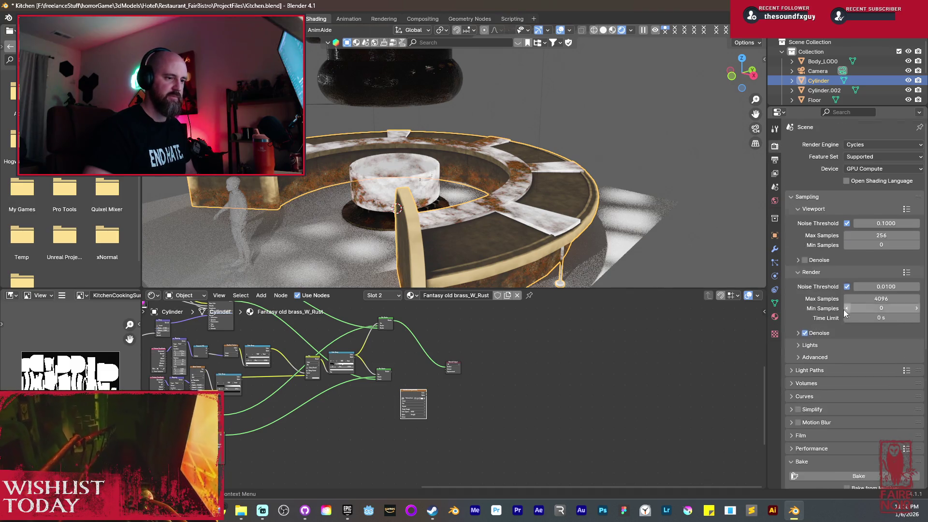
Bake the Emit pass into the brass image, then switch the viewport to Solid shading.
scroll(845, 313, down, 8)
click(858, 321)
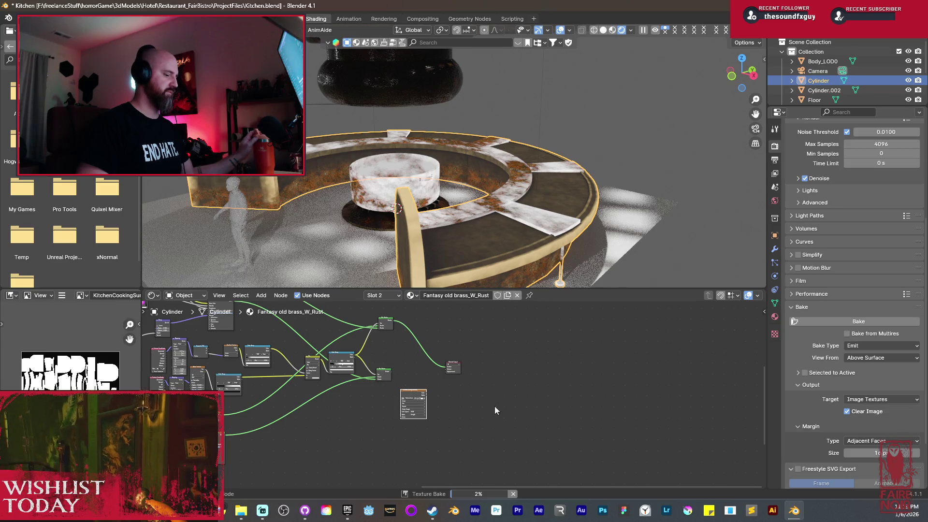
scroll(71, 368, up, 3)
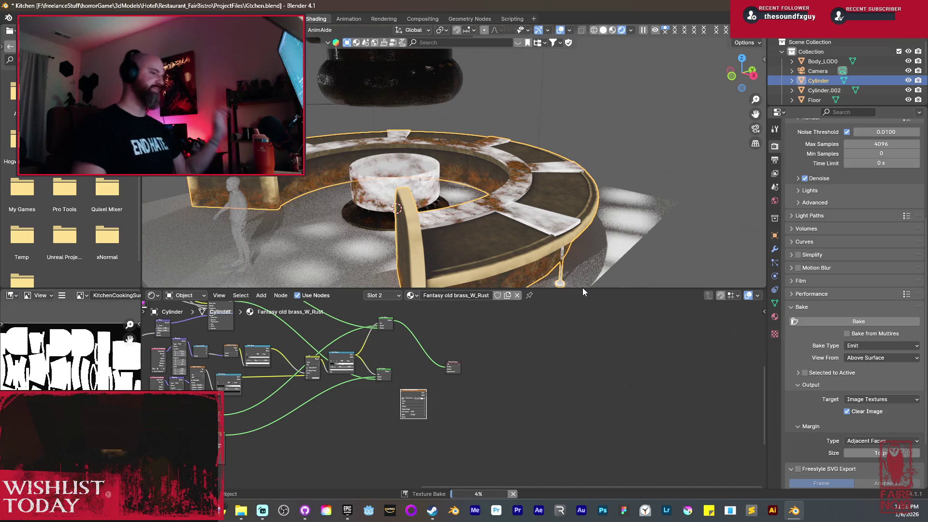
key(z)
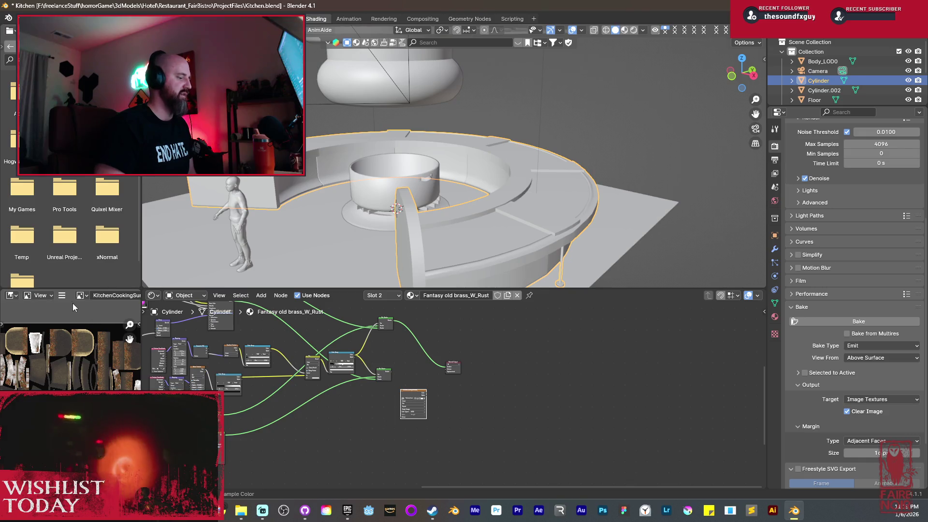
click(62, 295)
Save the baked colour map as KitchenCookingSurfaces_Diffuse.png, then link the lower shader to the output.
mouse_move(88, 323)
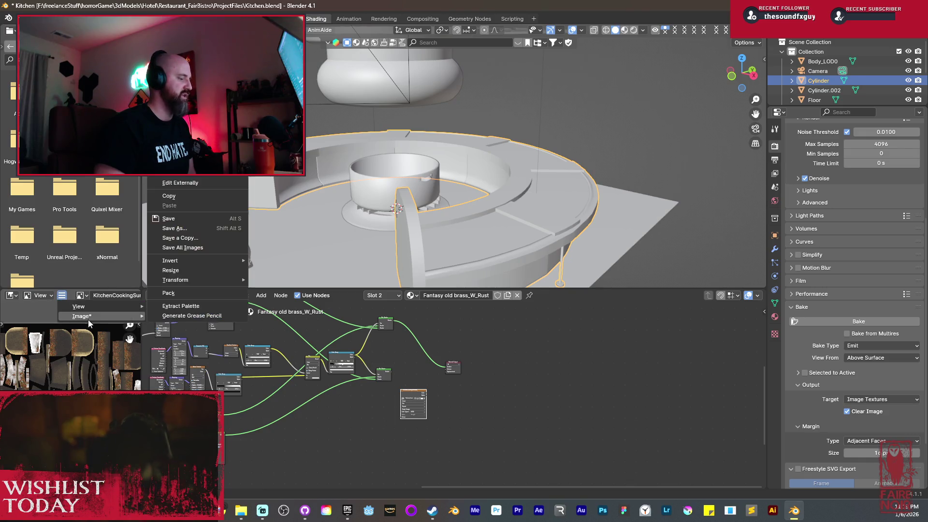
click(189, 228)
click(414, 390)
click(413, 390)
key(BackSpace)
key(BackSpace)
key(BackSpace)
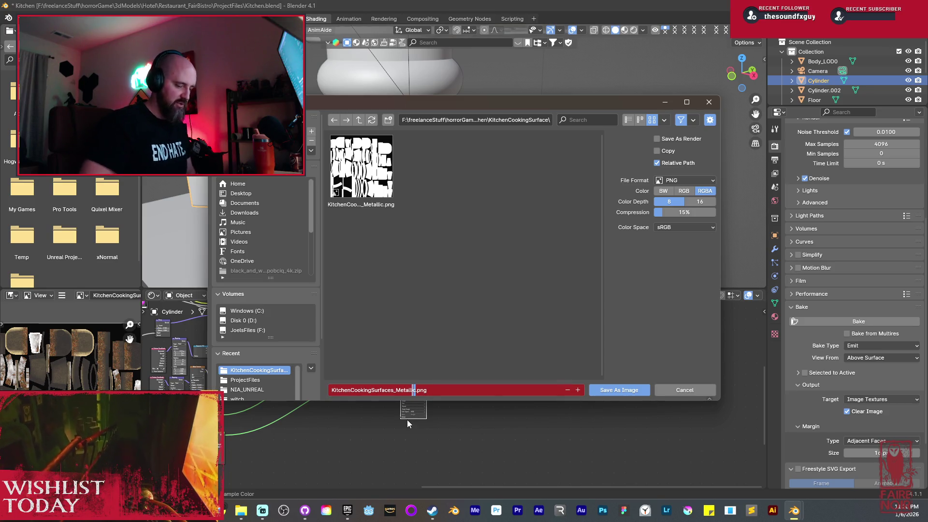
key(BackSpace)
key(BackSpace)
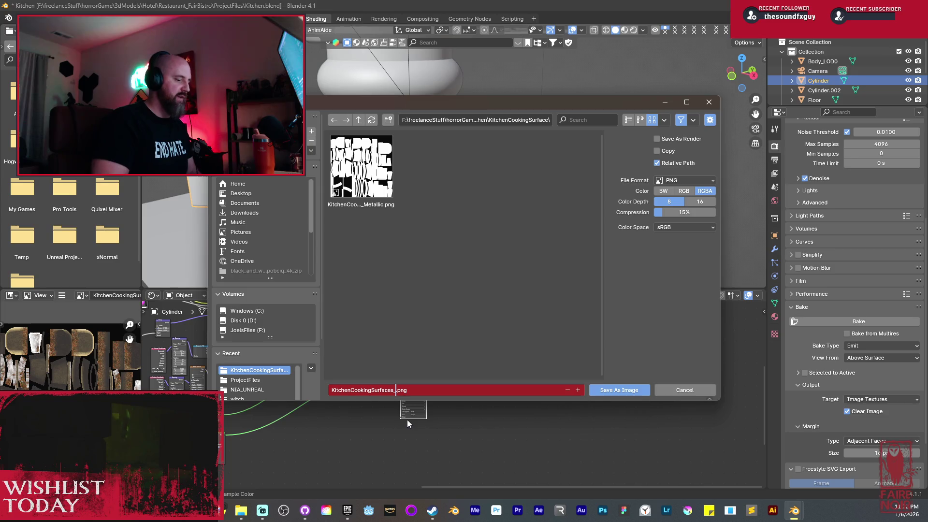
text(Diffuse)
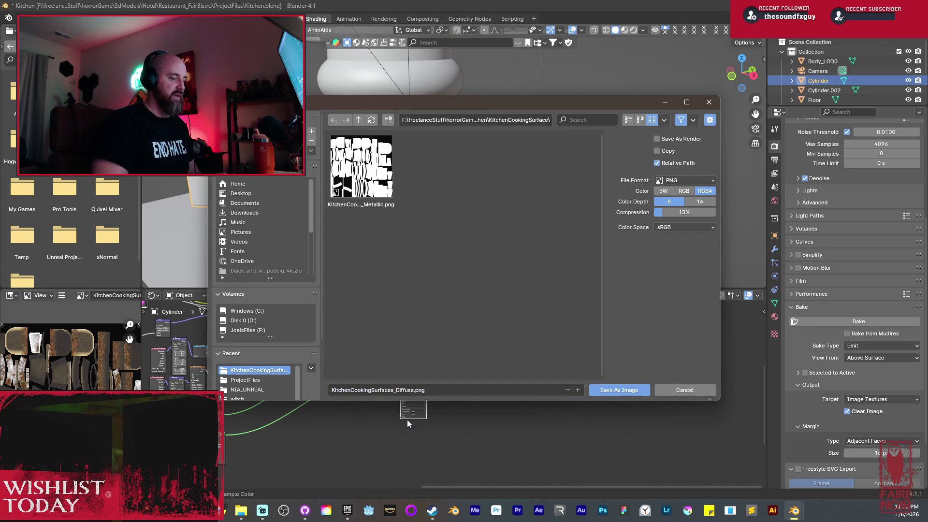
click(621, 392)
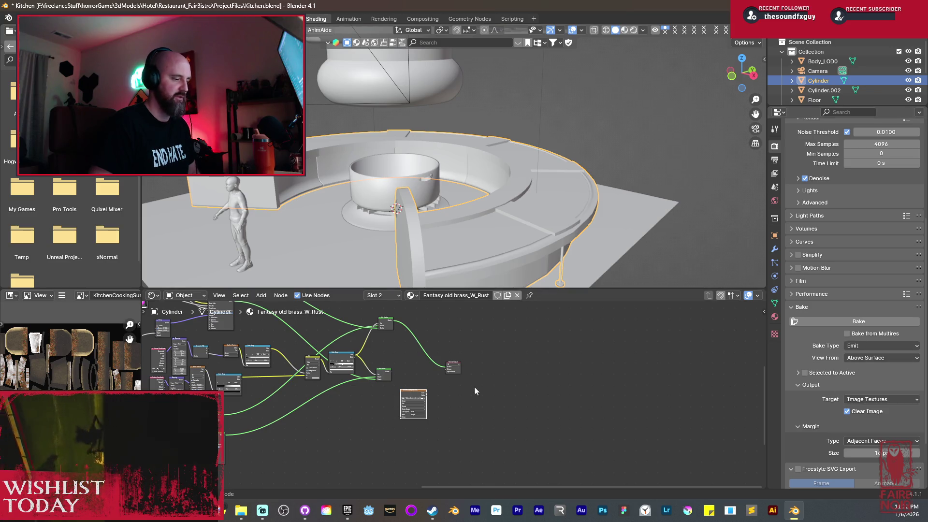
ctrl+shift+click(386, 375)
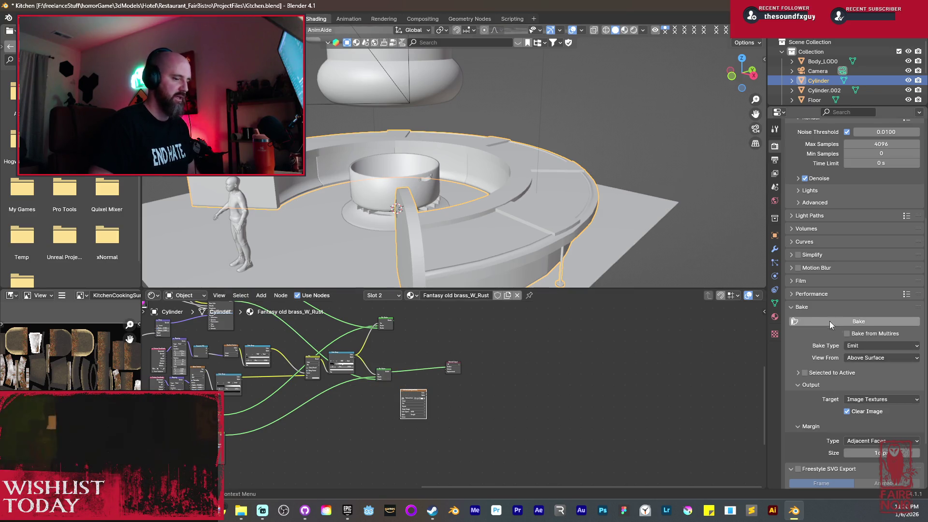
In Fantasy old Silver, reconnect the Principled BSDF into the Mix Shader and collapse the image node.
click(775, 317)
click(833, 149)
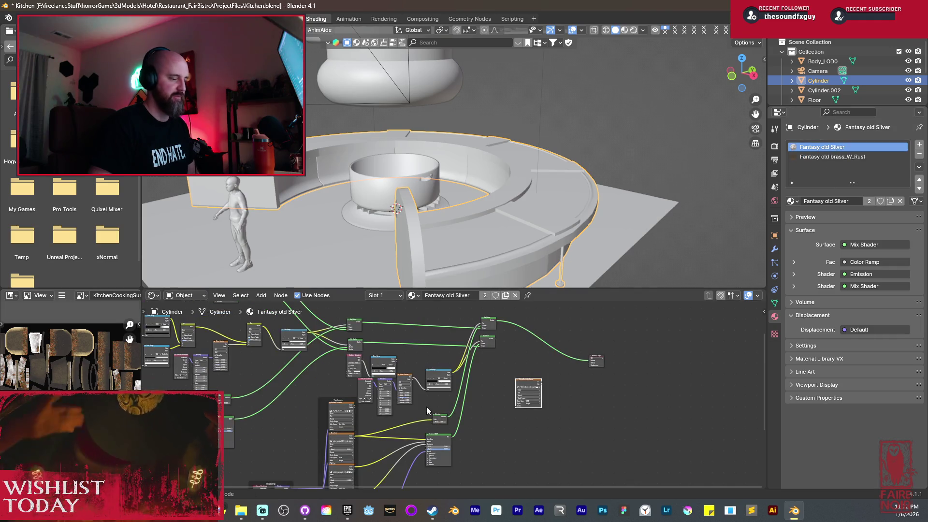
click(513, 375)
key(h)
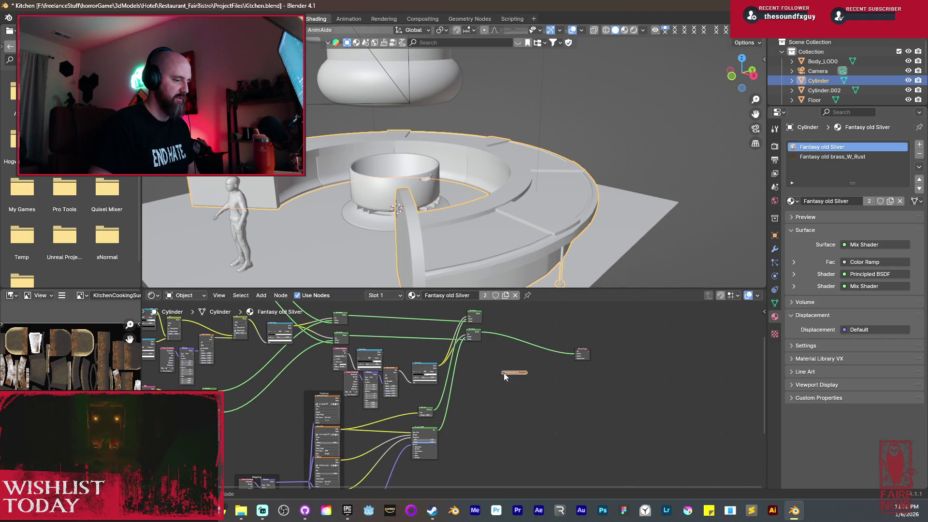
Set the Bake Type to Roughness and start the bake.
click(775, 146)
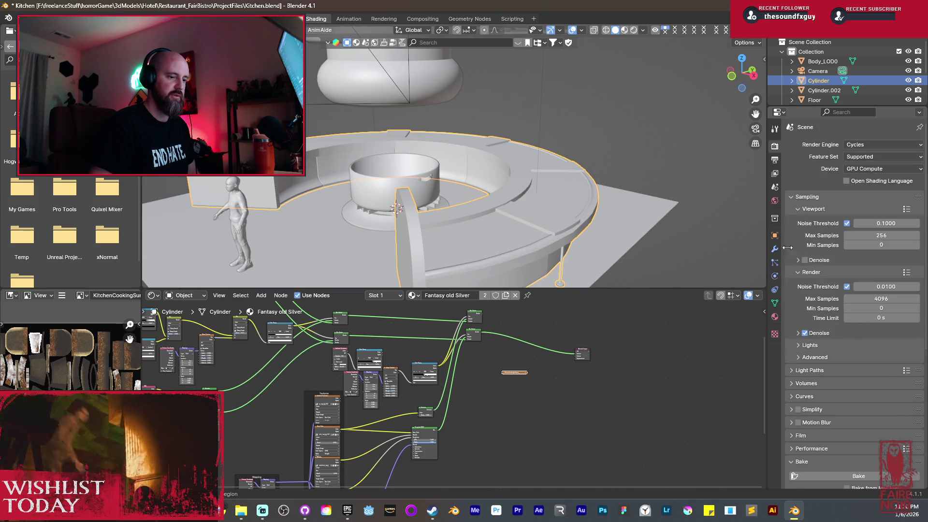
scroll(828, 376, down, 5)
click(885, 403)
click(866, 339)
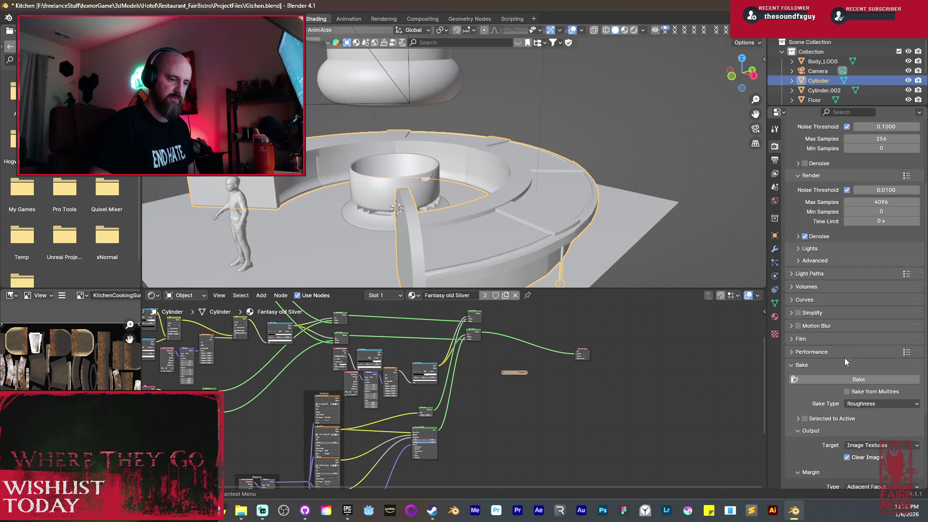
click(853, 379)
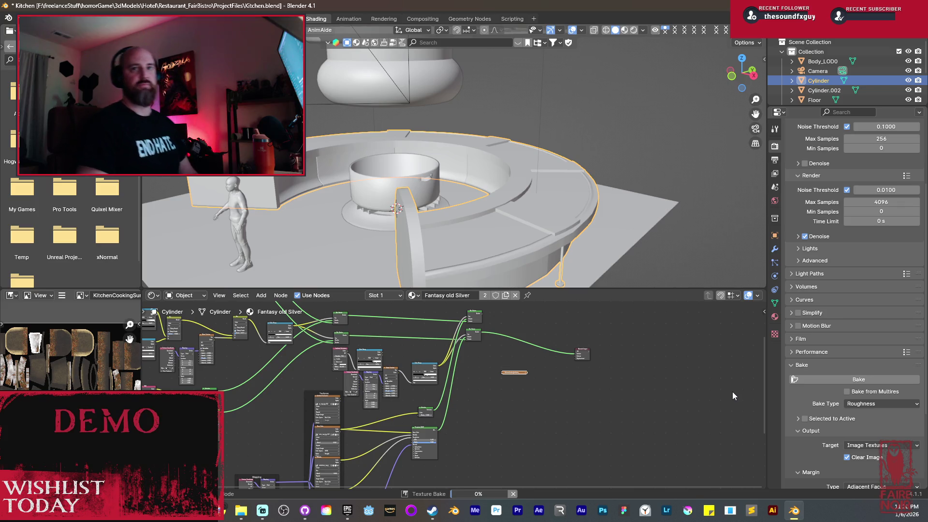